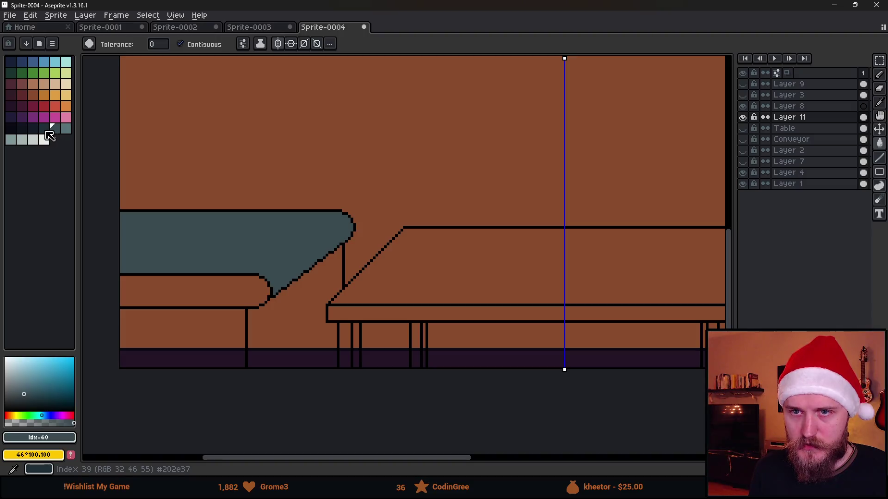
# - Fill the couch's front cushion, lower base and table-side panel with darker teal shades
pyautogui.click(208, 285)
pyautogui.click(33, 128)
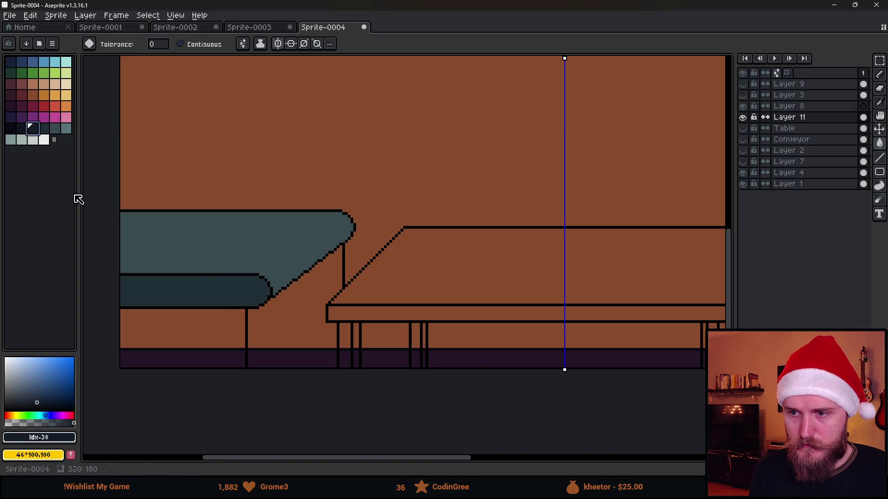
pyautogui.click(221, 338)
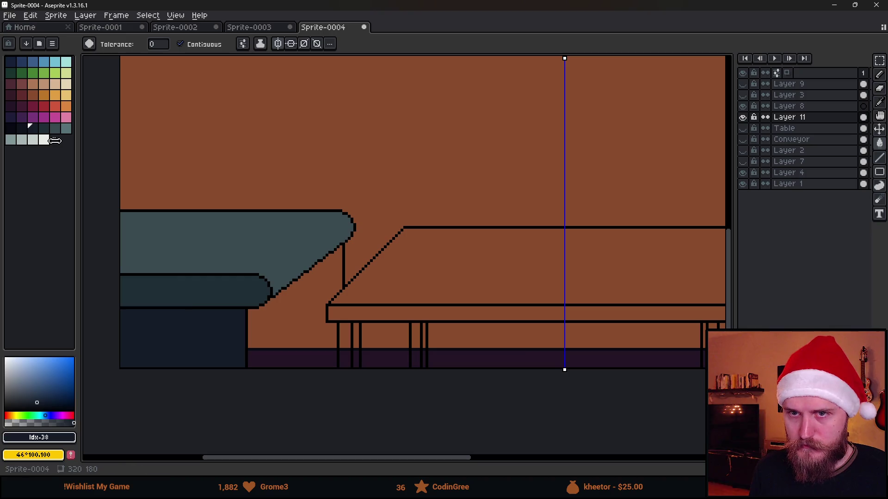
pyautogui.click(259, 319)
pyautogui.click(26, 131)
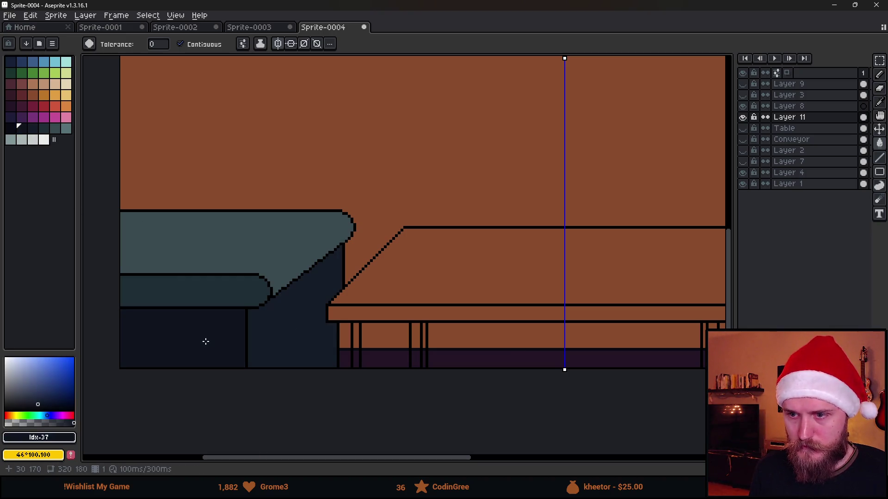
pyautogui.scroll(-4, 204, 341)
pyautogui.scroll(5, 224, 347)
pyautogui.scroll(1, 261, 320)
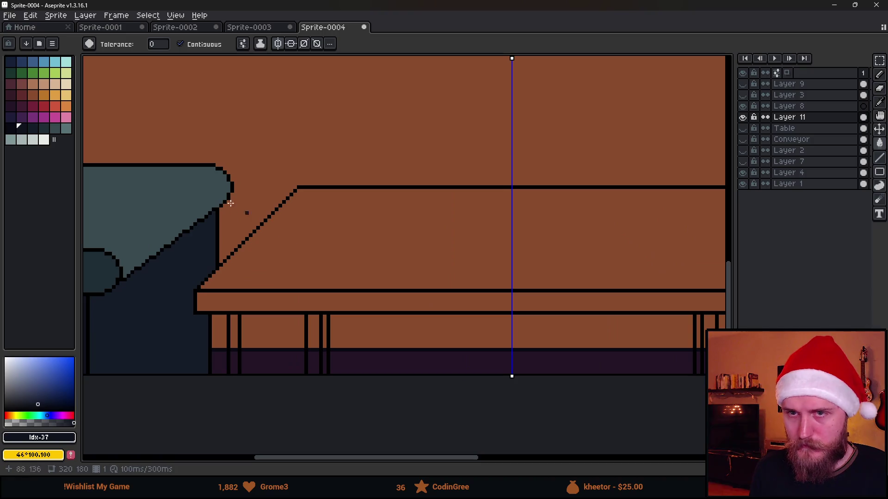
# - Colour the table's front edge and both front legs dark red
pyautogui.click(33, 94)
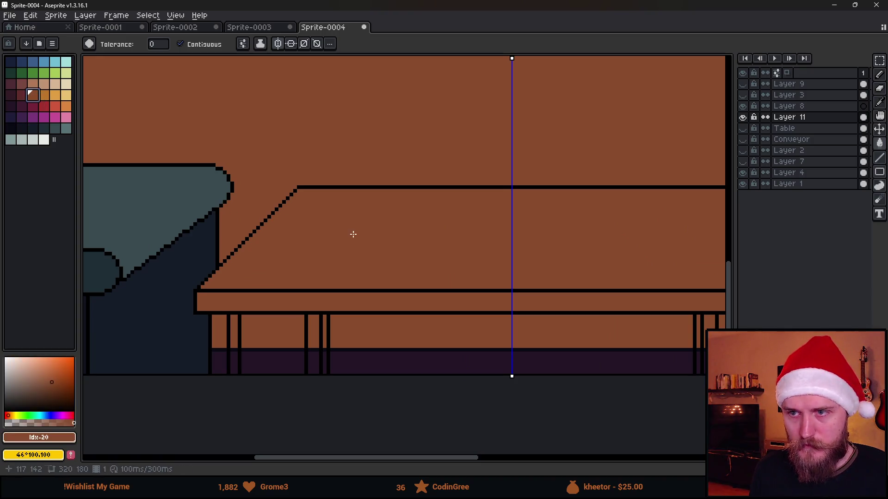
pyautogui.click(21, 95)
pyautogui.click(243, 301)
pyautogui.scroll(-1, 244, 299)
pyautogui.scroll(3, 244, 299)
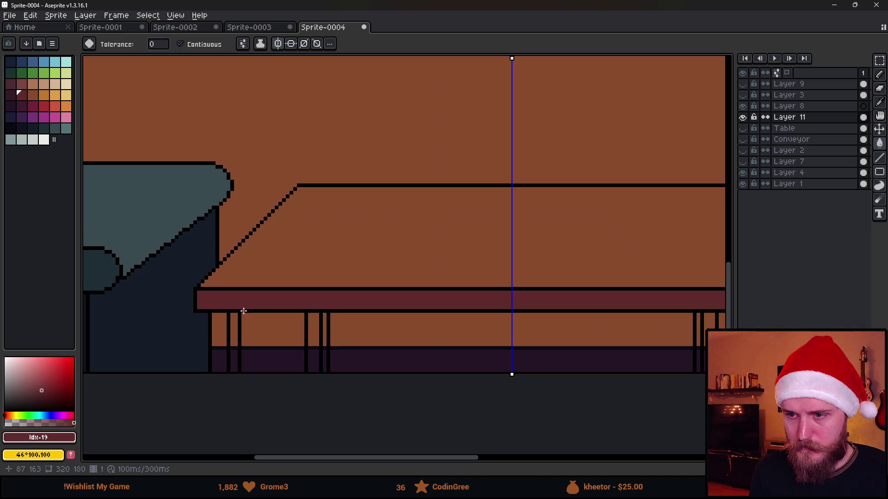
pyautogui.scroll(1, 233, 311)
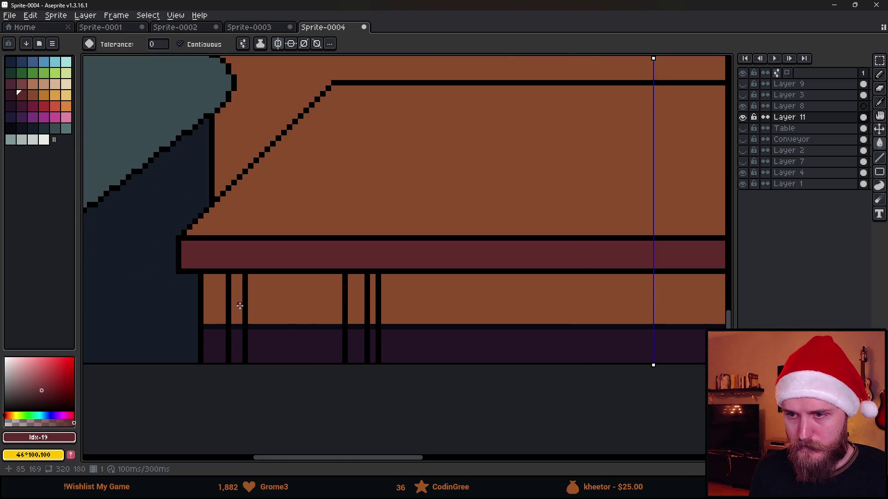
pyautogui.click(216, 305)
pyautogui.click(360, 305)
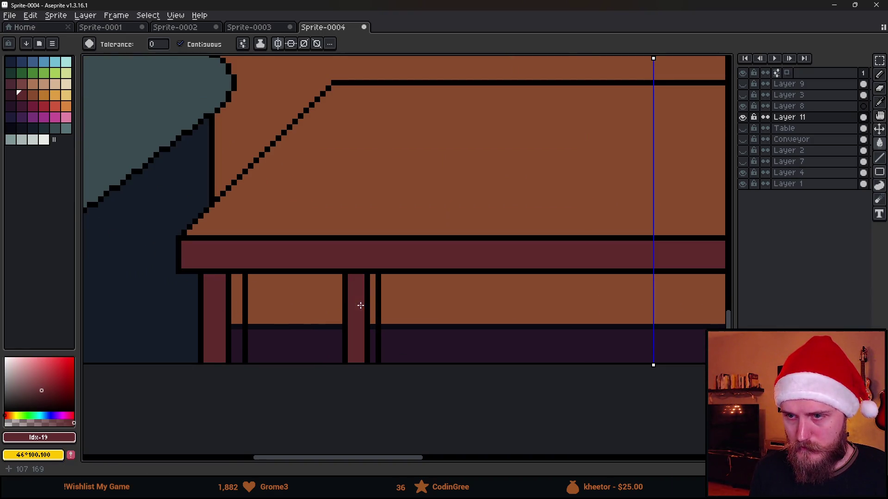
pyautogui.scroll(-2, 397, 328)
pyautogui.scroll(-1, 397, 327)
pyautogui.scroll(2, 551, 339)
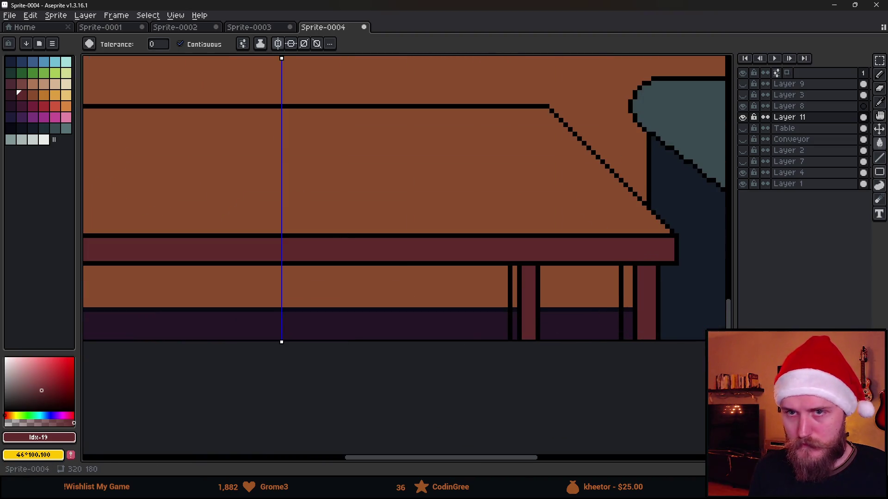
# - Fill the strips between the left and right table legs with a slightly different dark red
pyautogui.click(10, 95)
pyautogui.scroll(-1, 365, 267)
pyautogui.scroll(3, 250, 283)
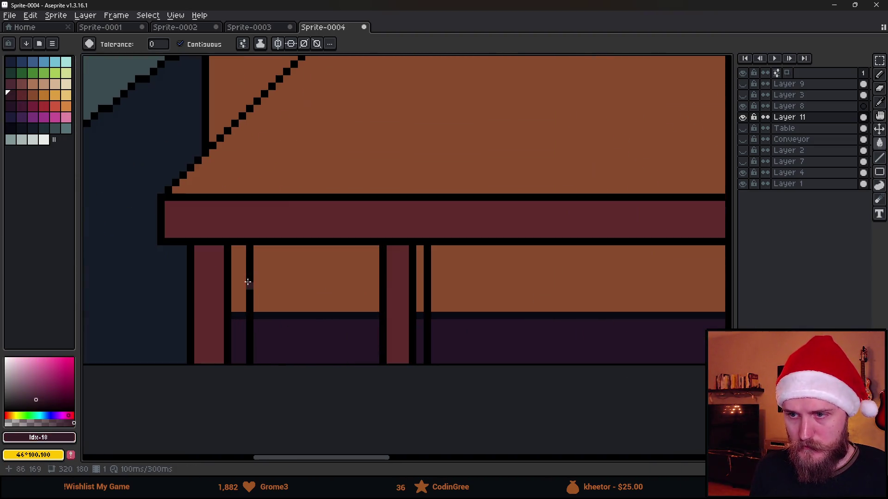
pyautogui.click(419, 273)
pyautogui.scroll(-4, 440, 301)
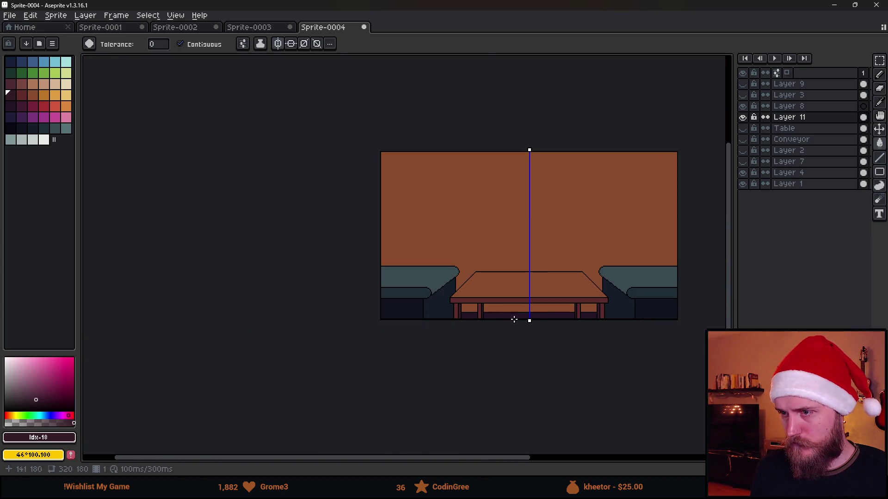
pyautogui.scroll(2, 553, 316)
pyautogui.scroll(3, 553, 316)
pyautogui.click(391, 283)
pyautogui.scroll(1, 391, 283)
# - Fill the gap between the table legs with a darker plum shade, then marquee the left leg
pyautogui.click(22, 106)
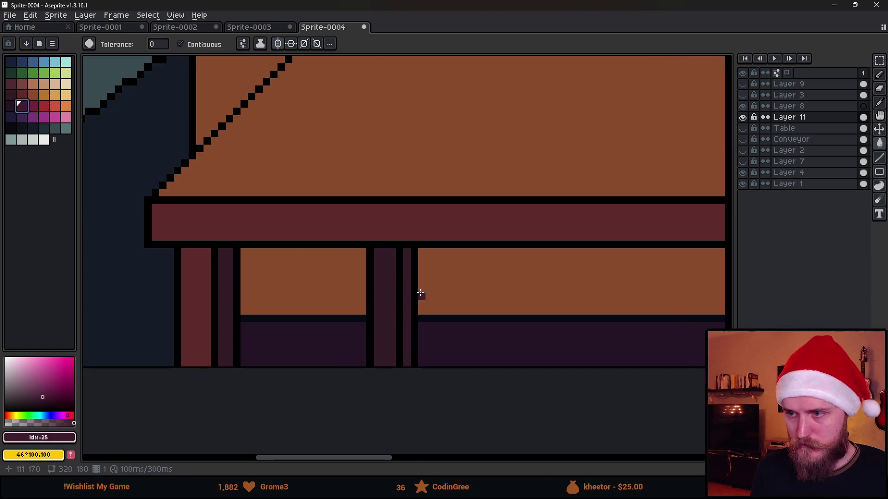
pyautogui.click(11, 106)
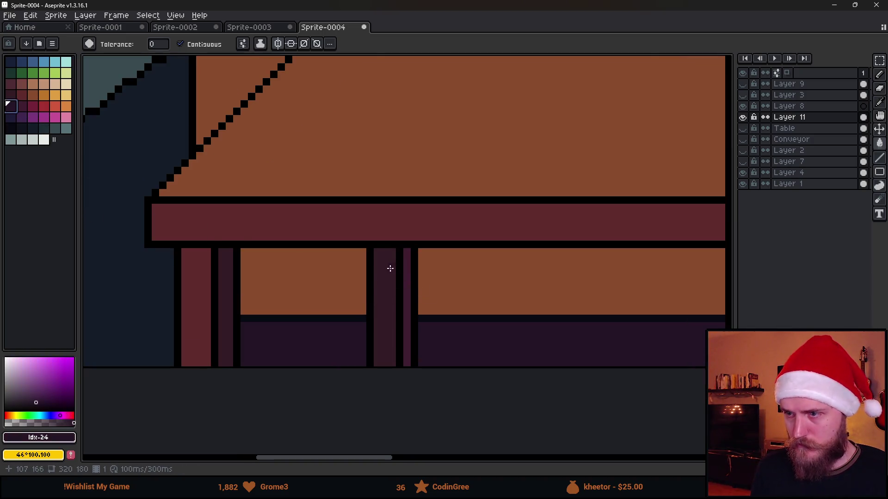
pyautogui.click(404, 280)
pyautogui.scroll(-5, 404, 278)
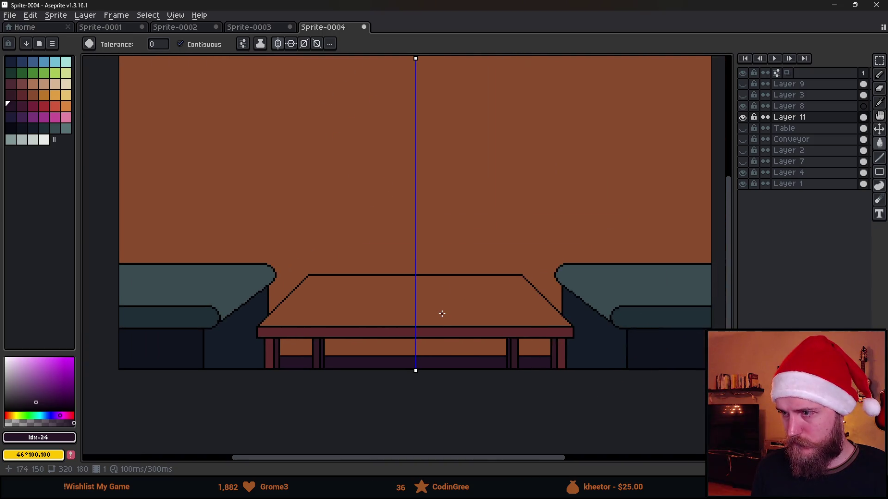
pyautogui.scroll(-1, 441, 314)
pyautogui.scroll(1, 391, 291)
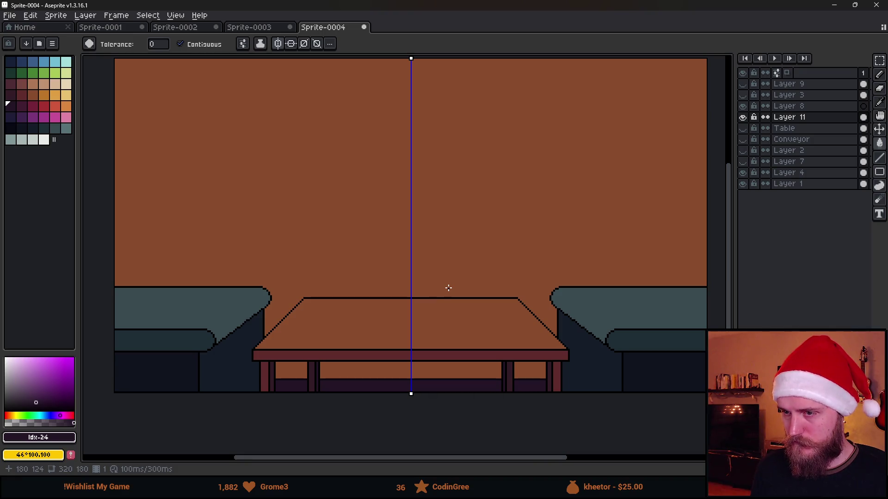
pyautogui.scroll(5, 281, 347)
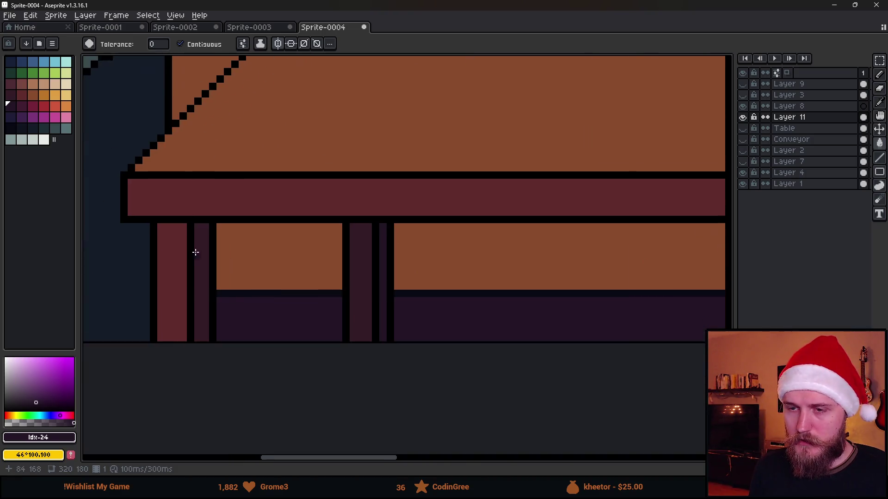
pyautogui.press('m')
pyautogui.moveTo(156, 222)
pyautogui.mouseDown()
pyautogui.moveTo(188, 353)
pyautogui.moveTo(188, 343)
pyautogui.mouseUp()
# - With symmetry off, stretch the left leg into one wide block spanning beneath the tabletop
pyautogui.scroll(-3, 199, 301)
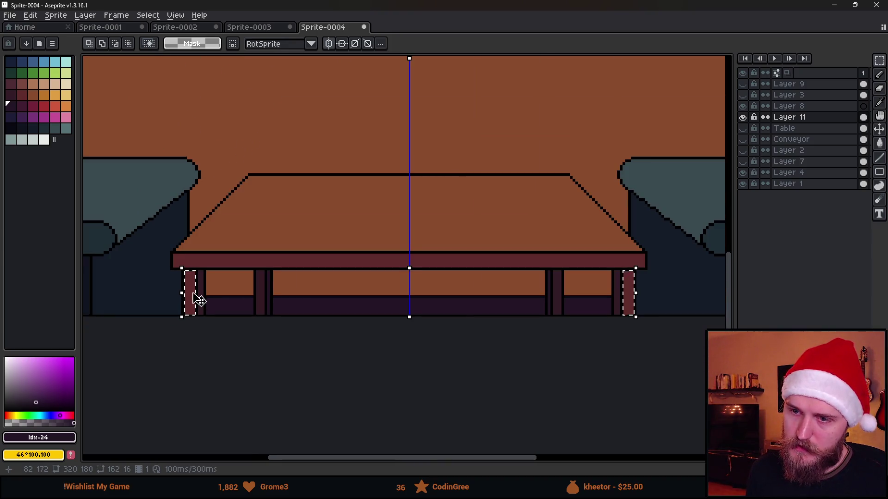
pyautogui.scroll(2, 202, 300)
pyautogui.moveTo(161, 238); pyautogui.dragTo(186, 331)
pyautogui.scroll(-1, 331, 311)
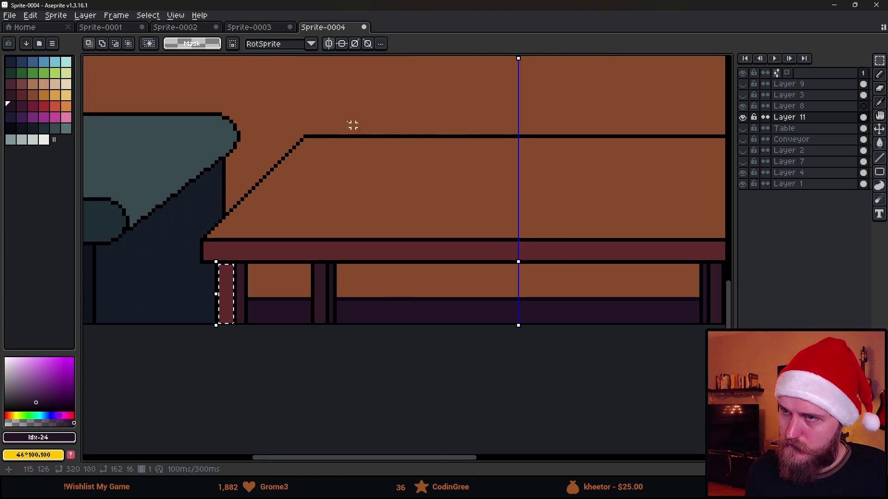
pyautogui.hotkey('ctrl', 'd')
pyautogui.scroll(-1, 364, 221)
pyautogui.click(330, 43)
pyautogui.scroll(2, 210, 245)
pyautogui.moveTo(222, 230); pyautogui.dragTo(238, 323)
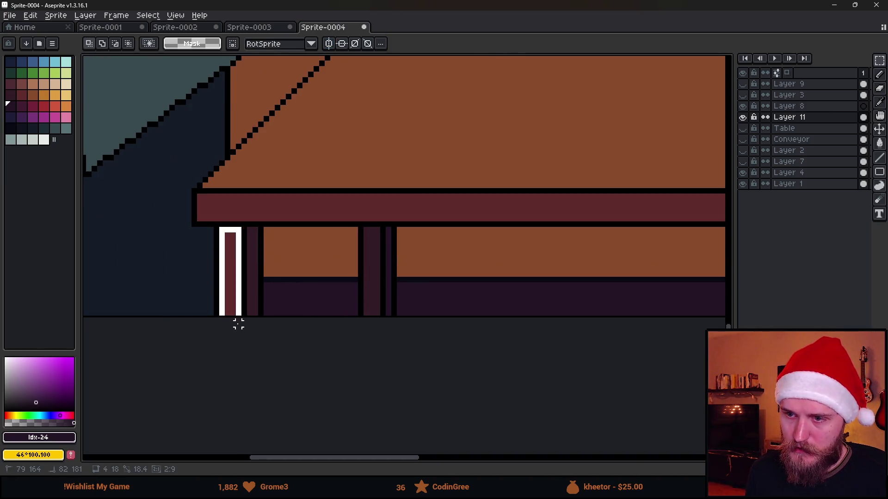
pyautogui.moveTo(248, 271)
pyautogui.mouseDown()
pyautogui.moveTo(428, 276)
pyautogui.moveTo(726, 316)
pyautogui.moveTo(728, 296)
pyautogui.moveTo(432, 309)
pyautogui.moveTo(455, 304)
pyautogui.mouseUp()
pyautogui.click(351, 190)
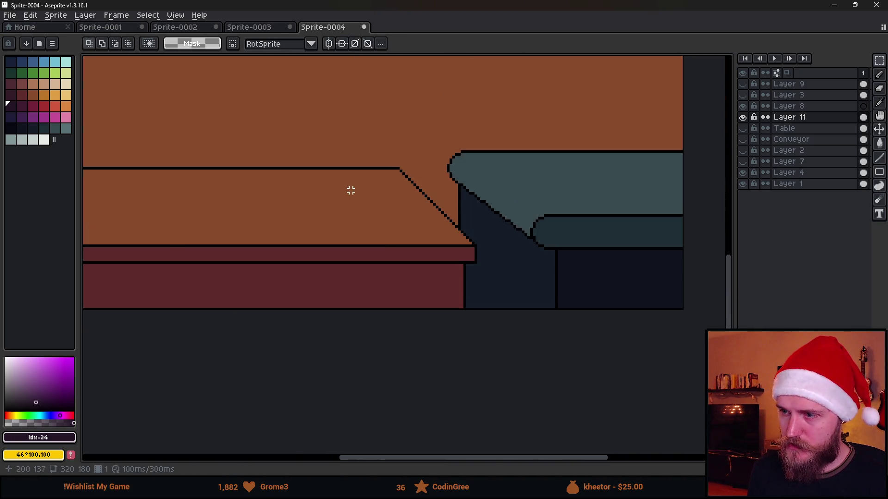
# - Sample the table base colour and bucket-fill the block a darker shade
pyautogui.scroll(-2, 271, 174)
pyautogui.scroll(1, 263, 178)
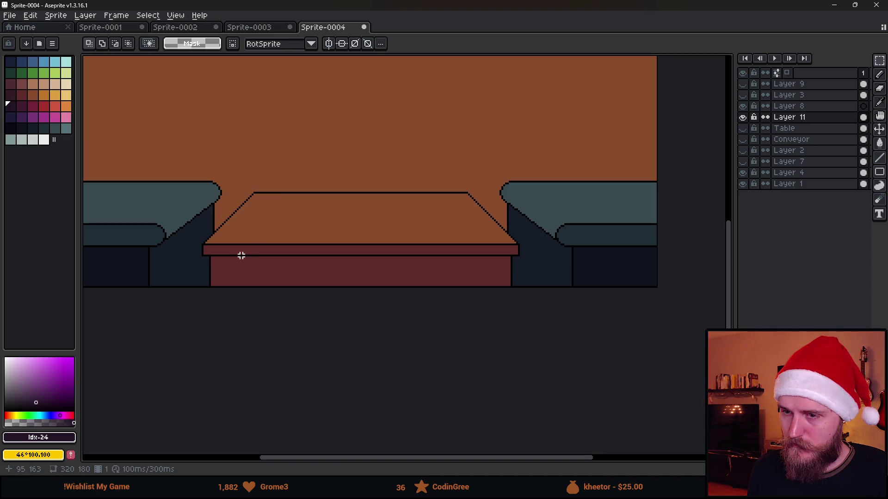
pyautogui.scroll(1, 243, 254)
pyautogui.scroll(-1, 245, 285)
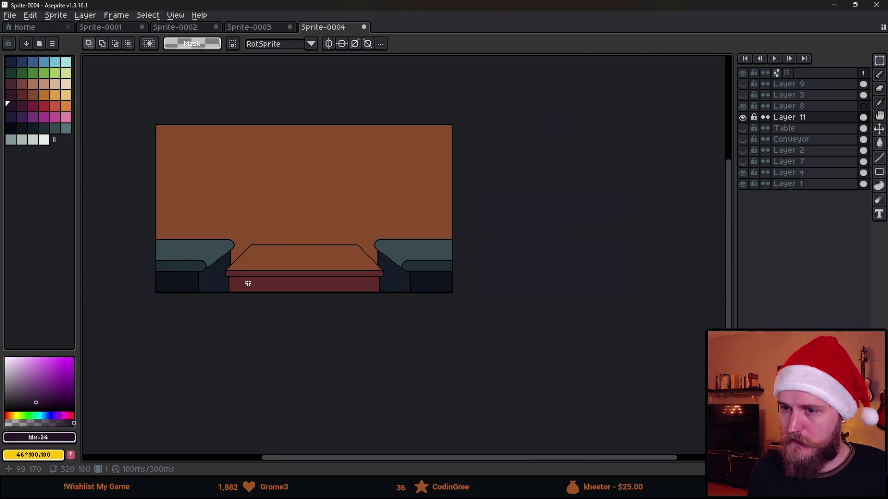
pyautogui.scroll(2, 238, 296)
pyautogui.keyDown('alt'); pyautogui.click(232, 307); pyautogui.keyUp('alt')
pyautogui.press('g')
pyautogui.click(268, 309)
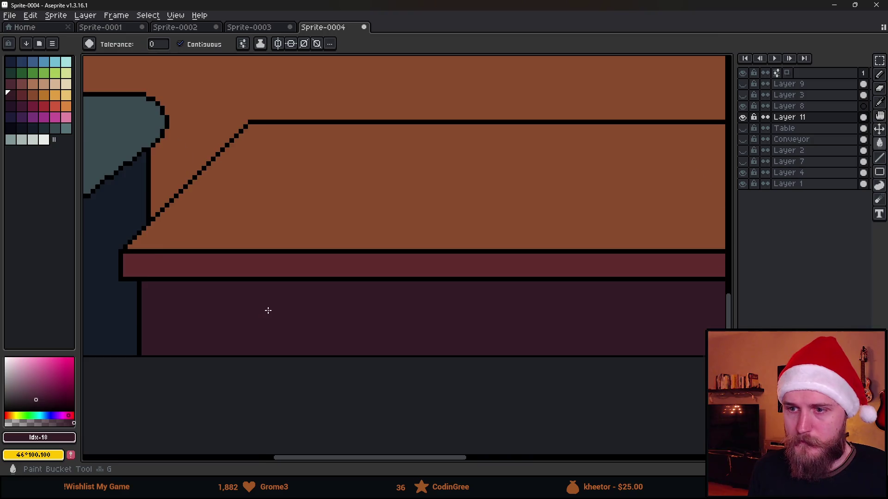
# - Switch to the Pencil tool while zooming around the booth scene
pyautogui.scroll(-3, 301, 270)
pyautogui.scroll(-2, 341, 208)
pyautogui.scroll(2, 357, 264)
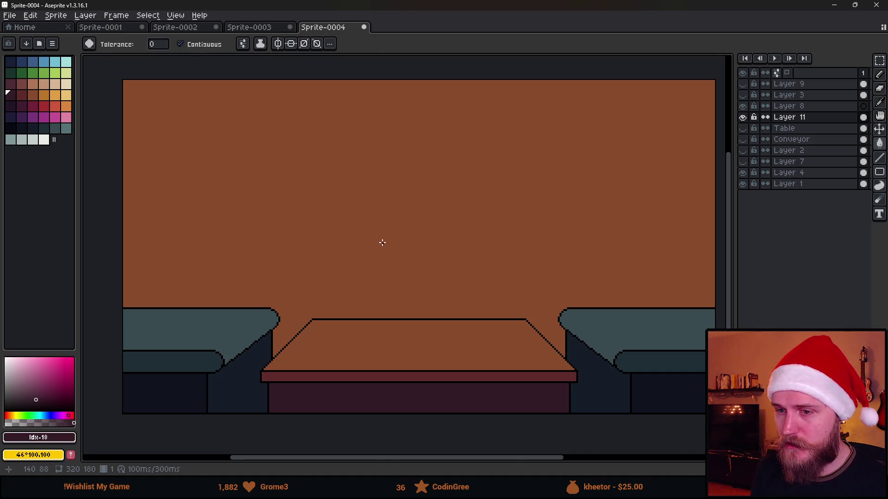
pyautogui.press('b')
pyautogui.scroll(2, 229, 337)
pyautogui.scroll(-2, 236, 344)
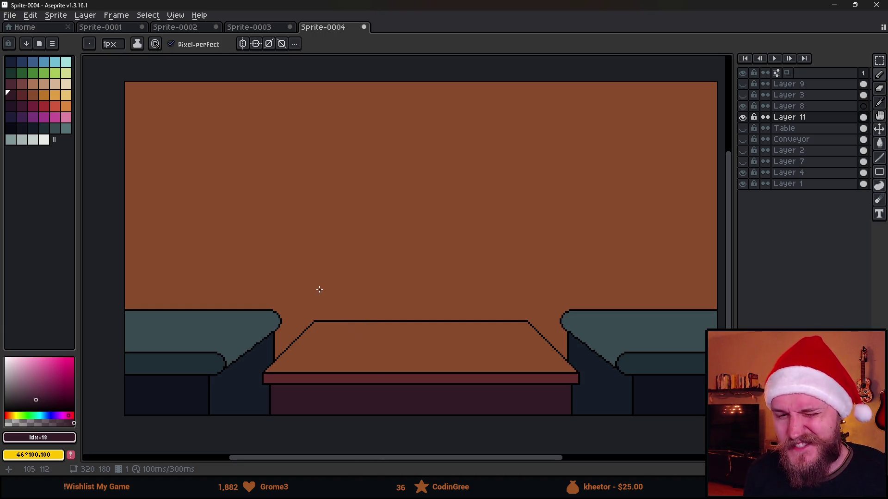
pyautogui.scroll(-2, 310, 273)
pyautogui.scroll(2, 313, 279)
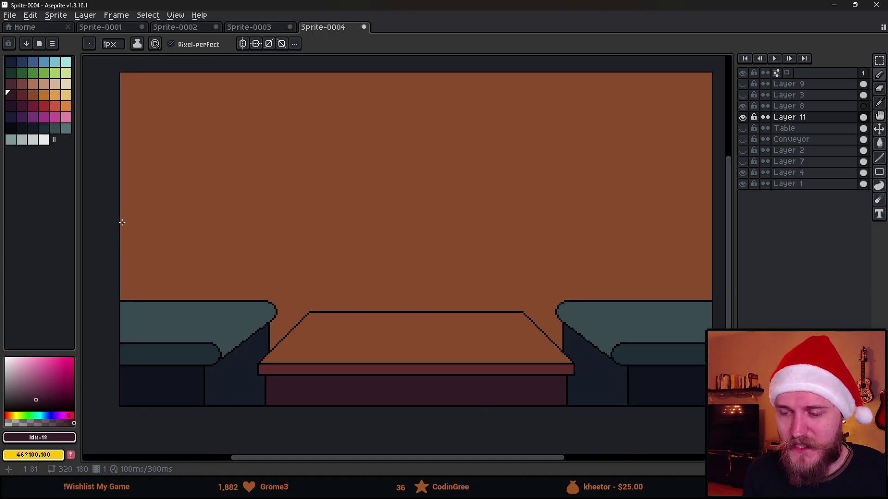
pyautogui.scroll(-2, 307, 307)
pyautogui.scroll(2, 309, 305)
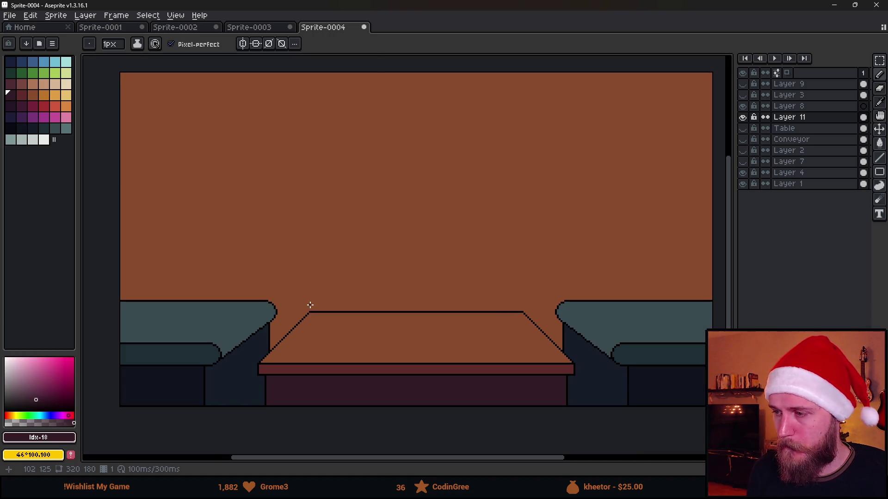
pyautogui.scroll(-2, 406, 298)
pyautogui.scroll(2, 406, 299)
pyautogui.scroll(-1, 307, 240)
pyautogui.scroll(1, 306, 254)
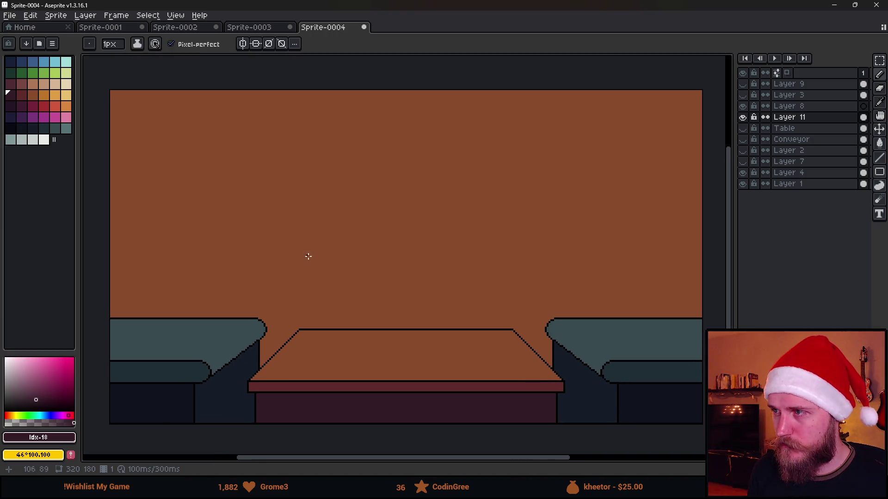
# - Widen the canvas and layers panel, shift the view right, and add Layer 12 above Table
pyautogui.moveTo(736, 204); pyautogui.dragTo(728, 204)
pyautogui.moveTo(404, 254); pyautogui.dragTo(393, 256)
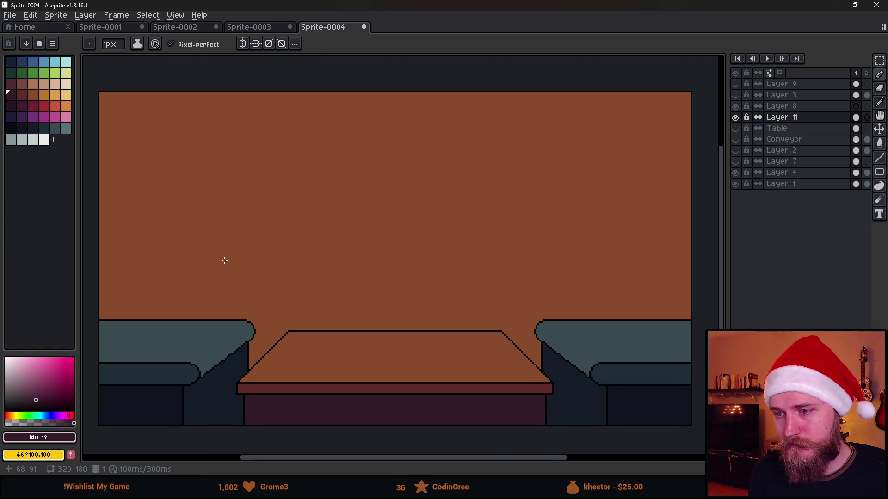
pyautogui.scroll(-1, 224, 261)
pyautogui.scroll(1, 227, 263)
pyautogui.moveTo(305, 281)
pyautogui.mouseDown()
pyautogui.moveTo(344, 279)
pyautogui.moveTo(325, 279)
pyautogui.mouseUp()
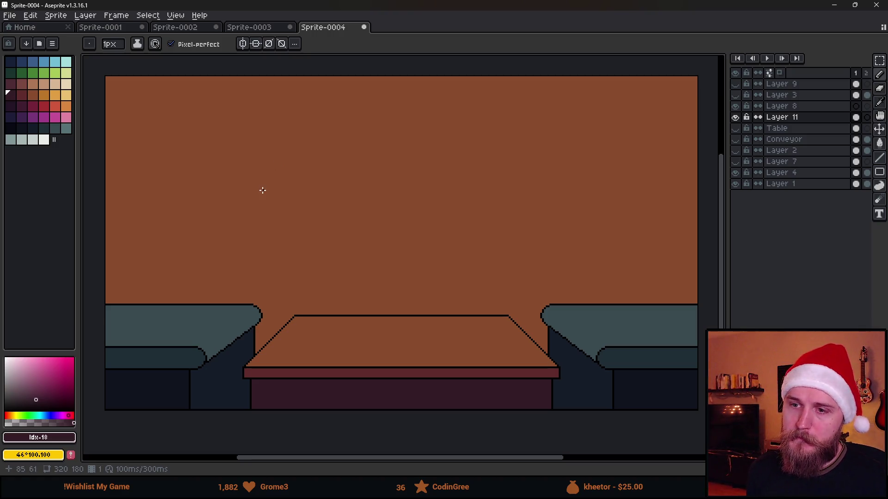
pyautogui.click(787, 133)
pyautogui.hotkey('shift', 'n')
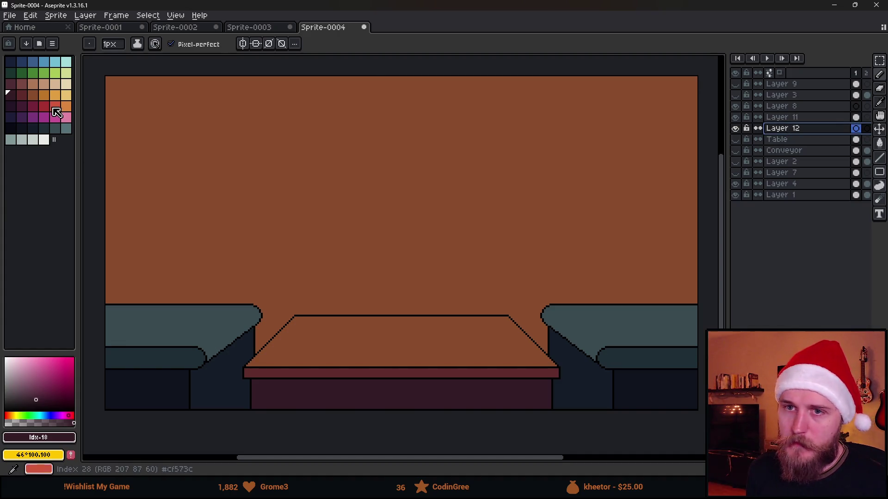
# - In the darkest colour, sketch a rounded mound and stacked box outlines behind the table
pyautogui.click(14, 130)
pyautogui.moveTo(126, 303)
pyautogui.mouseDown()
pyautogui.moveTo(204, 236)
pyautogui.moveTo(323, 277)
pyautogui.moveTo(351, 314)
pyautogui.moveTo(379, 260)
pyautogui.moveTo(455, 314)
pyautogui.mouseUp()
pyautogui.moveTo(450, 279); pyautogui.dragTo(502, 316)
pyautogui.moveTo(422, 262)
pyautogui.mouseDown()
pyautogui.moveTo(425, 234)
pyautogui.moveTo(474, 280)
pyautogui.mouseUp()
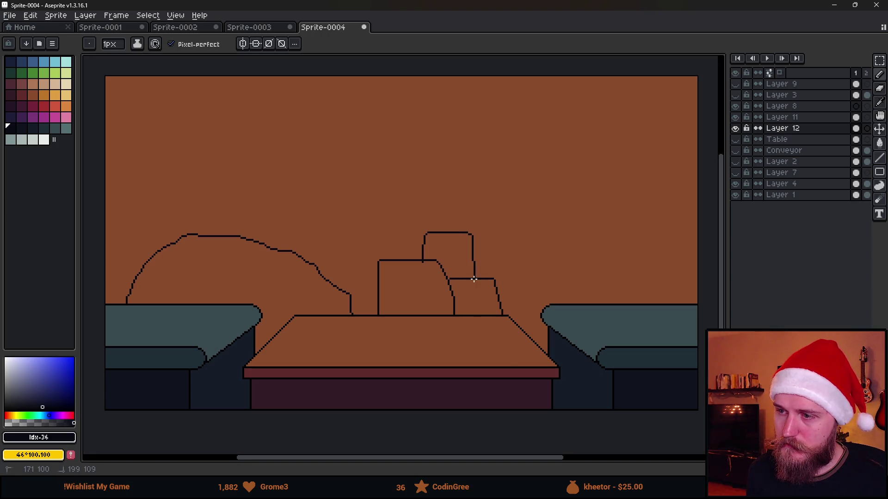
pyautogui.scroll(-1, 421, 255)
pyautogui.scroll(1, 437, 273)
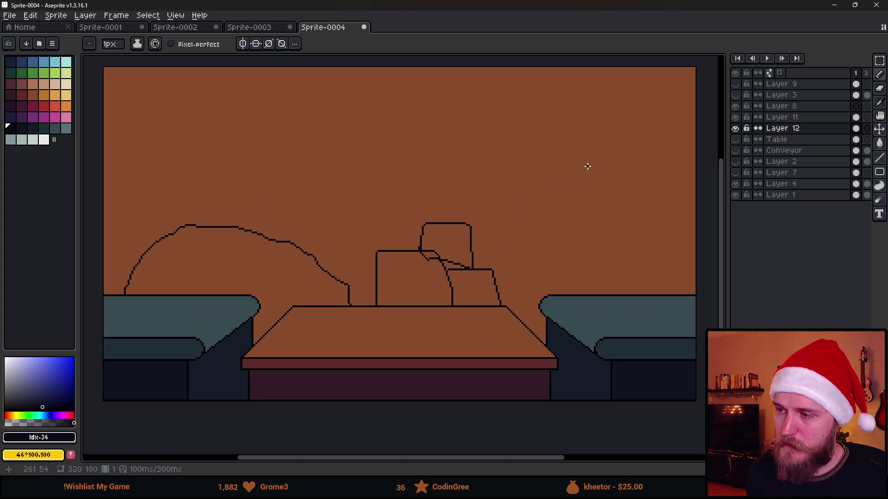
pyautogui.moveTo(584, 172); pyautogui.dragTo(579, 183)
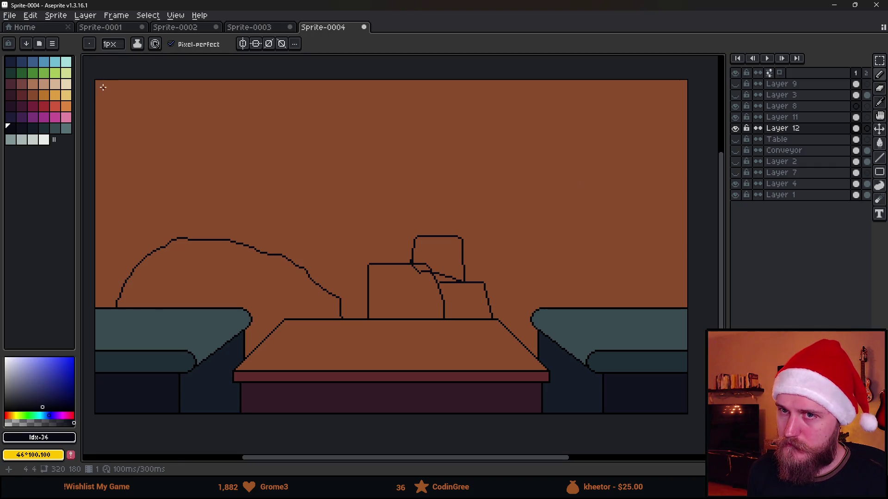
# - Scribble a test mark in the top-left corner, then undo it
pyautogui.moveTo(104, 88)
pyautogui.mouseDown()
pyautogui.moveTo(110, 111)
pyautogui.moveTo(117, 102)
pyautogui.moveTo(119, 136)
pyautogui.mouseUp()
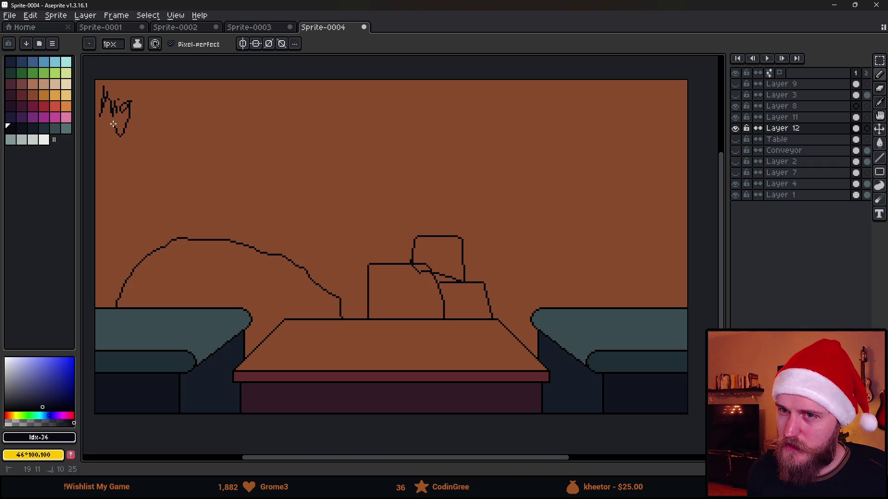
pyautogui.moveTo(135, 87); pyautogui.dragTo(144, 113)
pyautogui.press('v')
pyautogui.press('b')
pyautogui.hotkey('ctrl', 'z')
pyautogui.hotkey('ctrl', 'z')
pyautogui.hotkey('ctrl', 'z')
# - Draw a tall frame outline on the upper-left wall and begin a right-hand frame
pyautogui.scroll(-2, 229, 194)
pyautogui.scroll(2, 253, 228)
pyautogui.moveTo(254, 228); pyautogui.dragTo(284, 268)
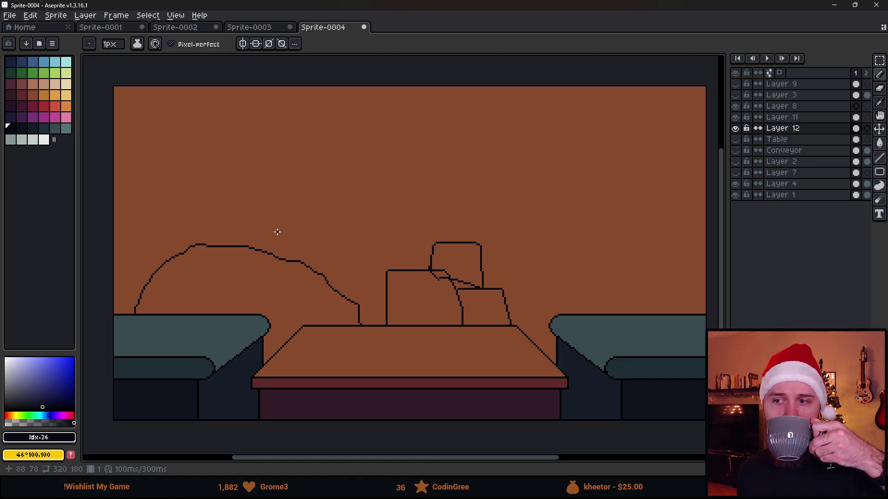
pyautogui.moveTo(359, 254)
pyautogui.mouseDown()
pyautogui.moveTo(327, 258)
pyautogui.moveTo(342, 260)
pyautogui.mouseUp()
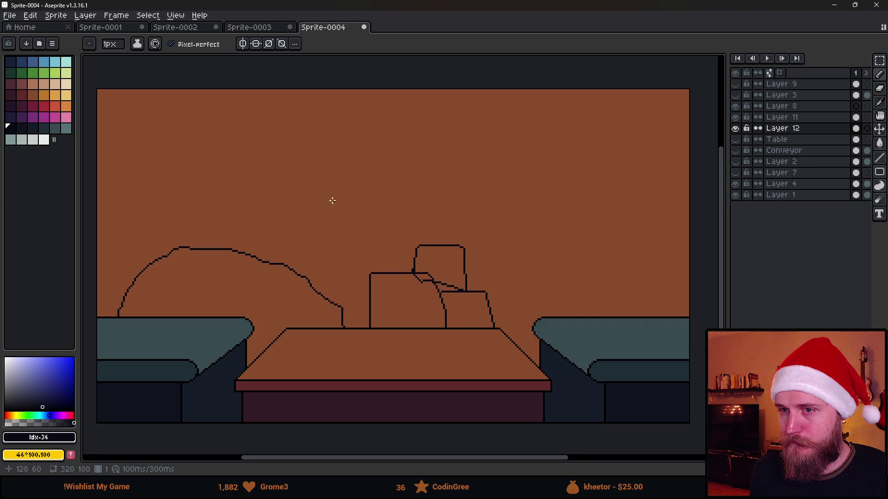
pyautogui.moveTo(154, 240)
pyautogui.mouseDown()
pyautogui.moveTo(168, 135)
pyautogui.moveTo(268, 233)
pyautogui.moveTo(269, 255)
pyautogui.mouseUp()
pyautogui.moveTo(540, 263)
pyautogui.mouseDown()
pyautogui.moveTo(566, 134)
pyautogui.moveTo(666, 257)
pyautogui.moveTo(578, 271)
pyautogui.moveTo(534, 265)
pyautogui.mouseUp()
# - Sketch a centre wall rectangle, then undo it along with the frame sketches
pyautogui.moveTo(364, 140)
pyautogui.mouseDown()
pyautogui.moveTo(370, 229)
pyautogui.moveTo(443, 225)
pyautogui.moveTo(438, 147)
pyautogui.moveTo(369, 144)
pyautogui.mouseUp()
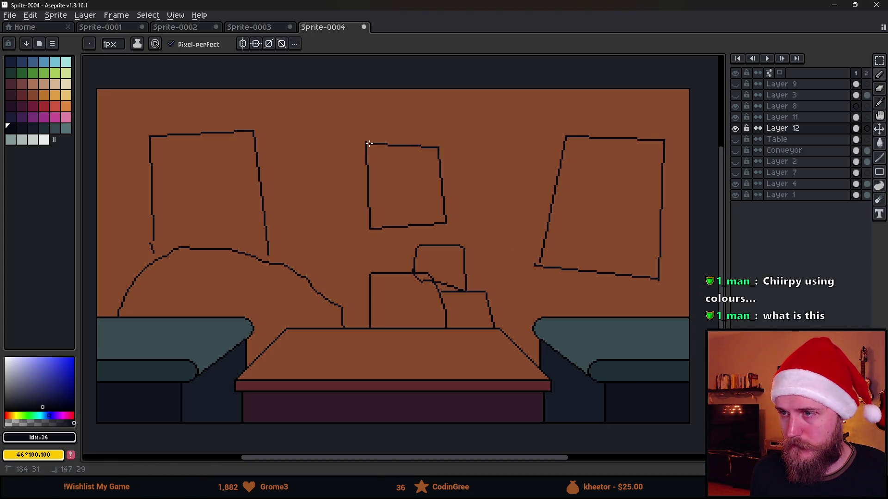
pyautogui.scroll(-2, 537, 275)
pyautogui.scroll(2, 537, 275)
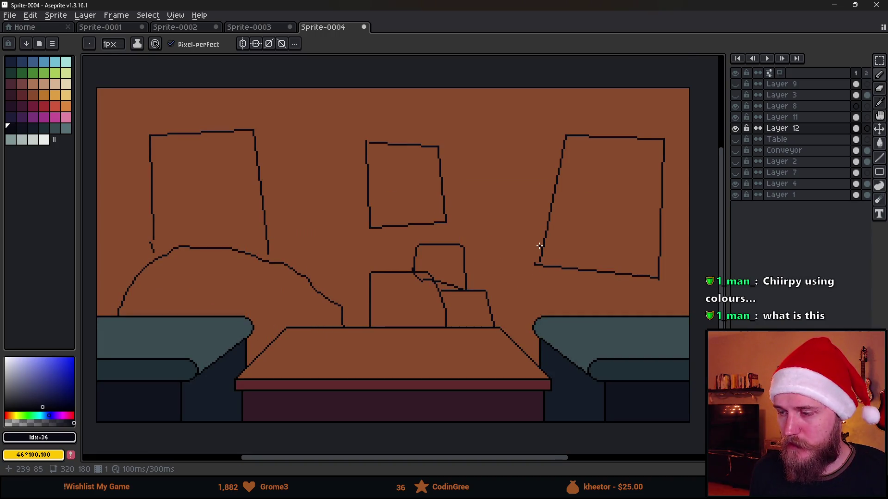
pyautogui.hotkey('ctrl', 'z')
pyautogui.hotkey('ctrl', 'z')
pyautogui.hotkey('ctrl', 'z')
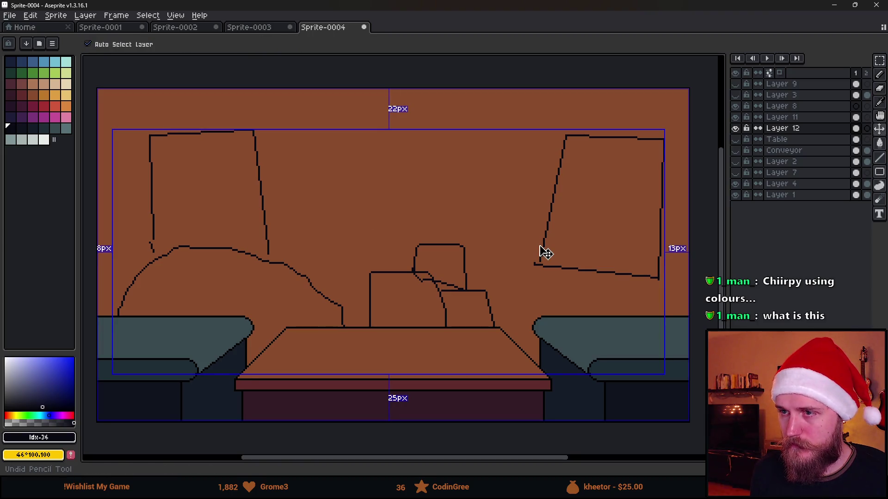
pyautogui.hotkey('ctrl', 'z')
pyautogui.hotkey('ctrl', 'z')
pyautogui.hotkey('ctrl', 'z')
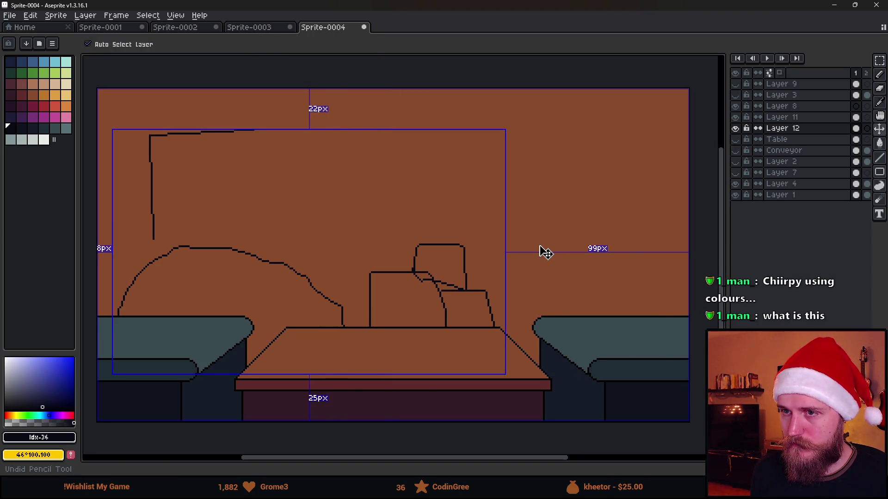
pyautogui.hotkey('ctrl', 'z')
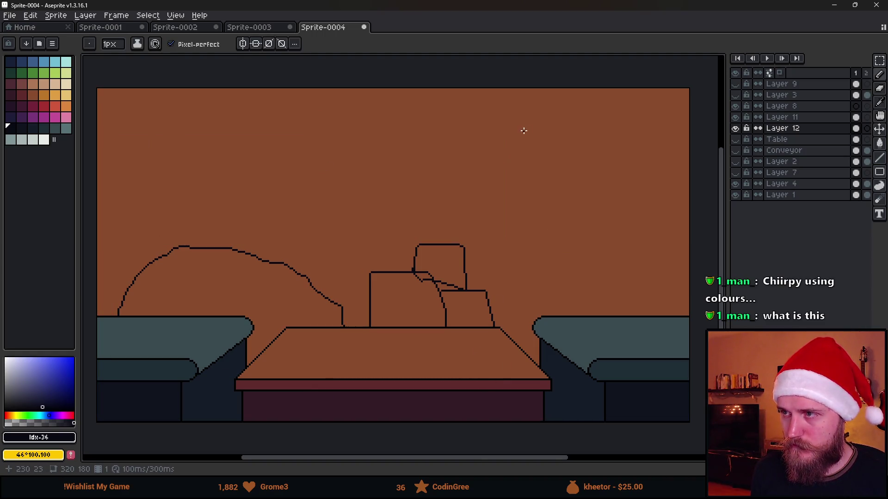
# - Draw three wavy strokes on the upper-right wall, then undo them and the box sketches
pyautogui.moveTo(548, 117); pyautogui.dragTo(659, 126)
pyautogui.moveTo(547, 149); pyautogui.dragTo(656, 169)
pyautogui.moveTo(542, 197); pyautogui.dragTo(646, 216)
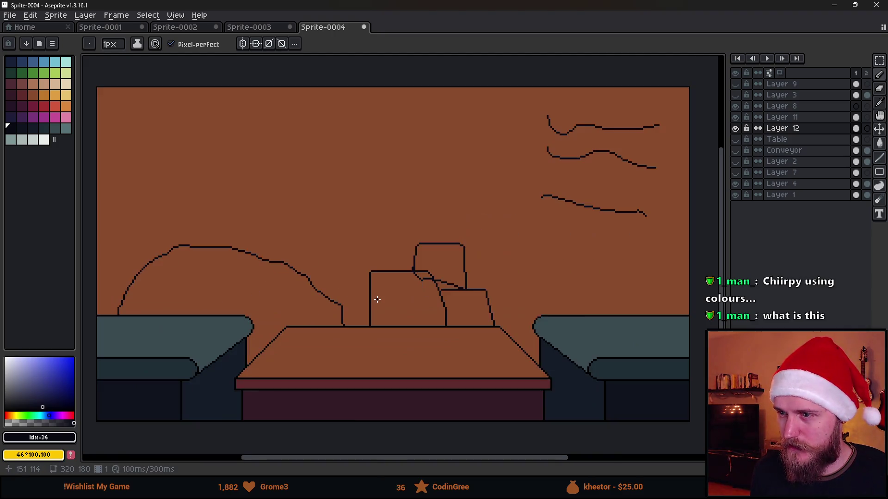
pyautogui.moveTo(454, 301); pyautogui.dragTo(464, 294)
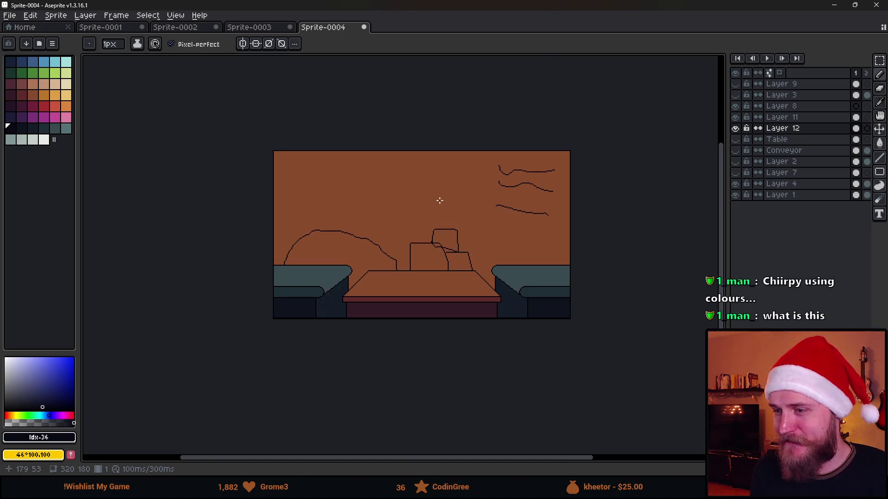
pyautogui.scroll(-2, 440, 200)
pyautogui.scroll(2, 439, 202)
pyautogui.moveTo(440, 202); pyautogui.dragTo(467, 201)
pyautogui.hotkey('ctrl', 'z')
pyautogui.hotkey('ctrl', 'z')
pyautogui.hotkey('ctrl', 'z')
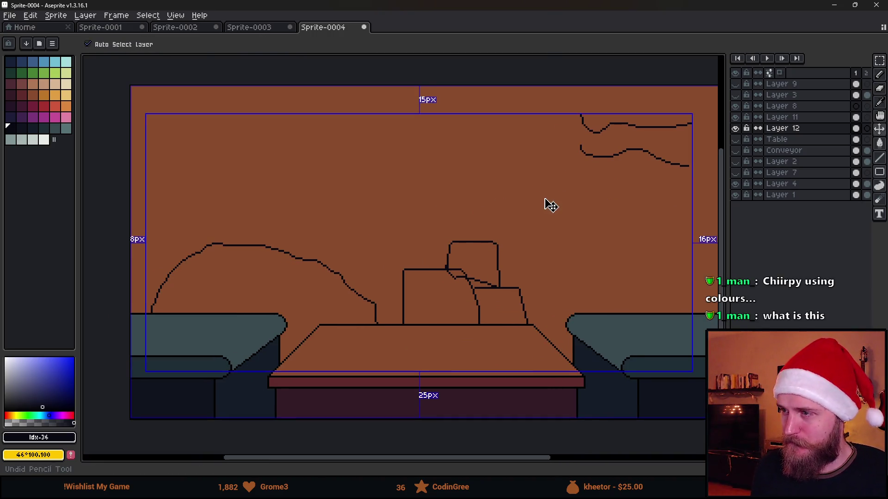
# - Pick the dark red swatch and bucket-fill the brown back wall with it
pyautogui.press('b')
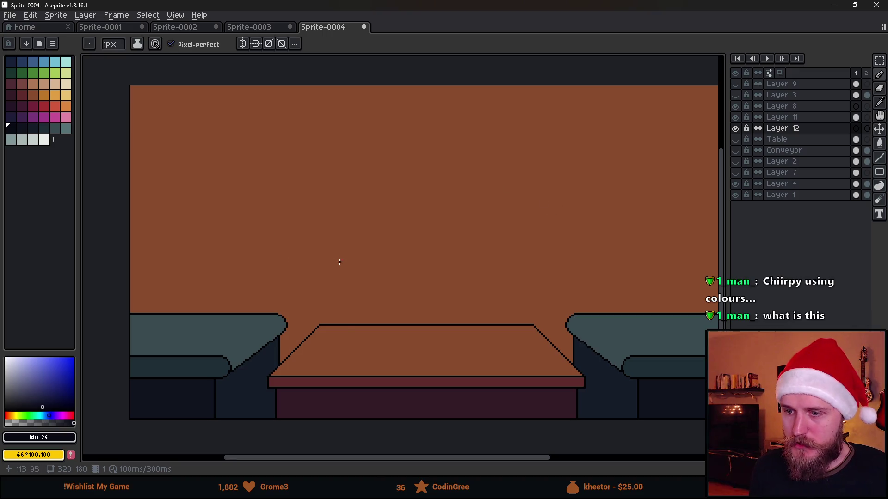
pyautogui.keyDown('alt'); pyautogui.click(365, 351); pyautogui.keyUp('alt')
pyautogui.click(22, 95)
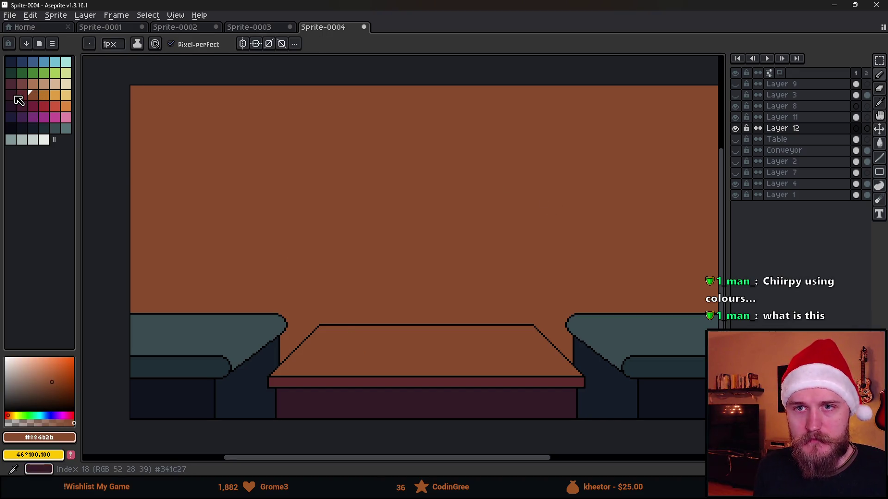
pyautogui.press('g')
pyautogui.click(251, 222)
pyautogui.scroll(-2, 251, 222)
pyautogui.scroll(2, 282, 243)
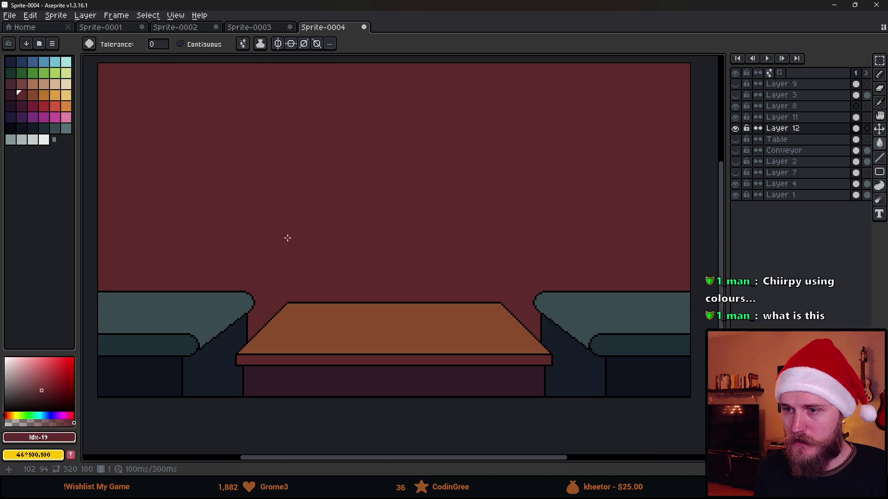
# - Sample the couch's darkest teal and make Layer 11 the active layer
pyautogui.moveTo(305, 176)
pyautogui.mouseDown()
pyautogui.moveTo(327, 197)
pyautogui.moveTo(369, 179)
pyautogui.mouseUp()
pyautogui.scroll(-2, 346, 196)
pyautogui.scroll(2, 366, 196)
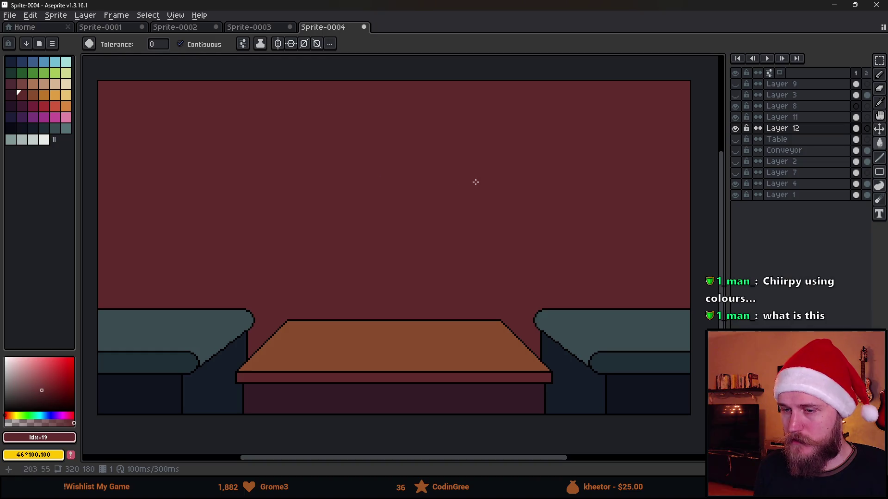
pyautogui.moveTo(315, 250)
pyautogui.mouseDown()
pyautogui.moveTo(374, 232)
pyautogui.moveTo(365, 234)
pyautogui.mouseUp()
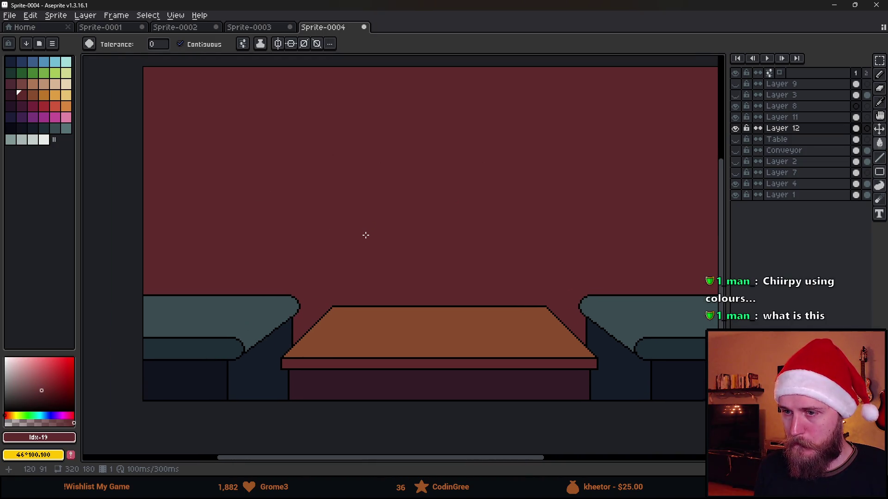
pyautogui.scroll(5, 250, 342)
pyautogui.keyDown('alt'); pyautogui.click(238, 334); pyautogui.keyUp('alt')
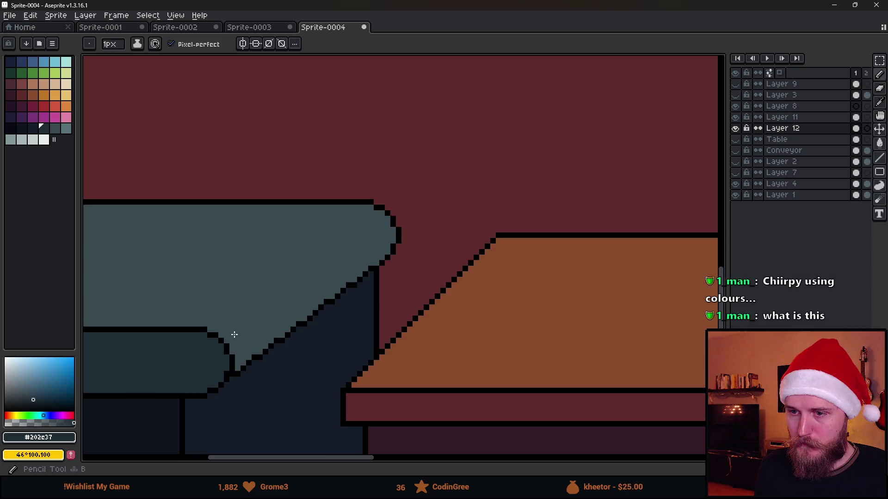
pyautogui.scroll(5, 231, 340)
pyautogui.click(735, 128)
pyautogui.click(735, 128)
pyautogui.click(782, 117)
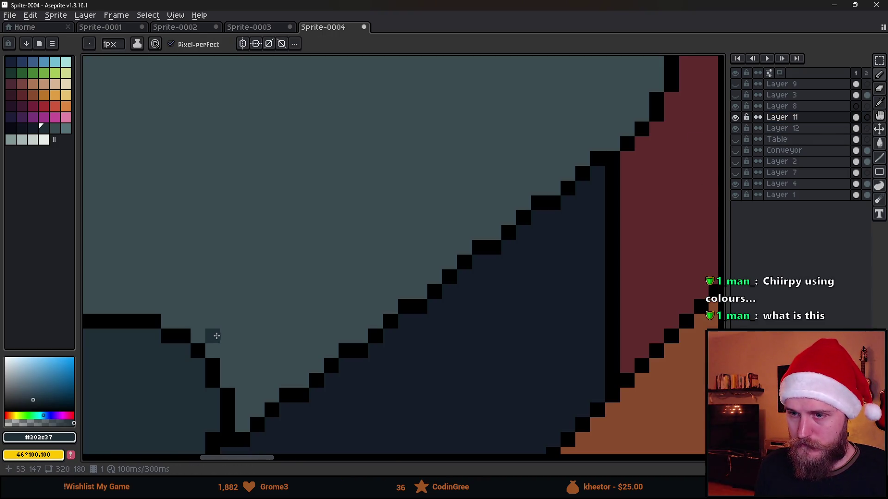
# - Enable left-right mirror symmetry and shade the left couch's slanted armrest edge darker teal
pyautogui.moveTo(508, 131); pyautogui.dragTo(416, 282)
pyautogui.scroll(-1, 536, 187)
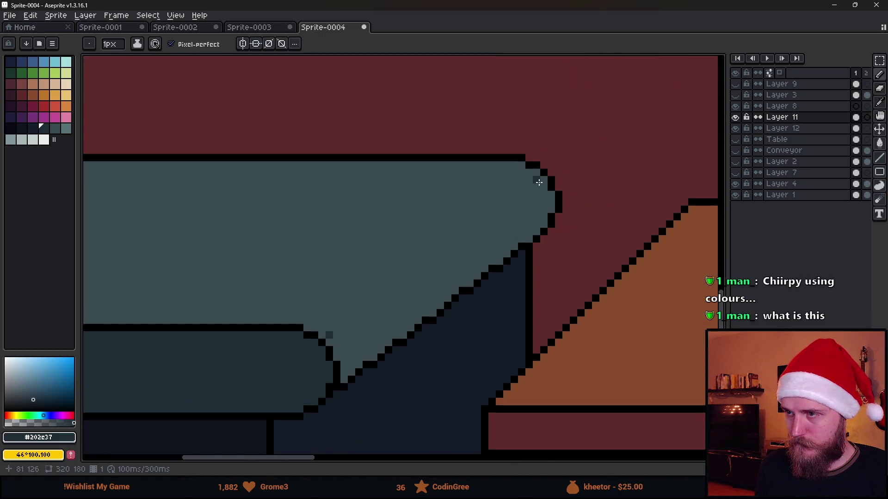
pyautogui.press('g')
pyautogui.scroll(-7, 479, 244)
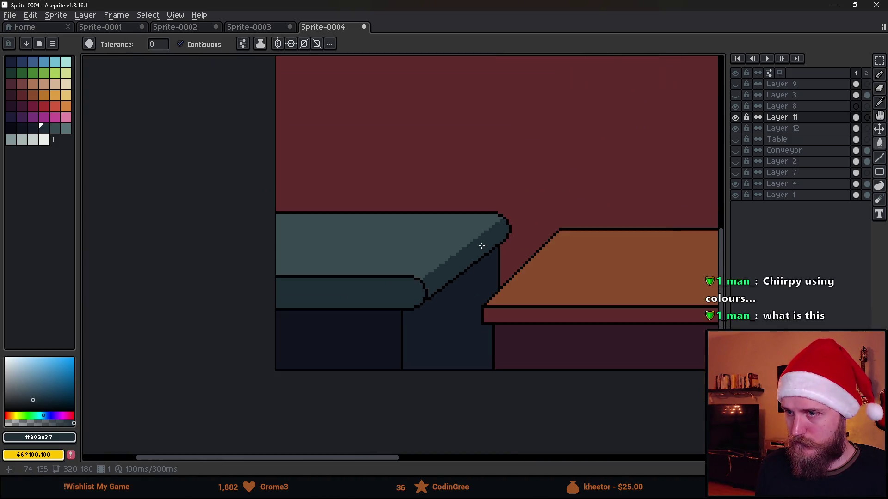
pyautogui.scroll(3, 541, 251)
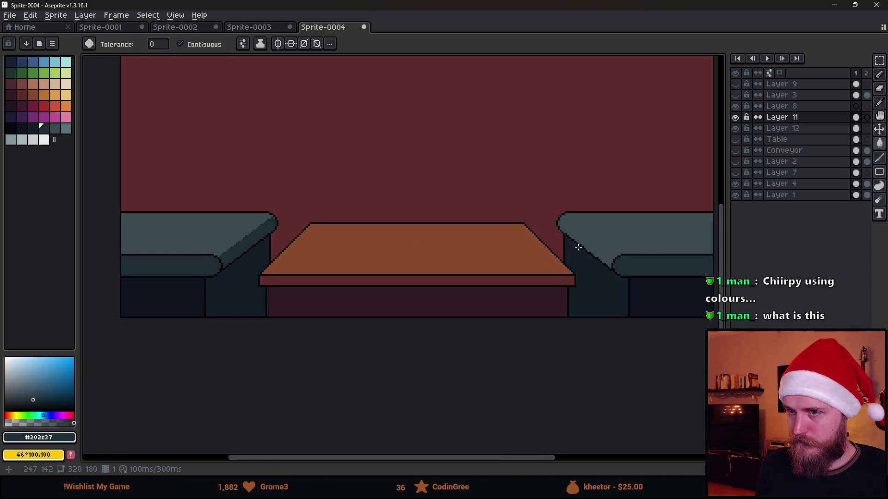
pyautogui.click(277, 44)
pyautogui.scroll(8, 257, 258)
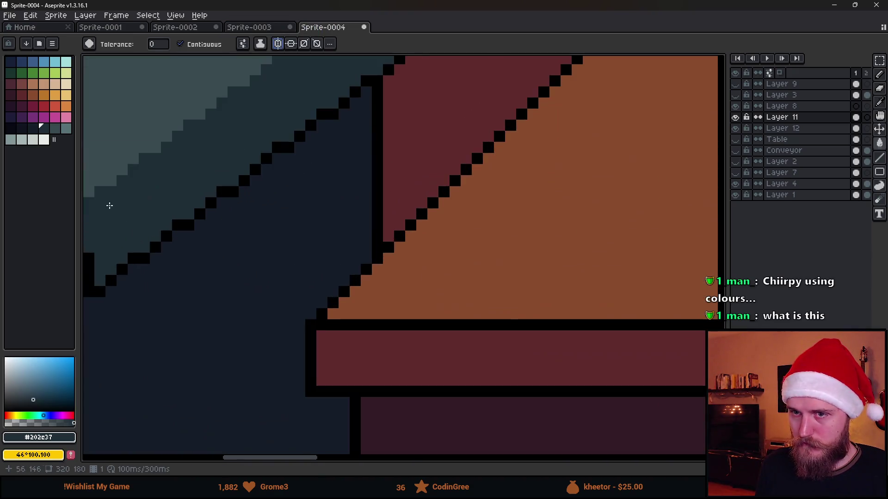
pyautogui.moveTo(114, 211); pyautogui.dragTo(325, 246)
pyautogui.moveTo(535, 144); pyautogui.dragTo(403, 332)
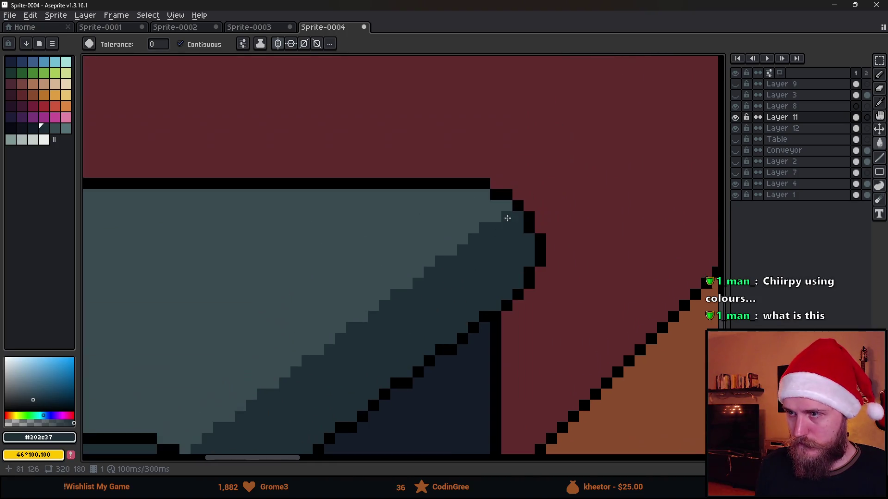
pyautogui.scroll(-9, 511, 266)
pyautogui.moveTo(624, 271); pyautogui.dragTo(547, 274)
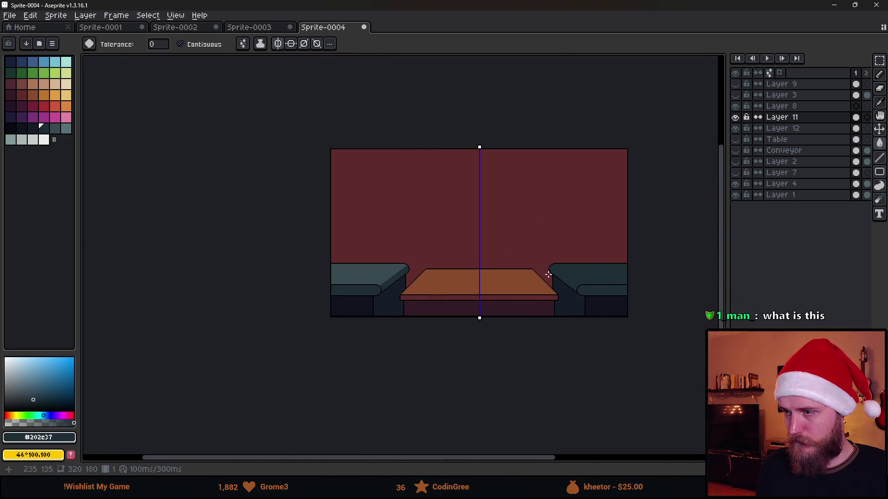
pyautogui.scroll(1, 550, 277)
pyautogui.press('v')
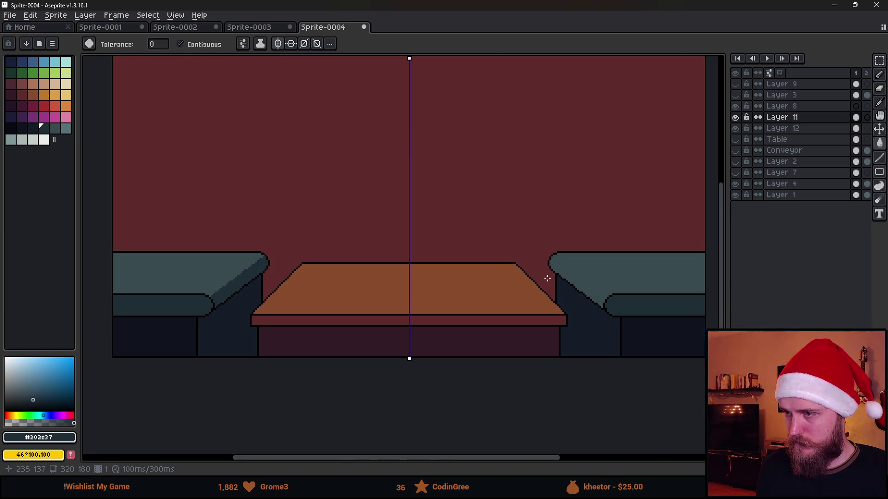
pyautogui.scroll(1, 273, 274)
pyautogui.scroll(1, 274, 274)
pyautogui.press('b')
pyautogui.scroll(1, 371, 238)
pyautogui.scroll(1, 291, 264)
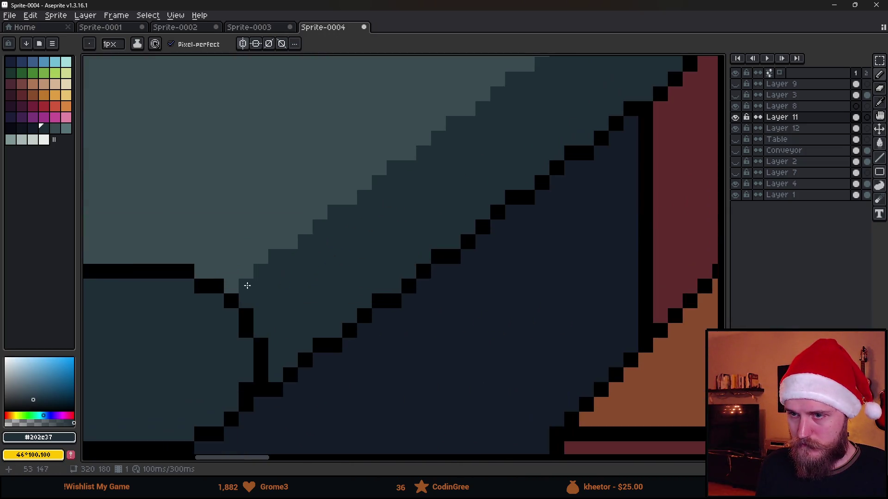
pyautogui.moveTo(244, 285); pyautogui.dragTo(534, 182)
pyautogui.scroll(-8, 379, 274)
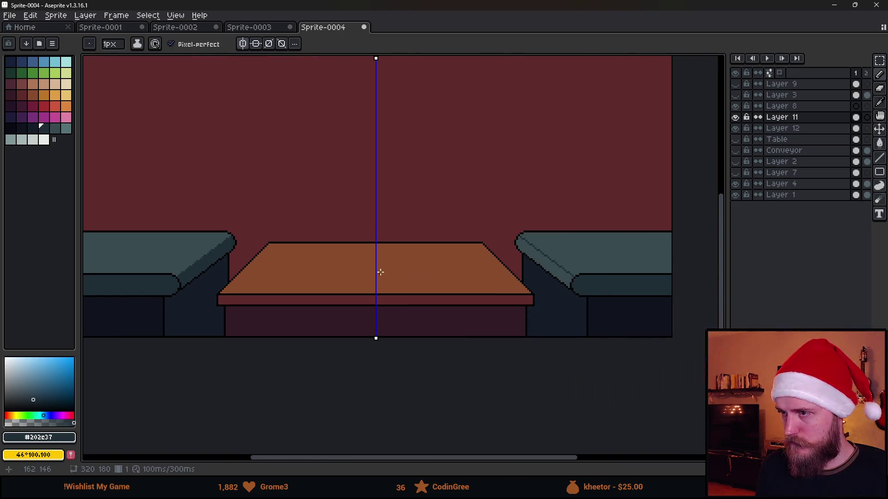
pyautogui.press('g')
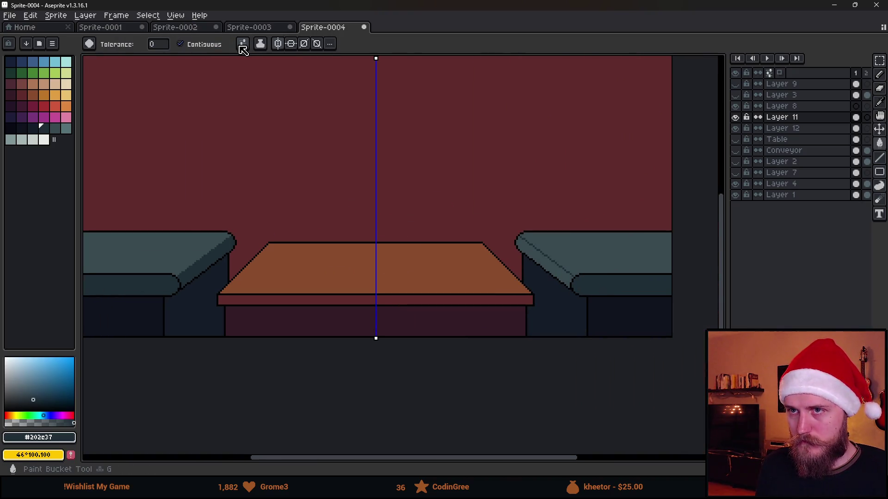
pyautogui.click(243, 44)
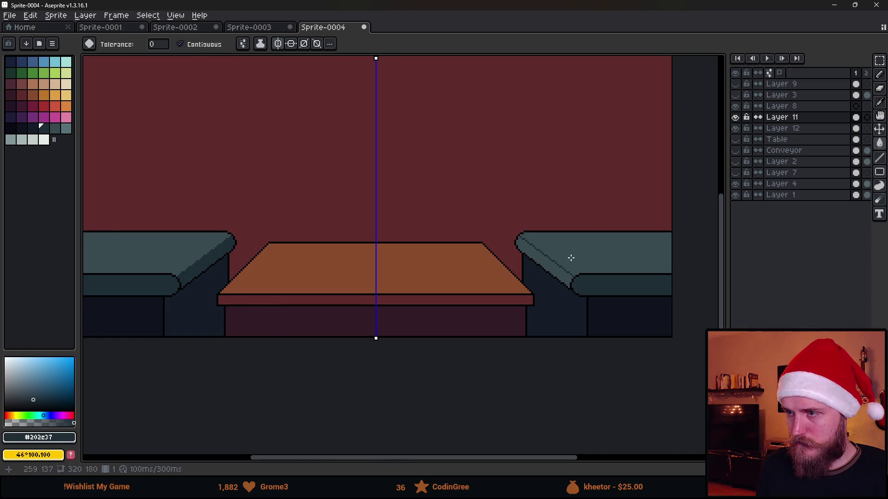
pyautogui.scroll(3, 549, 254)
pyautogui.scroll(-3, 373, 278)
pyautogui.scroll(2, 378, 289)
pyautogui.moveTo(506, 233)
pyautogui.mouseDown()
pyautogui.moveTo(385, 226)
pyautogui.moveTo(394, 228)
pyautogui.mouseUp()
pyautogui.scroll(-2, 392, 221)
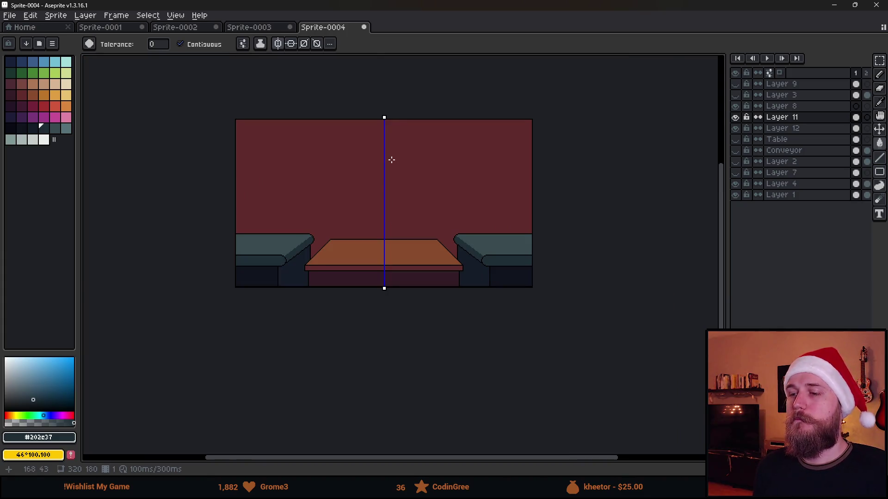
pyautogui.scroll(2, 380, 205)
pyautogui.moveTo(254, 293)
pyautogui.mouseDown()
pyautogui.moveTo(353, 256)
pyautogui.moveTo(359, 265)
pyautogui.moveTo(349, 279)
pyautogui.moveTo(273, 306)
pyautogui.moveTo(381, 295)
pyautogui.moveTo(305, 321)
pyautogui.moveTo(325, 295)
pyautogui.moveTo(329, 303)
pyautogui.mouseUp()
pyautogui.press('v')
pyautogui.press('b')
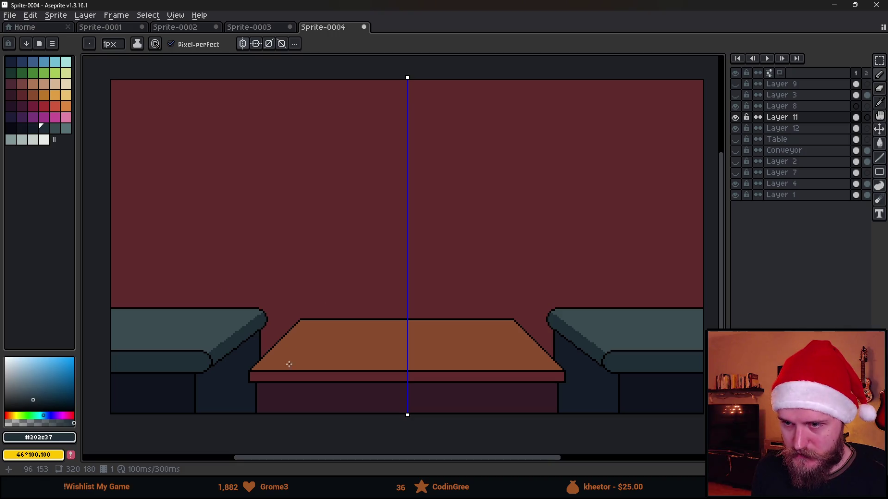
pyautogui.scroll(2, 284, 253)
pyautogui.moveTo(283, 254); pyautogui.dragTo(369, 303)
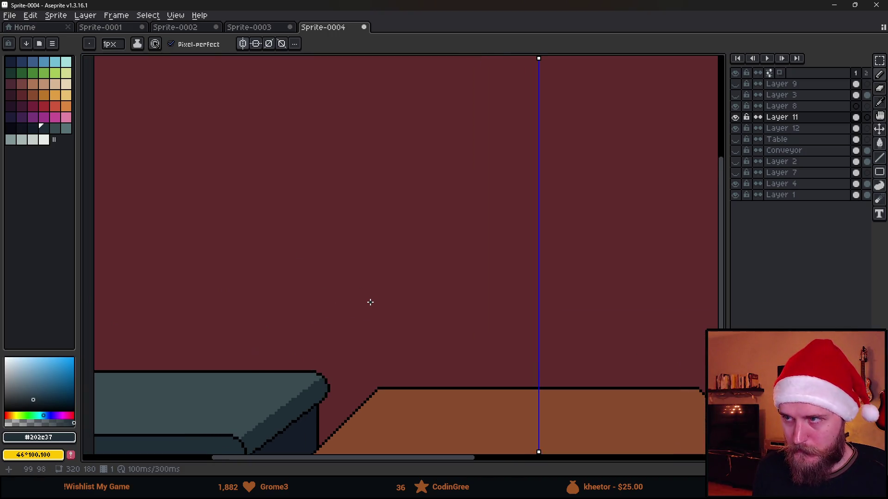
pyautogui.scroll(-2, 540, 210)
pyautogui.moveTo(541, 210); pyautogui.dragTo(452, 202)
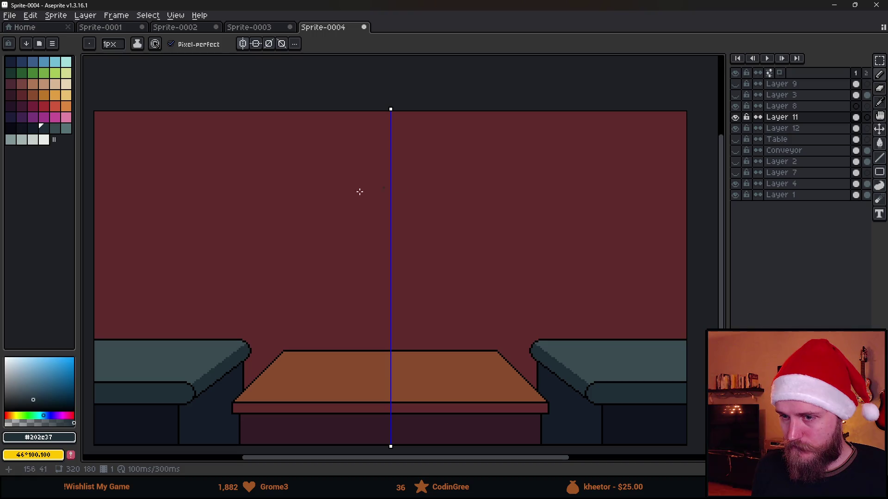
pyautogui.moveTo(392, 292); pyautogui.dragTo(406, 262)
pyautogui.click(735, 117)
pyautogui.click(735, 117)
pyautogui.scroll(1, 200, 291)
pyautogui.moveTo(200, 291); pyautogui.dragTo(347, 259)
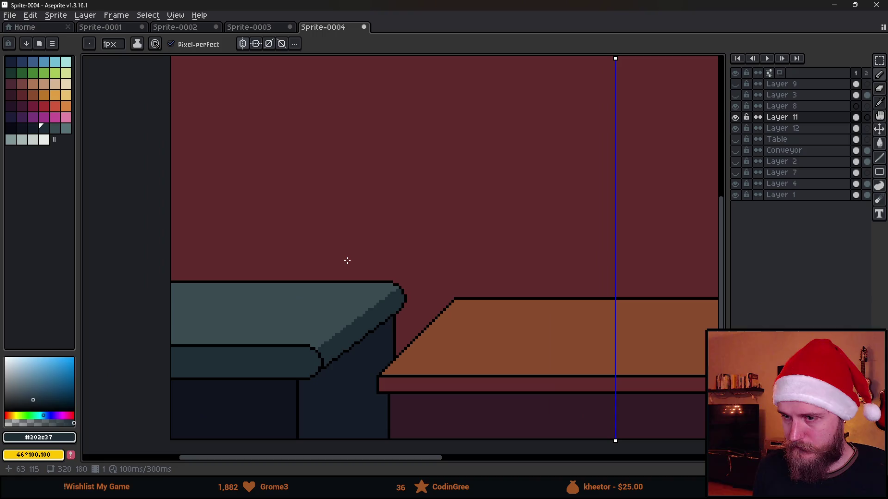
pyautogui.scroll(1, 231, 310)
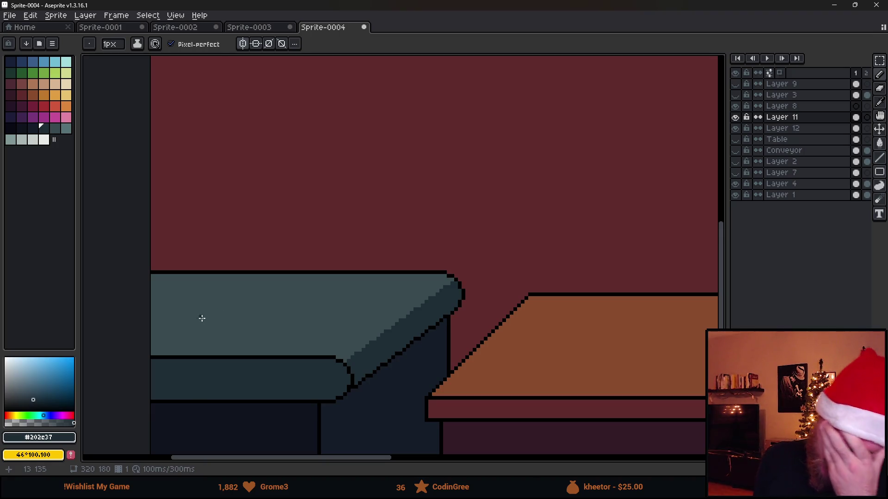
pyautogui.click(736, 118)
pyautogui.click(736, 118)
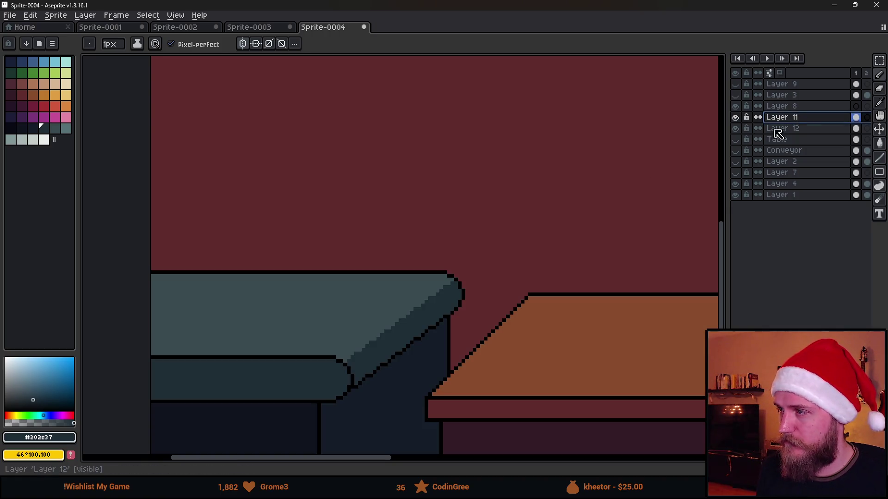
# - Add a new empty layer and try mirrored ellipse outlines on both couch backs
pyautogui.hotkey('shift', 'n')
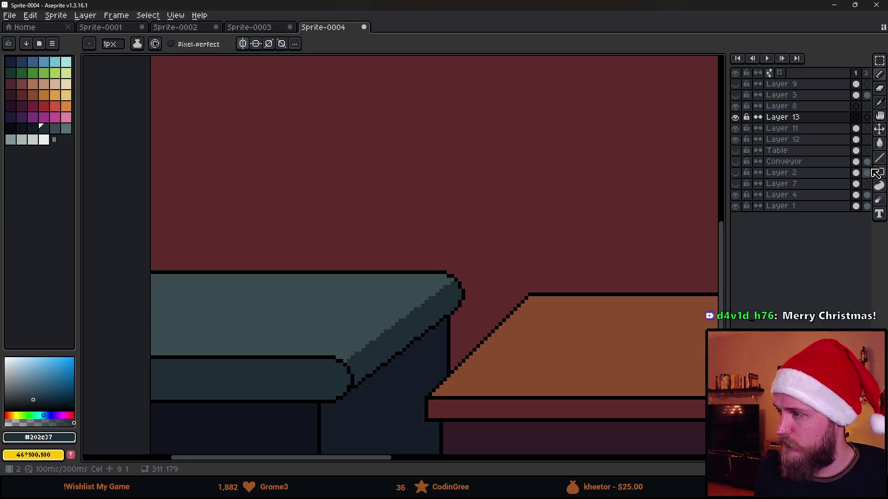
pyautogui.click(879, 172)
pyautogui.click(854, 173)
pyautogui.scroll(-2, 382, 234)
pyautogui.scroll(1, 383, 234)
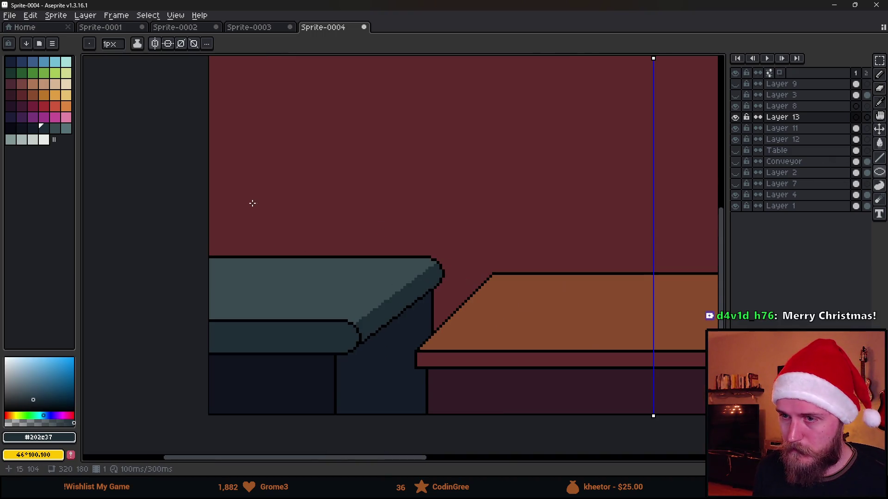
pyautogui.moveTo(350, 296); pyautogui.dragTo(335, 283)
pyautogui.scroll(-2, 353, 284)
pyautogui.scroll(3, 493, 296)
pyautogui.scroll(-3, 492, 296)
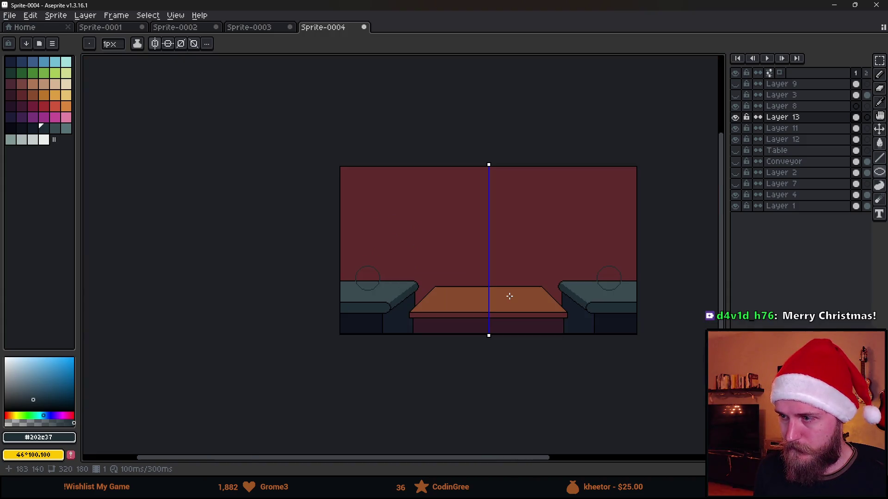
pyautogui.scroll(2, 492, 296)
# - Undo the circle outlines and couch strokes, returning to the one-pixel pencil
pyautogui.hotkey('ctrl', 'z')
pyautogui.press('b')
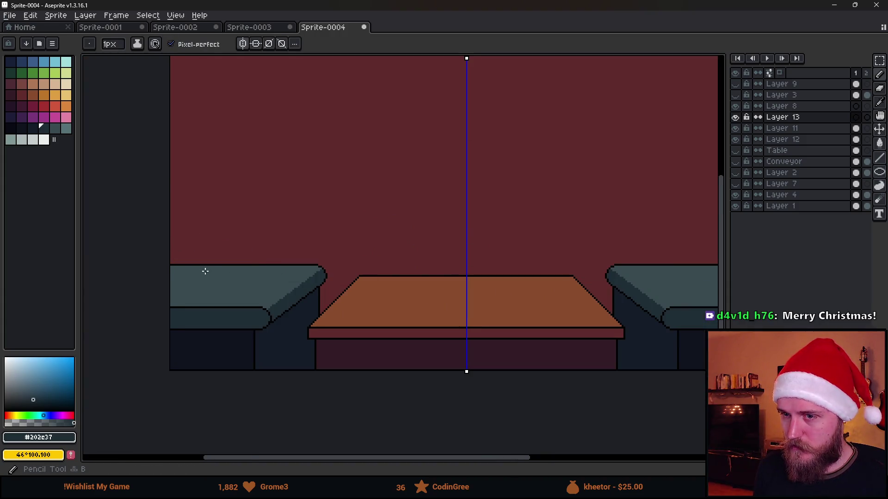
pyautogui.hscroll(3, 692, 267)
pyautogui.hotkey('ctrl', 'y')
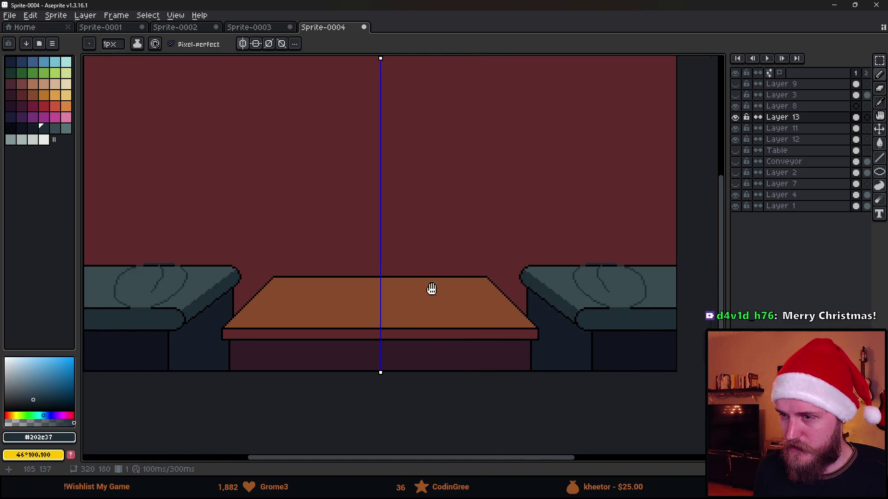
pyautogui.hscroll(-5, 420, 291)
pyautogui.hotkey('ctrl', 'z')
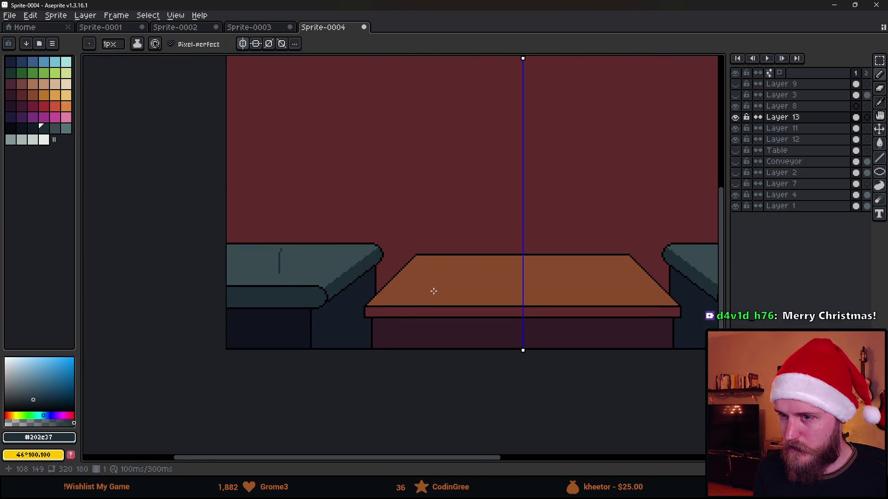
pyautogui.hscroll(3, 440, 288)
pyautogui.hotkey('ctrl', 'y')
pyautogui.hotkey('ctrl', 'z')
# - Make Layer 8 visible again and leave Layer 3 hidden after a brief check
pyautogui.scroll(-2, 303, 198)
pyautogui.scroll(2, 287, 193)
pyautogui.moveTo(269, 202); pyautogui.dragTo(307, 228)
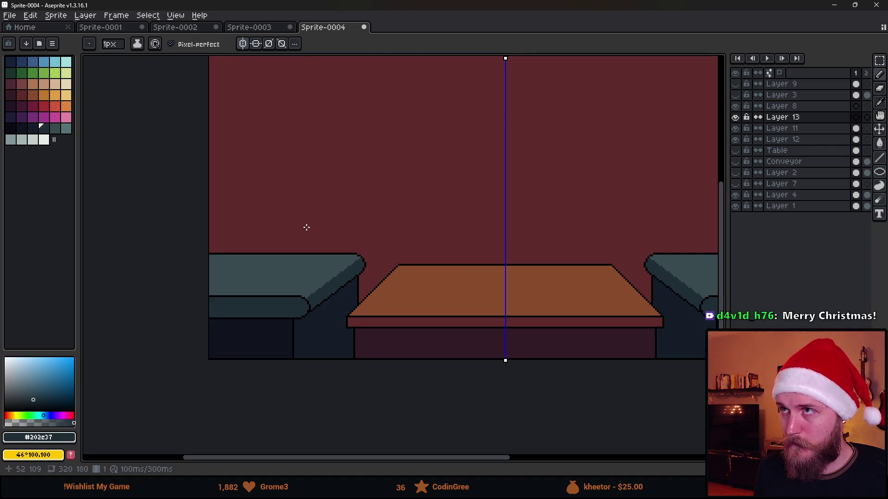
pyautogui.moveTo(307, 228)
pyautogui.mouseDown()
pyautogui.moveTo(351, 252)
pyautogui.moveTo(413, 251)
pyautogui.mouseUp()
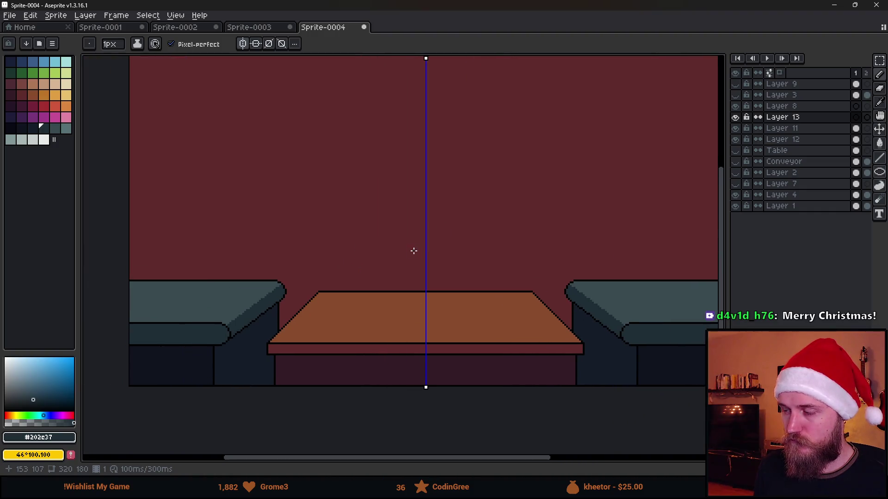
pyautogui.moveTo(249, 231)
pyautogui.mouseDown()
pyautogui.moveTo(258, 248)
pyautogui.moveTo(195, 254)
pyautogui.moveTo(235, 259)
pyautogui.mouseUp()
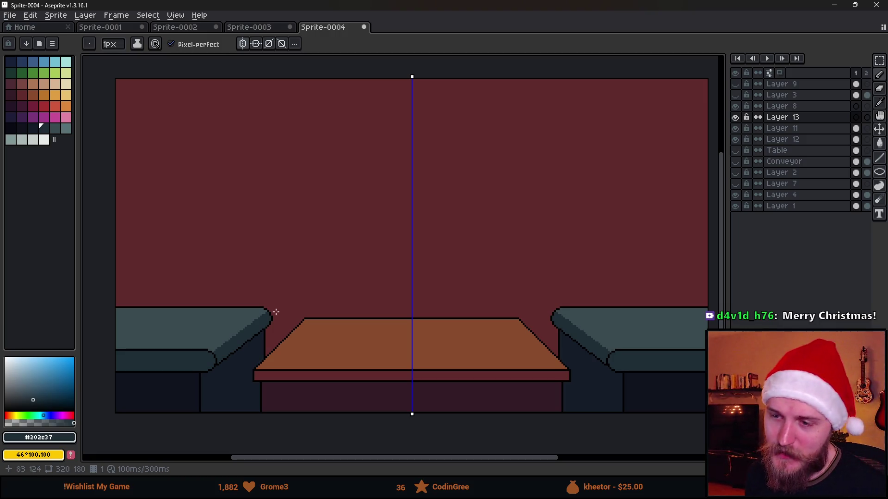
pyautogui.scroll(-1, 262, 305)
pyautogui.scroll(1, 258, 279)
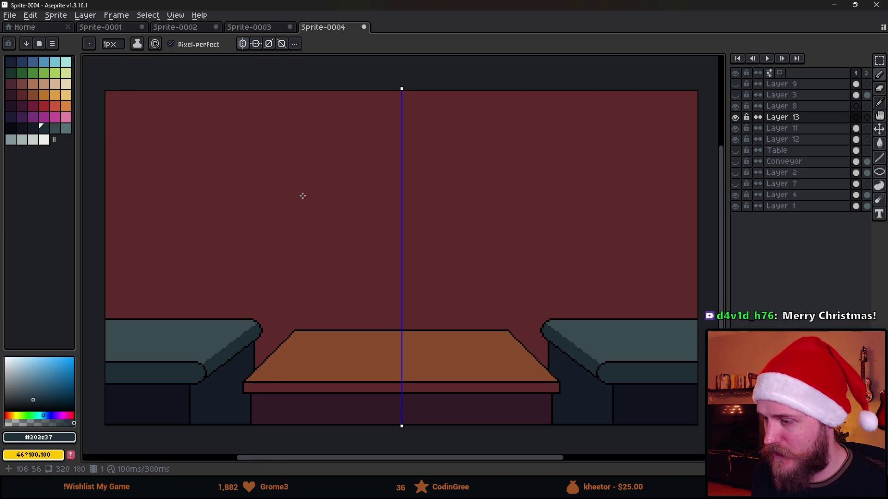
pyautogui.moveTo(353, 219)
pyautogui.mouseDown()
pyautogui.moveTo(376, 214)
pyautogui.moveTo(370, 210)
pyautogui.mouseUp()
pyautogui.scroll(-1, 370, 209)
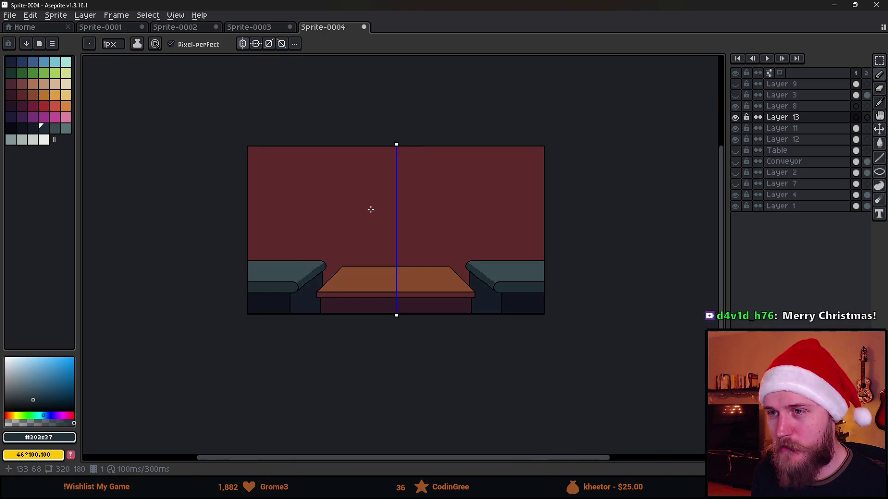
pyautogui.scroll(1, 370, 209)
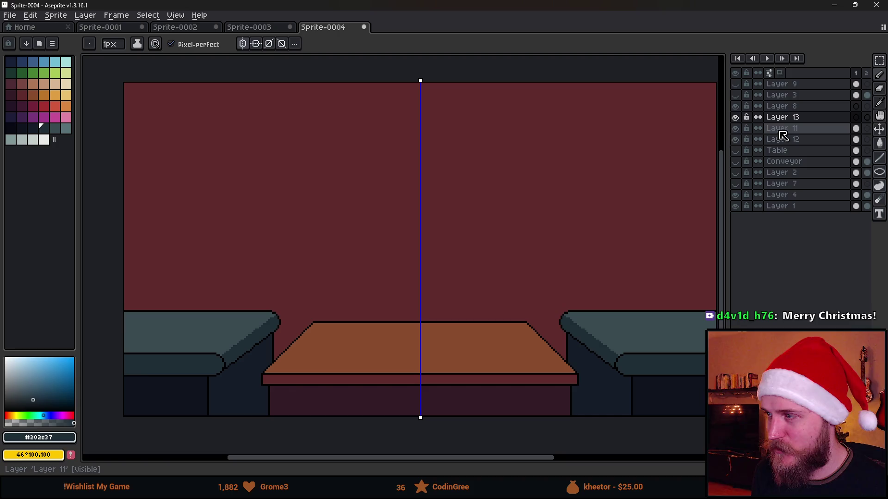
pyautogui.click(735, 106)
pyautogui.click(736, 95)
pyautogui.click(736, 95)
# - Switch off vertical mirror symmetry
pyautogui.scroll(-1, 702, 132)
pyautogui.scroll(1, 611, 210)
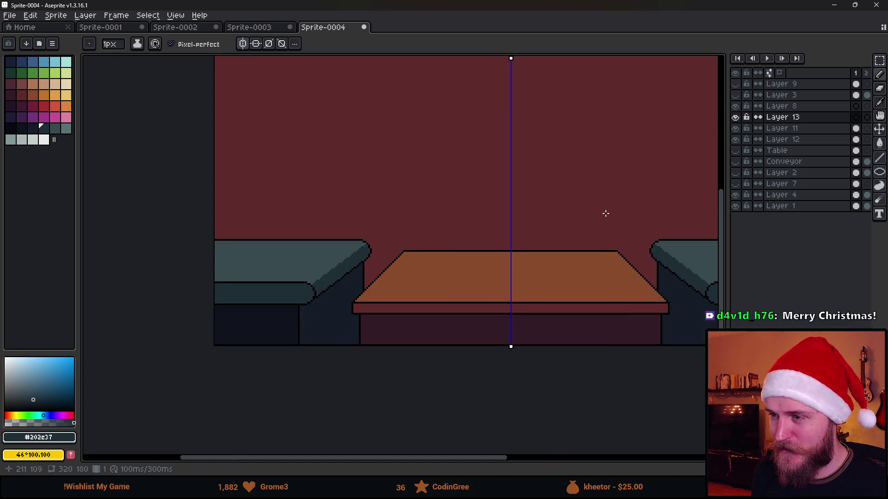
pyautogui.moveTo(514, 195); pyautogui.dragTo(470, 218)
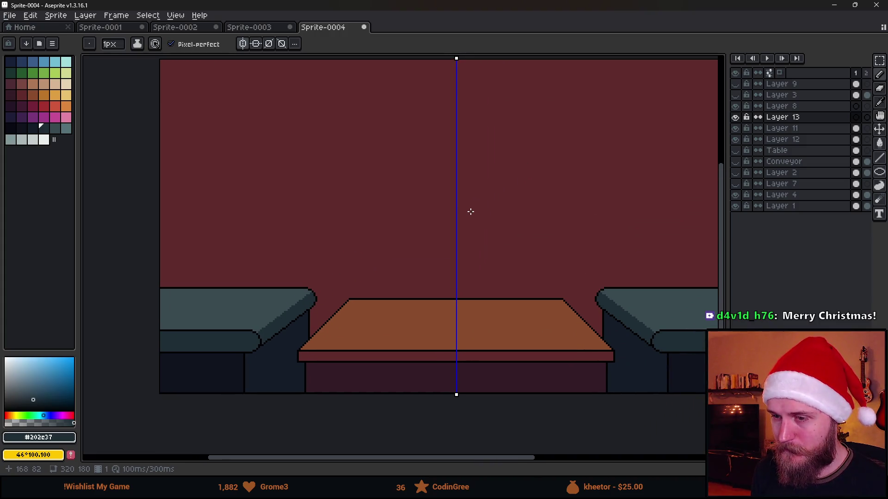
pyautogui.scroll(-2, 587, 179)
pyautogui.scroll(2, 588, 179)
pyautogui.moveTo(587, 178)
pyautogui.mouseDown()
pyautogui.moveTo(535, 206)
pyautogui.moveTo(543, 209)
pyautogui.mouseUp()
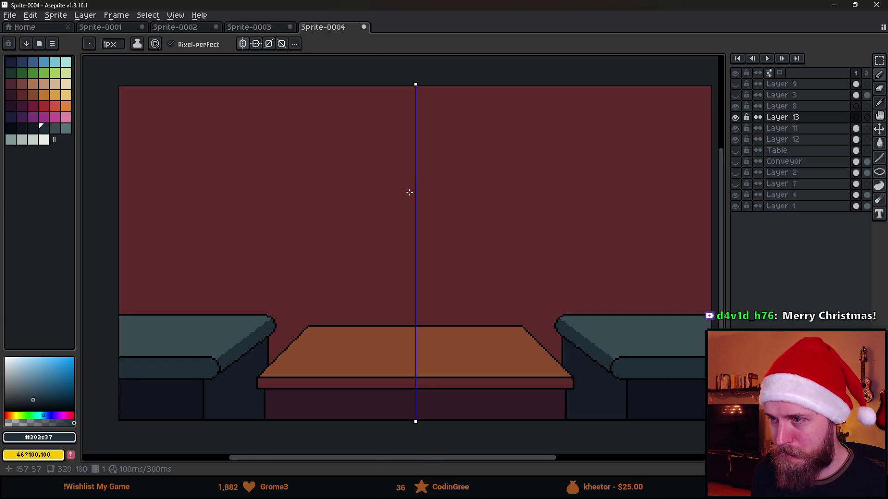
pyautogui.scroll(1, 410, 192)
pyautogui.scroll(-1, 585, 159)
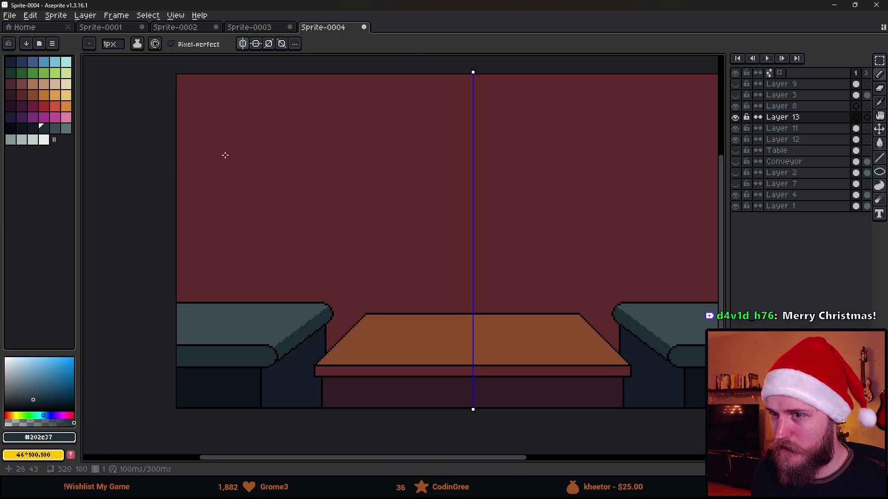
pyautogui.click(243, 44)
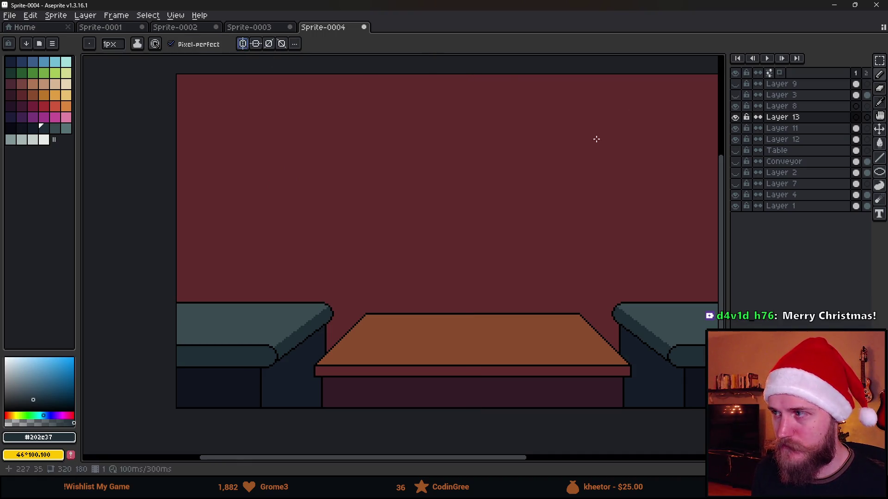
# - Show Layer 9's perspective guides, hide Layer 13, and eyedrop the guide-line red
pyautogui.click(736, 84)
pyautogui.click(735, 117)
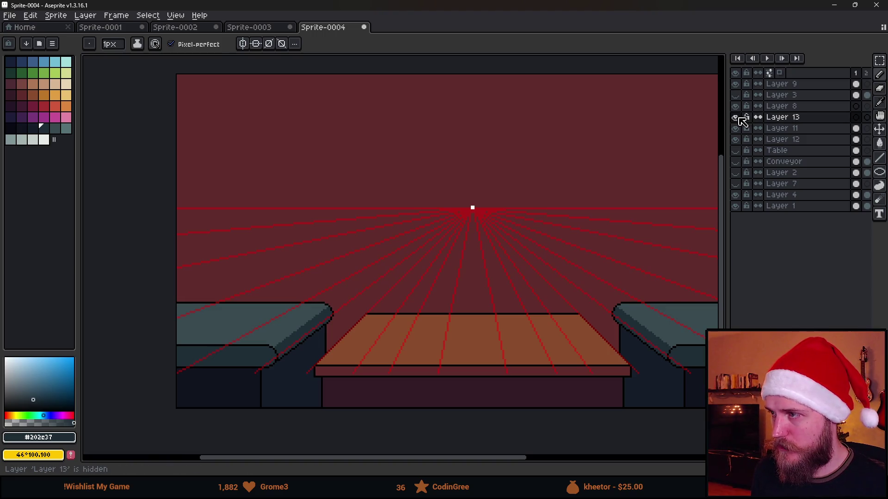
pyautogui.scroll(2, 479, 340)
pyautogui.moveTo(479, 340); pyautogui.dragTo(386, 289)
pyautogui.scroll(-1, 384, 258)
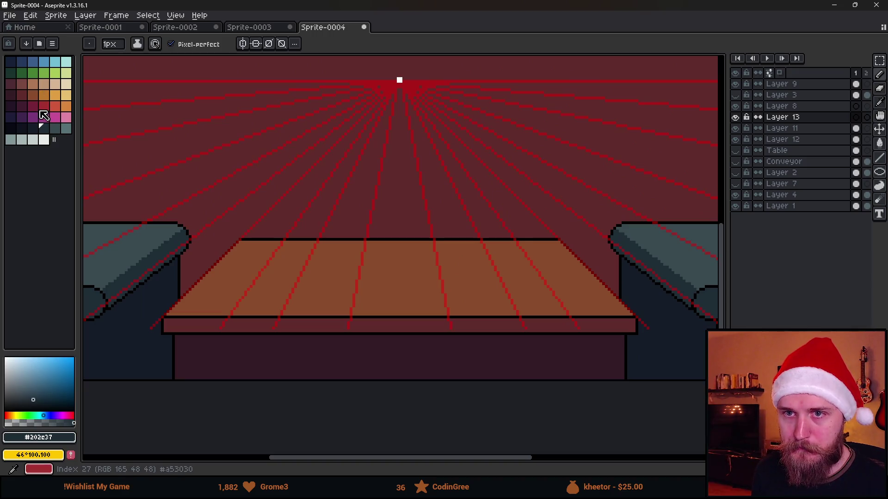
pyautogui.keyDown('alt'); pyautogui.click(291, 76); pyautogui.keyUp('alt')
pyautogui.scroll(-1, 373, 212)
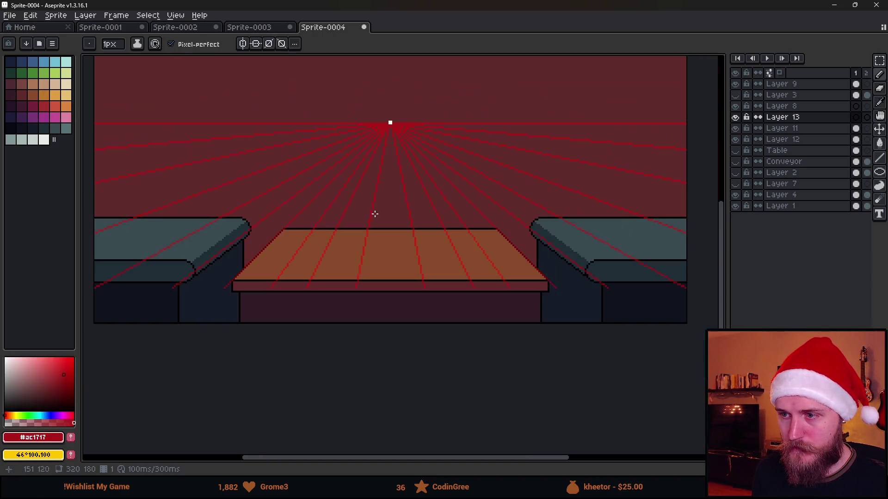
pyautogui.scroll(2, 374, 260)
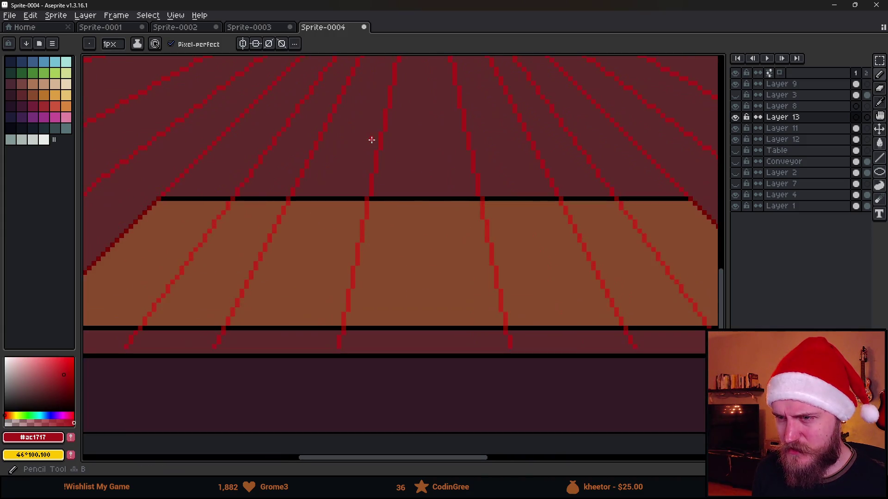
pyautogui.scroll(-2, 371, 139)
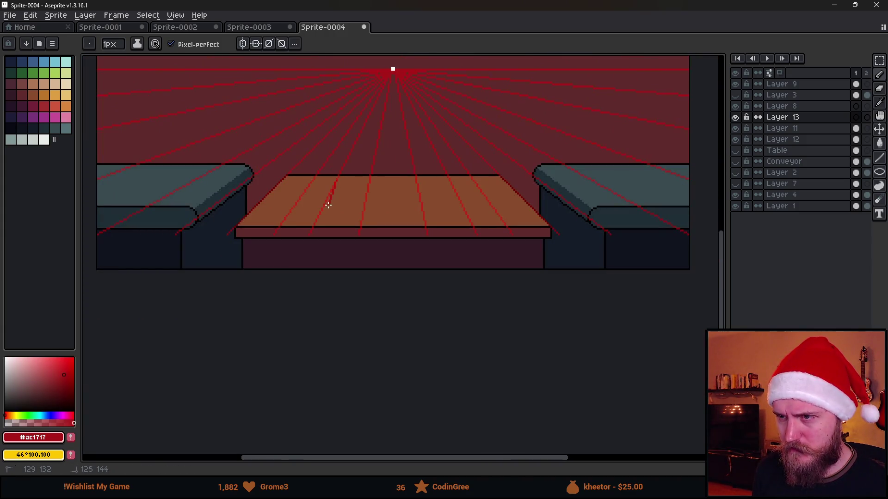
pyautogui.scroll(1, 327, 204)
pyautogui.moveTo(351, 175); pyautogui.dragTo(406, 250)
pyautogui.scroll(3, 441, 103)
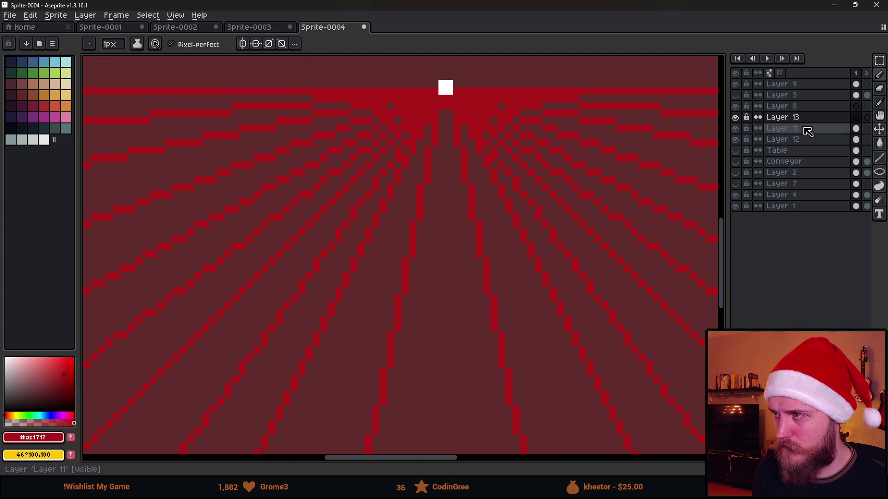
# - Select Layer 9 and turn mirror symmetry back on across the canvas centre
pyautogui.click(786, 85)
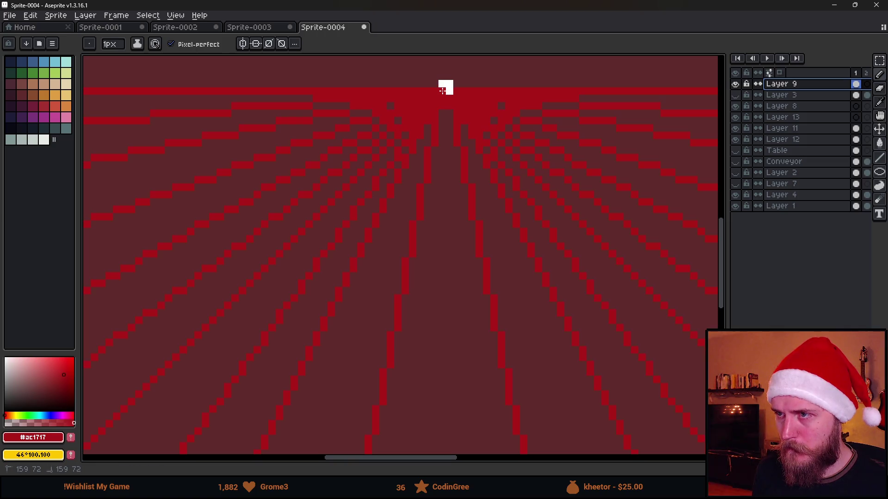
pyautogui.scroll(-1, 456, 188)
pyautogui.moveTo(383, 263); pyautogui.dragTo(436, 158)
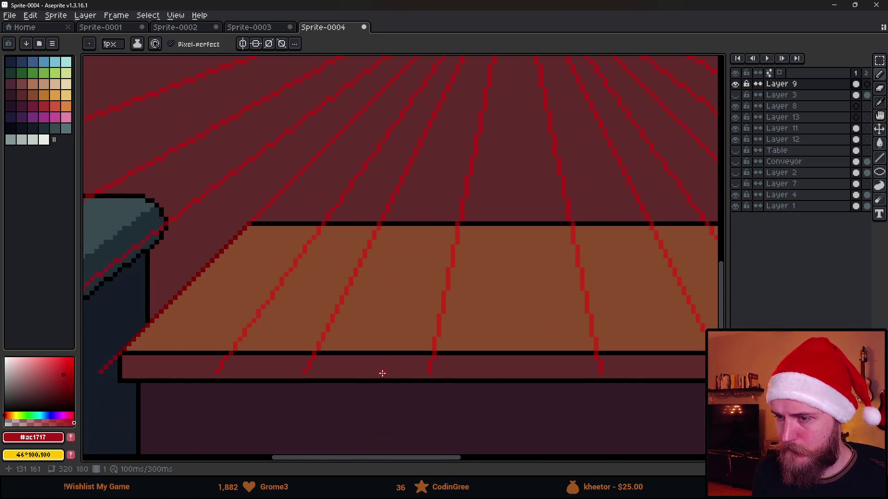
pyautogui.click(242, 43)
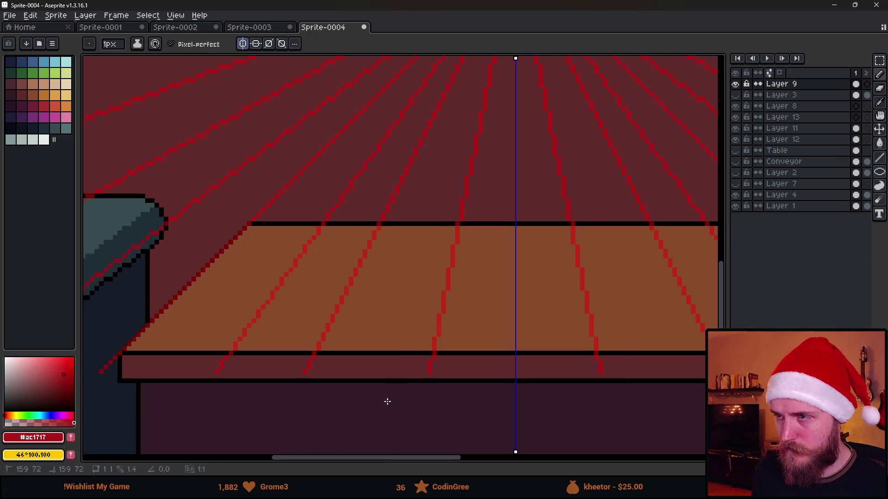
pyautogui.scroll(-1, 385, 402)
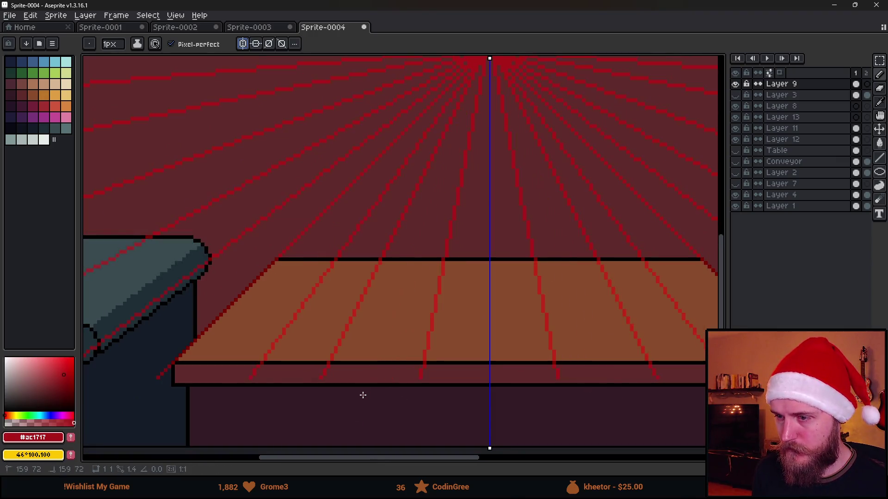
pyautogui.moveTo(355, 419); pyautogui.dragTo(355, 419)
pyautogui.scroll(-1, 355, 420)
pyautogui.scroll(-2, 448, 250)
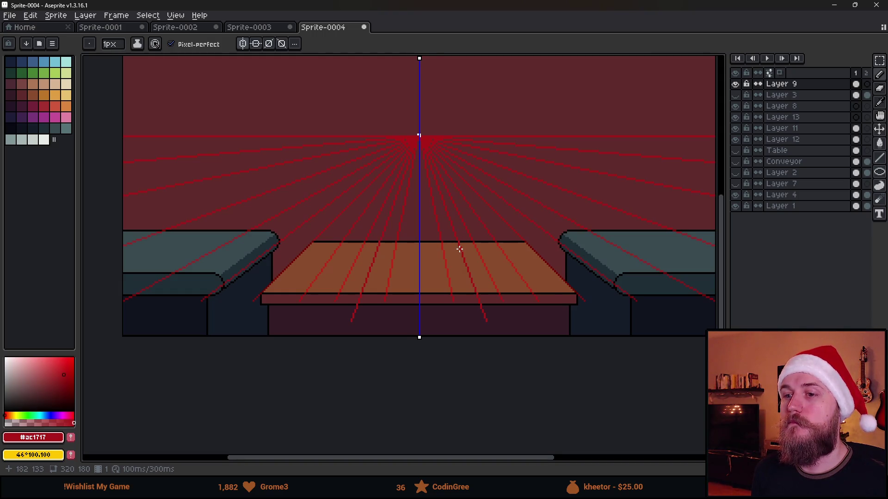
pyautogui.scroll(4, 416, 263)
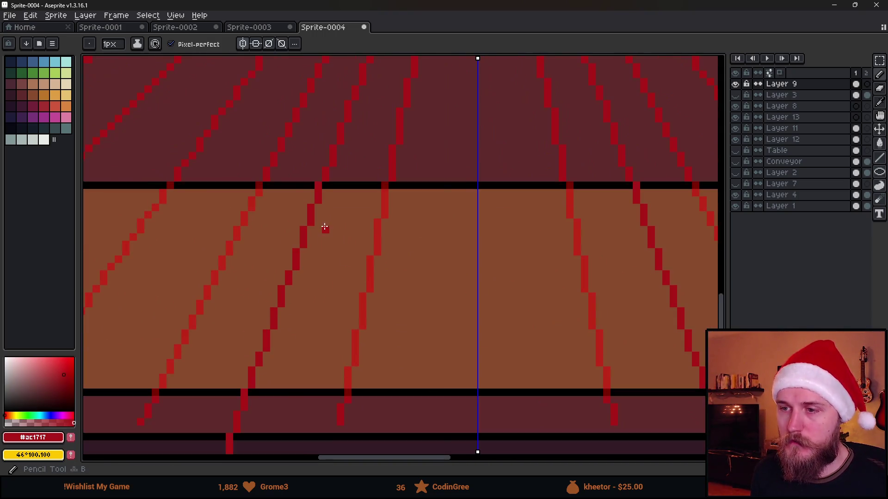
# - Choose dark outline colour 36 and work on Layer 8, checking its contents
pyautogui.click(11, 128)
pyautogui.click(781, 106)
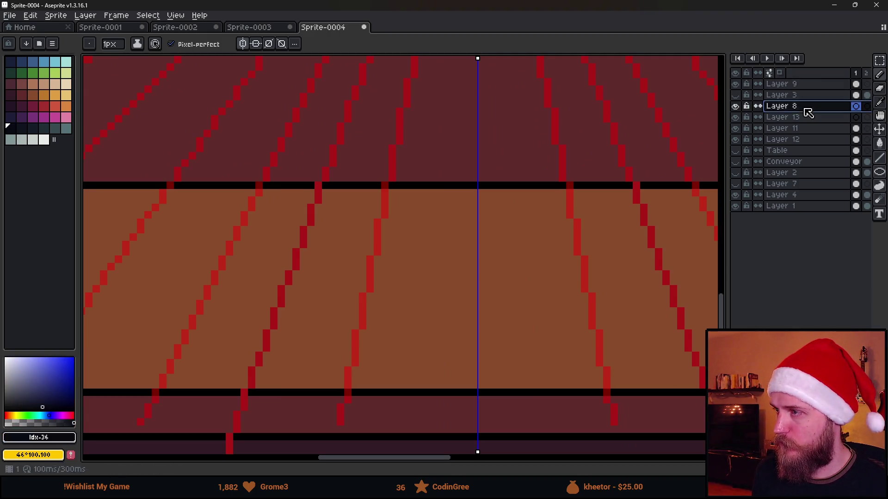
pyautogui.scroll(-1, 314, 326)
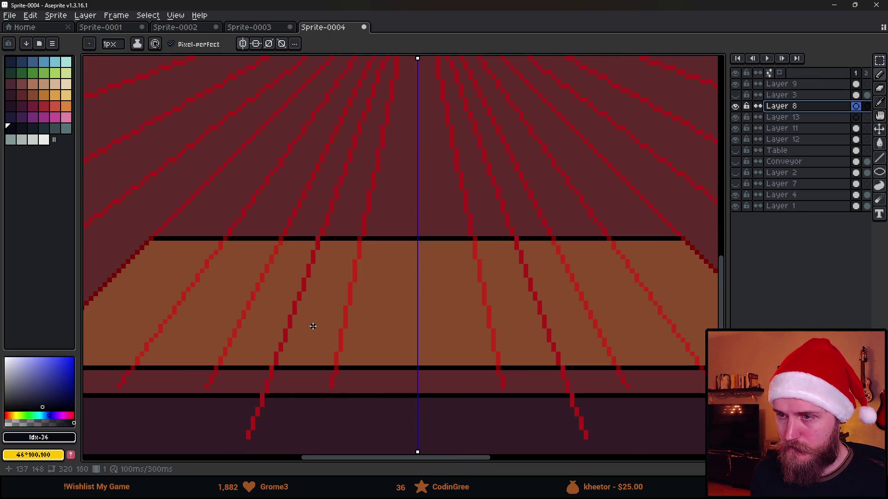
pyautogui.click(735, 106)
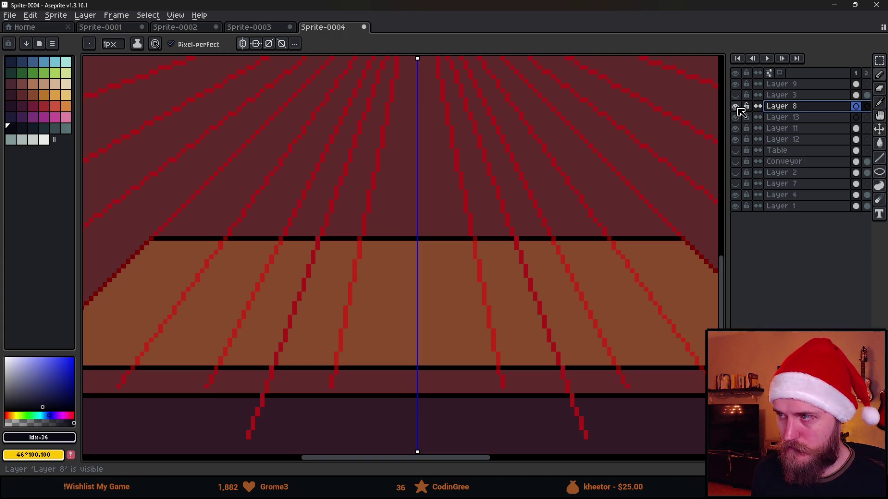
pyautogui.click(735, 106)
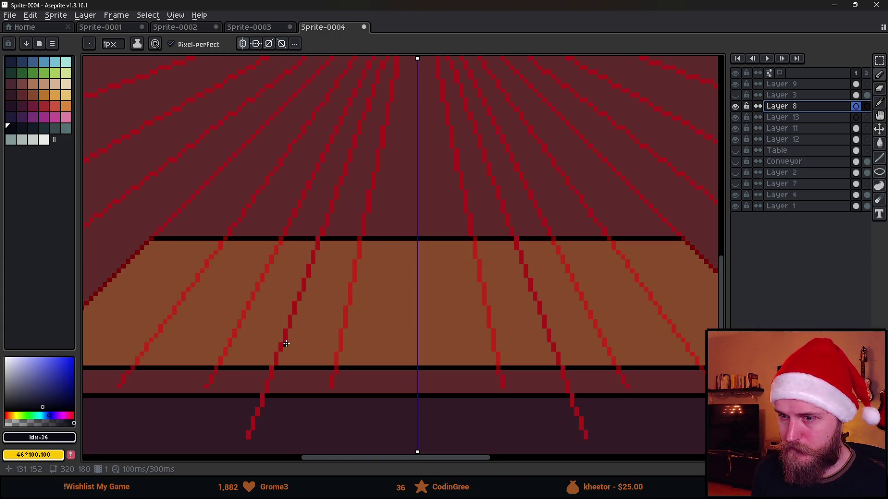
pyautogui.scroll(1, 286, 344)
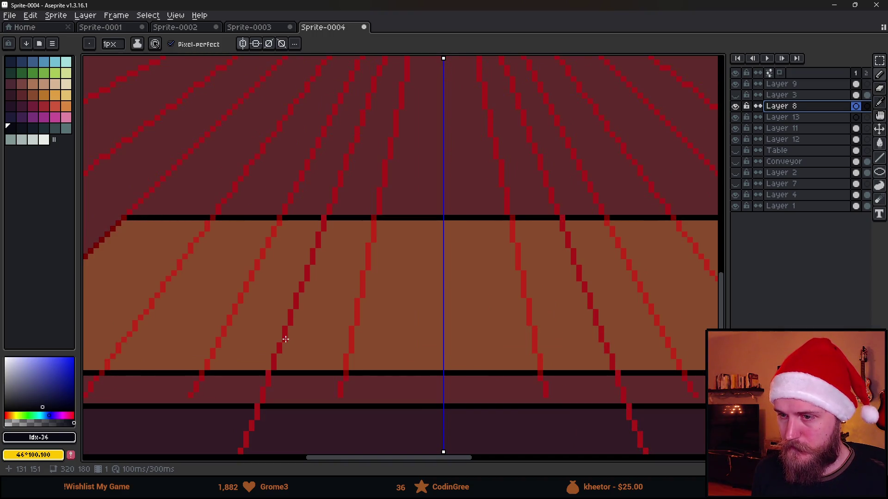
# - Draw mirrored dark slanted lines on the table along the perspective guide
pyautogui.moveTo(285, 340)
pyautogui.mouseDown()
pyautogui.moveTo(318, 238)
pyautogui.moveTo(292, 350)
pyautogui.mouseUp()
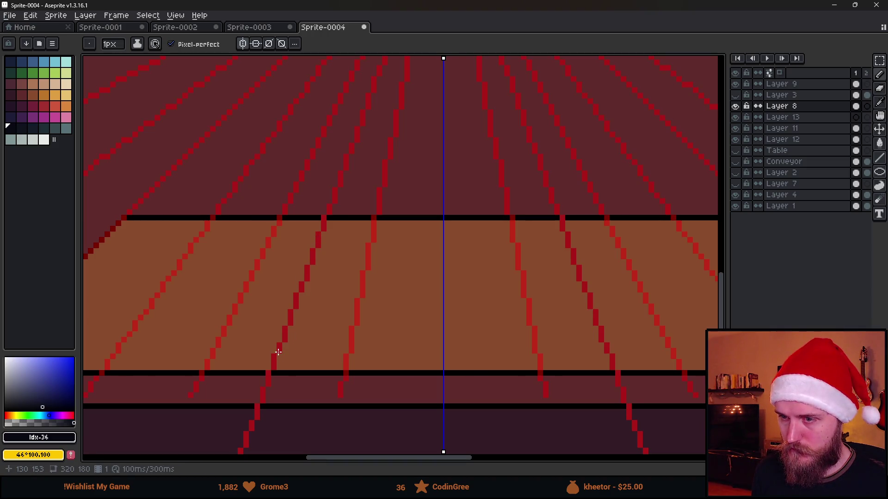
pyautogui.moveTo(278, 353)
pyautogui.mouseDown()
pyautogui.moveTo(318, 235)
pyautogui.moveTo(458, 234)
pyautogui.mouseUp()
pyautogui.scroll(3, 291, 347)
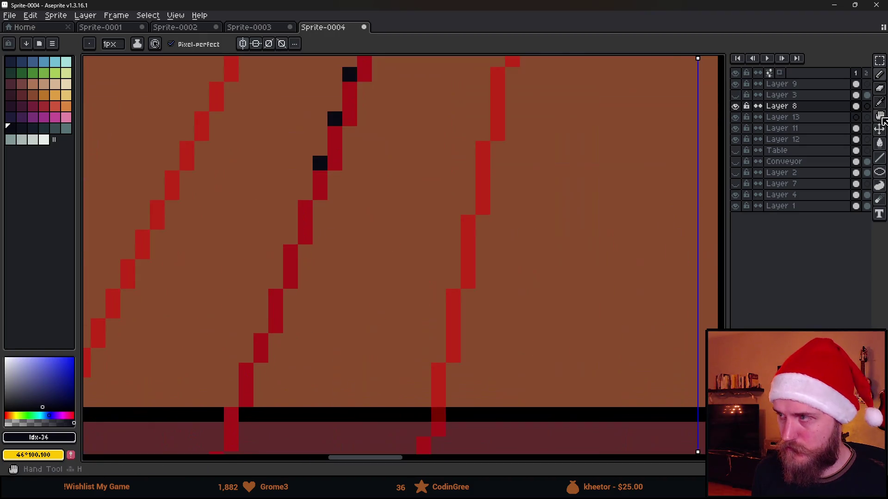
pyautogui.doubleClick(782, 83)
# - Lower Layer 9's opacity to fade the guides and draw the trapezoid's bottom edge
pyautogui.moveTo(686, 262); pyautogui.dragTo(671, 262)
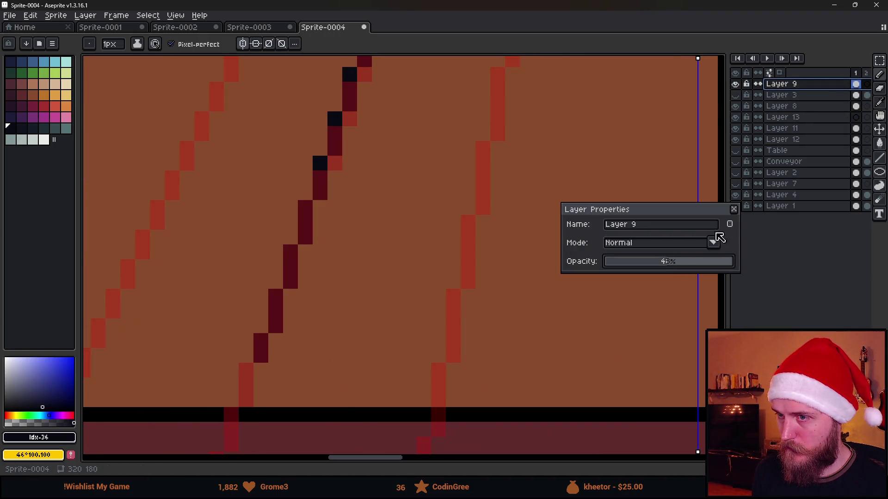
pyautogui.click(733, 209)
pyautogui.scroll(-3, 547, 239)
pyautogui.hscroll(2, 547, 239)
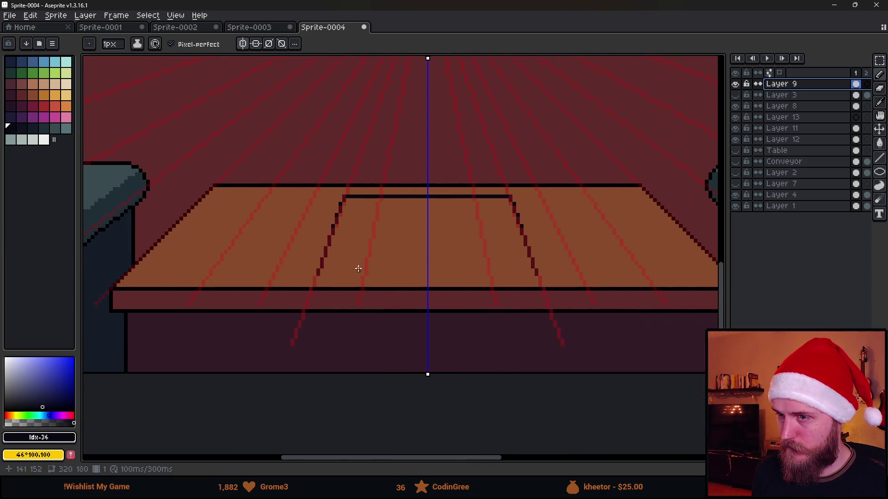
pyautogui.scroll(1, 356, 268)
pyautogui.moveTo(307, 276); pyautogui.dragTo(579, 276)
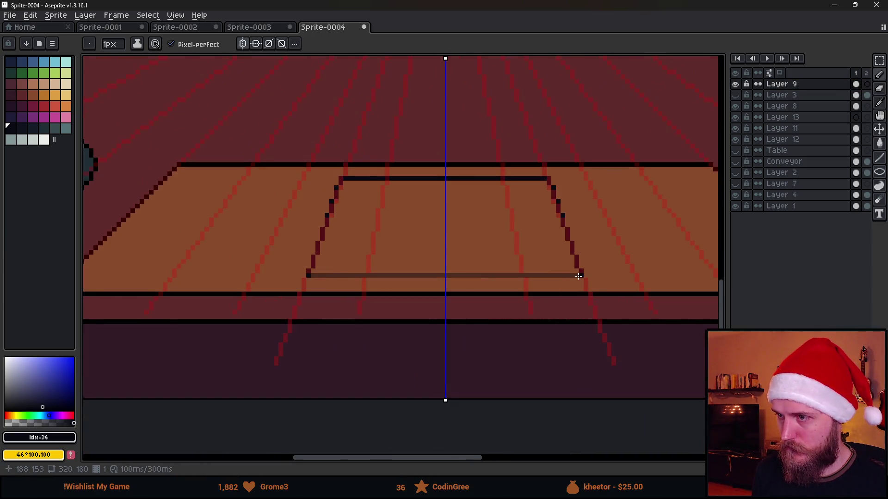
# - Discard a sketched cup outline and draw a horizontal line across the table top
pyautogui.scroll(-4, 591, 267)
pyautogui.hscroll(2, 491, 262)
pyautogui.scroll(-2, 428, 268)
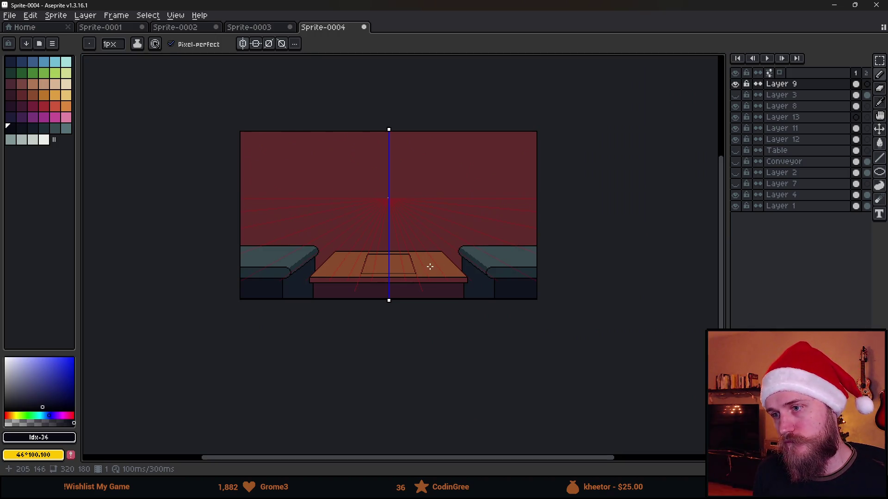
pyautogui.moveTo(353, 260)
pyautogui.mouseDown()
pyautogui.moveTo(419, 220)
pyautogui.moveTo(382, 271)
pyautogui.mouseUp()
pyautogui.scroll(-1, 400, 269)
pyautogui.scroll(2, 401, 272)
pyautogui.hotkey('ctrl', 'z')
pyautogui.scroll(2, 511, 258)
pyautogui.moveTo(278, 182); pyautogui.dragTo(509, 184)
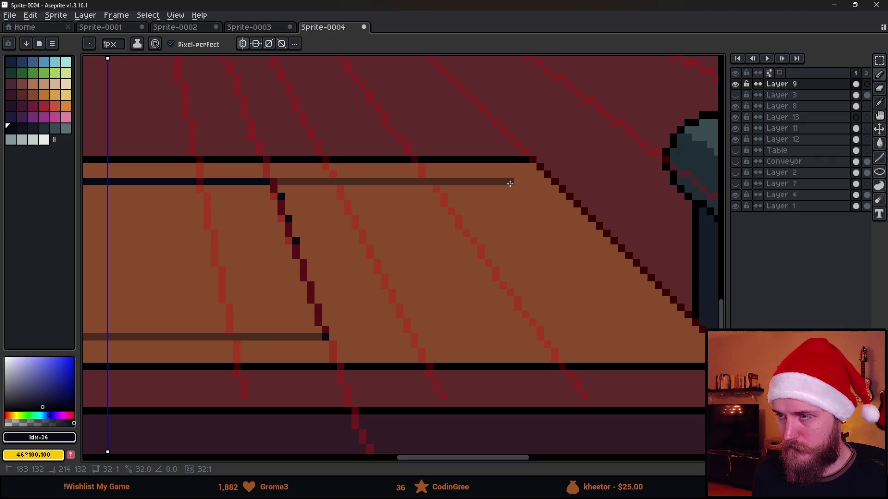
pyautogui.moveTo(518, 184); pyautogui.dragTo(518, 184)
# - Raise mirrored vertical lines from the trapezoid's front corners
pyautogui.scroll(-3, 517, 184)
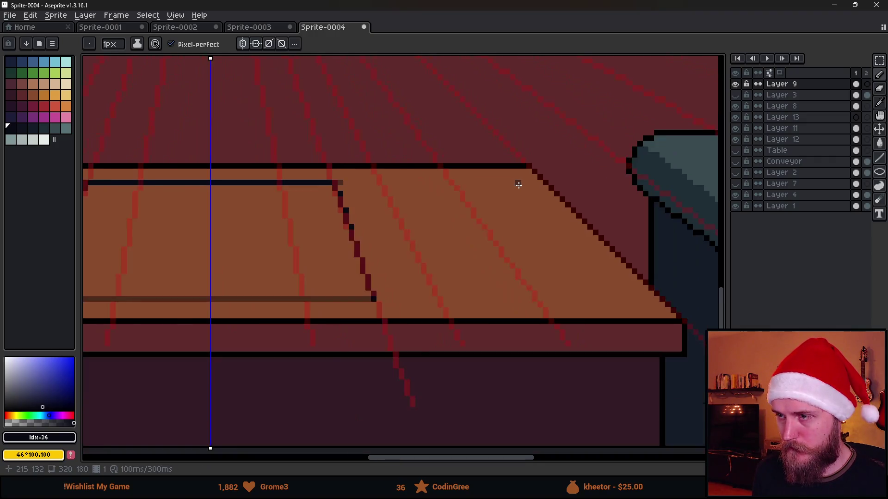
pyautogui.scroll(-1, 416, 196)
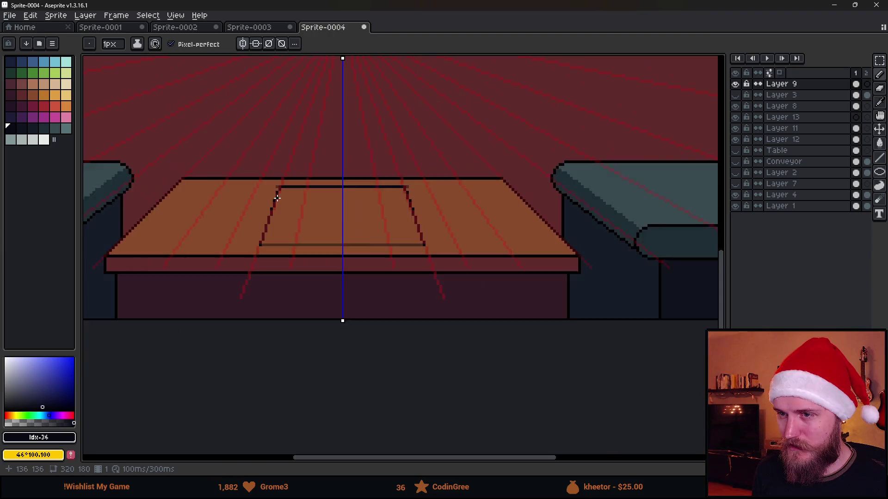
pyautogui.scroll(-2, 276, 198)
pyautogui.scroll(1, 270, 223)
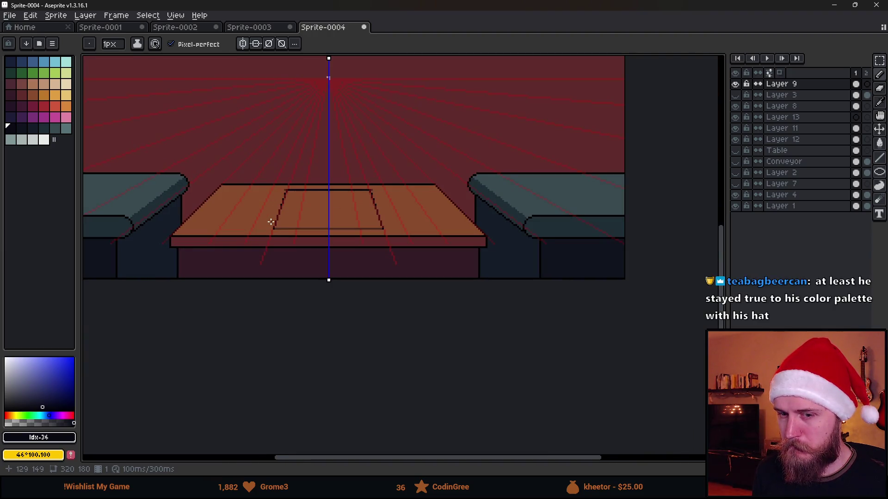
pyautogui.moveTo(275, 205); pyautogui.dragTo(305, 250)
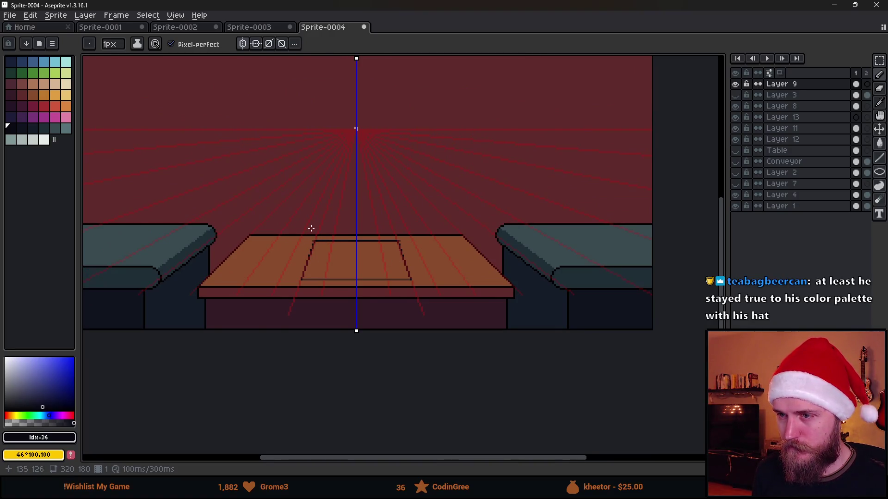
pyautogui.moveTo(301, 277); pyautogui.dragTo(301, 199)
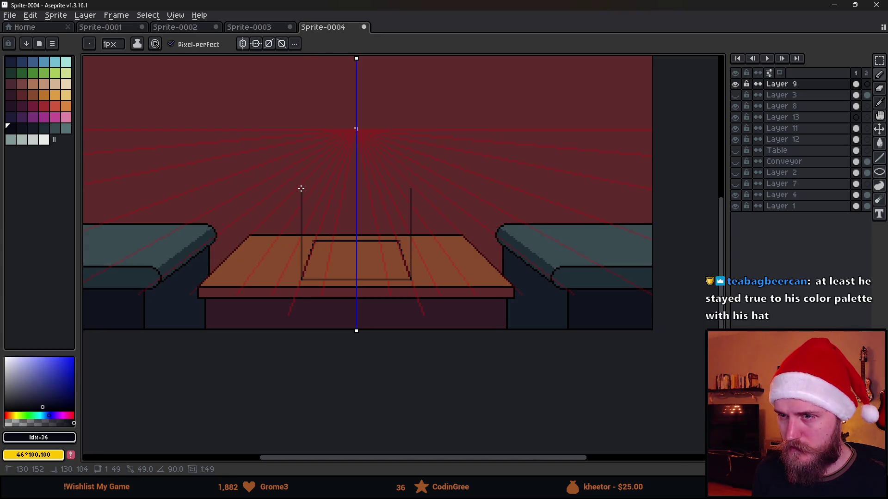
# - Join the vertical lines with a top edge, then undo the box and trapezoid lines
pyautogui.moveTo(301, 188); pyautogui.dragTo(407, 188)
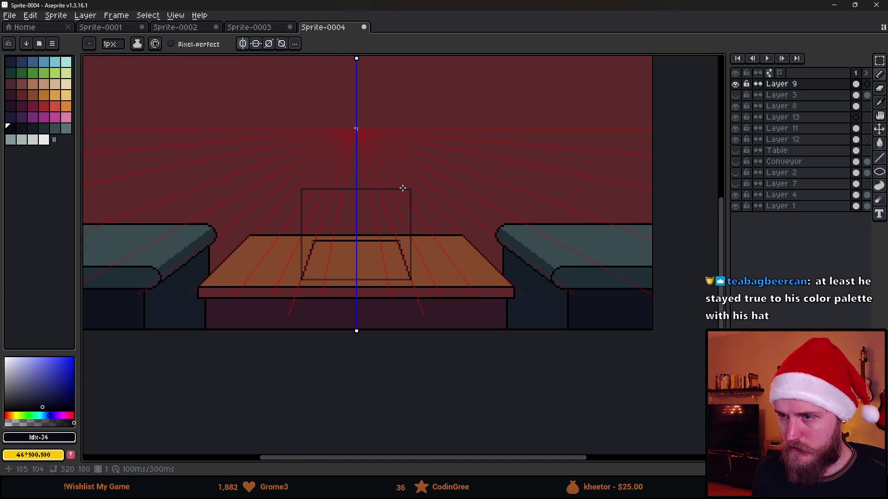
pyautogui.scroll(-2, 403, 188)
pyautogui.scroll(4, 403, 188)
pyautogui.hotkey('ctrl', 'z')
pyautogui.hotkey('ctrl', 'z')
pyautogui.hotkey('ctrl', 'z')
pyautogui.hotkey('ctrl', 'z')
pyautogui.hotkey('ctrl', 'z')
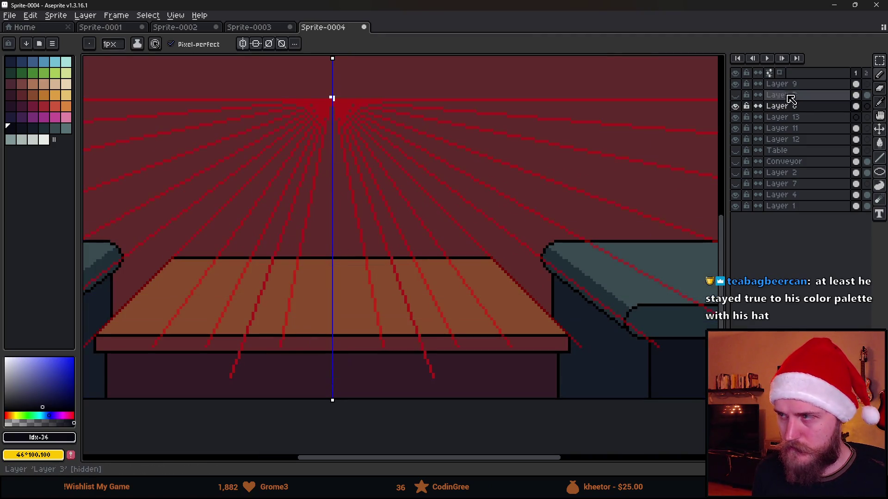
# - Fade Layer 9's opacity further and switch to drawing on Layer 8
pyautogui.doubleClick(789, 87)
pyautogui.click(676, 268)
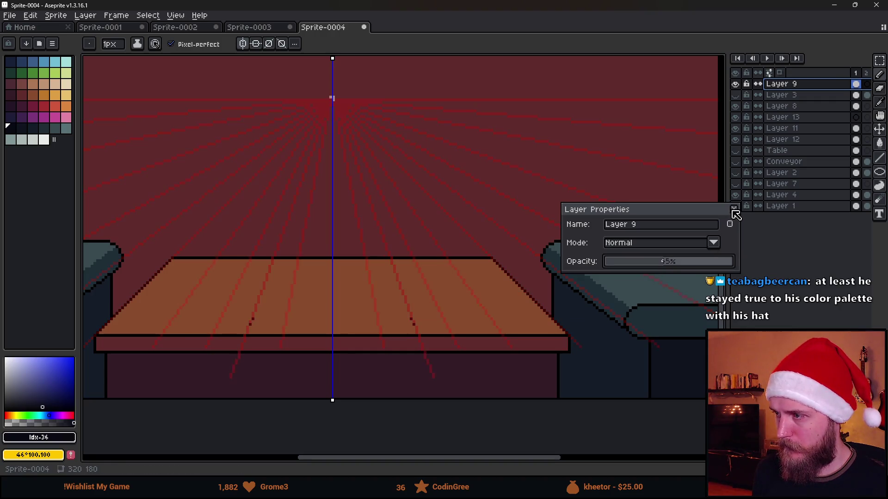
pyautogui.click(733, 210)
pyautogui.click(785, 110)
pyautogui.scroll(2, 343, 333)
# - Draw a new symmetric trapezoid outline on the tabletop
pyautogui.click(228, 313)
pyautogui.keyDown('shift'); pyautogui.click(252, 199); pyautogui.keyUp('shift')
pyautogui.keyDown('shift'); pyautogui.click(360, 198); pyautogui.keyUp('shift')
pyautogui.click(229, 314)
pyautogui.keyDown('shift'); pyautogui.click(412, 315); pyautogui.keyUp('shift')
pyautogui.scroll(-2, 412, 314)
pyautogui.scroll(-4, 412, 315)
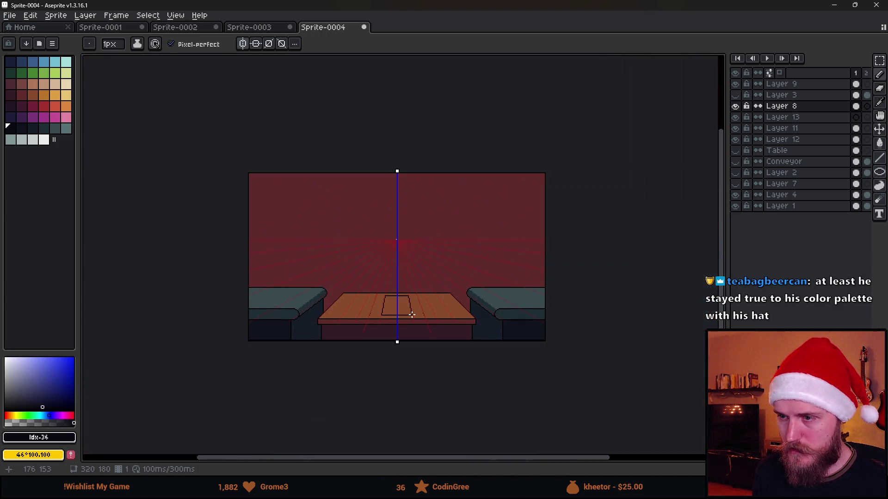
pyautogui.scroll(2, 409, 317)
pyautogui.scroll(2, 364, 302)
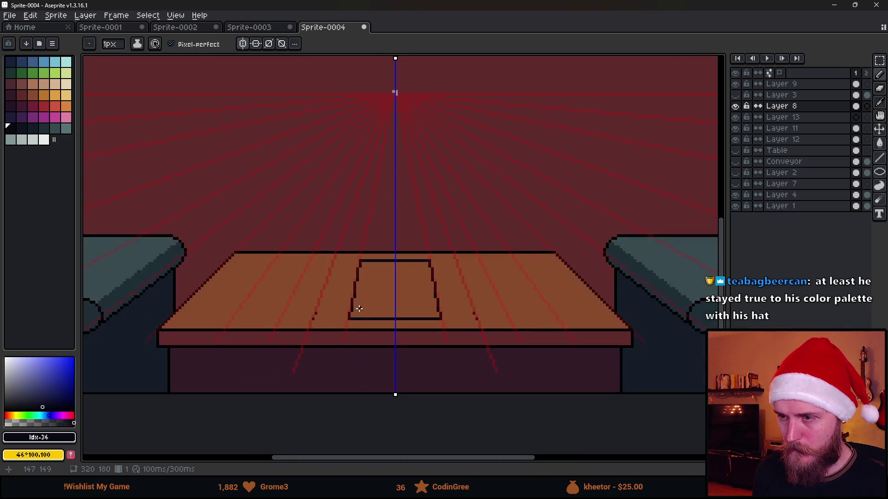
# - Sketch a box rising from the trapezoid corners, then undo its upper diagonal strokes
pyautogui.moveTo(345, 321)
pyautogui.mouseDown()
pyautogui.moveTo(347, 209)
pyautogui.moveTo(447, 211)
pyautogui.mouseUp()
pyautogui.scroll(-4, 447, 211)
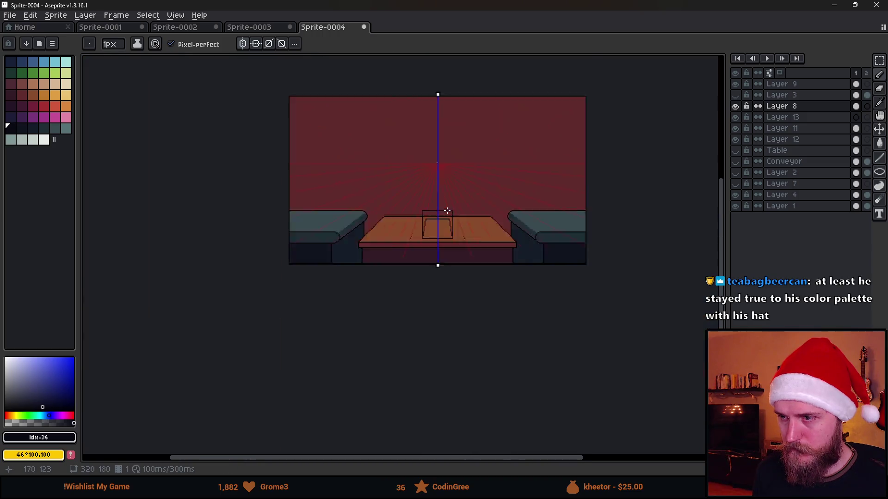
pyautogui.scroll(2, 384, 206)
pyautogui.scroll(1, 365, 207)
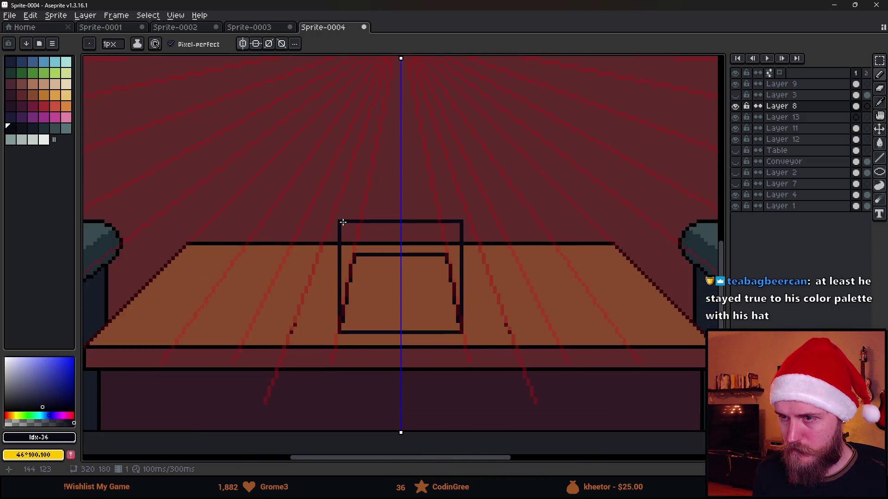
pyautogui.moveTo(341, 213)
pyautogui.mouseDown()
pyautogui.moveTo(354, 175)
pyautogui.moveTo(435, 182)
pyautogui.mouseUp()
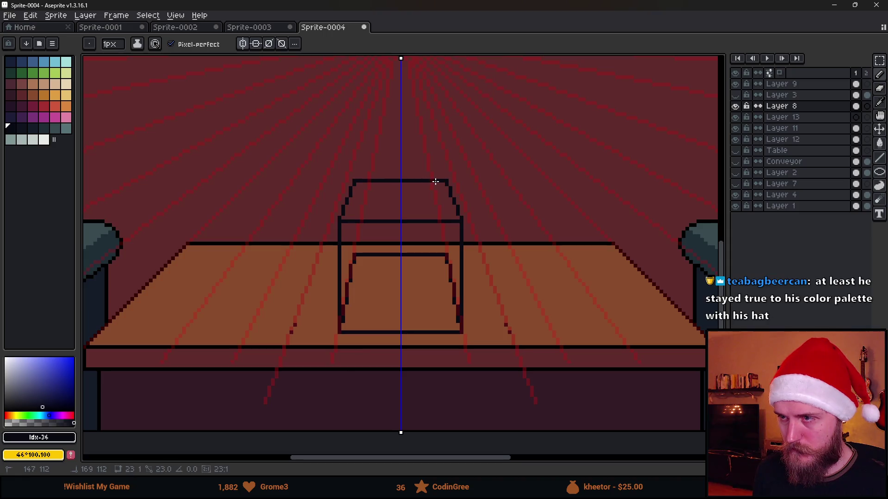
pyautogui.scroll(-2, 464, 187)
pyautogui.scroll(1, 464, 190)
pyautogui.scroll(1, 464, 193)
pyautogui.scroll(-1, 496, 226)
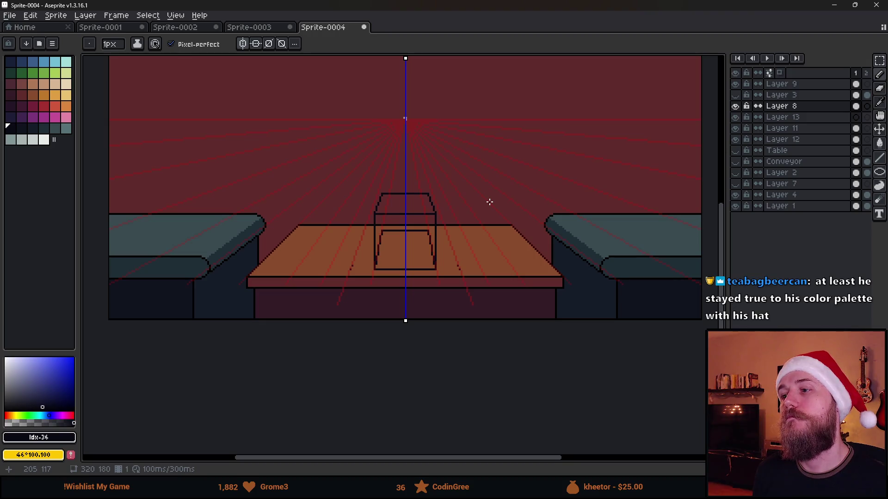
pyautogui.hotkey('ctrl', 'z')
pyautogui.hotkey('ctrl', 'z')
pyautogui.hotkey('ctrl', 'z')
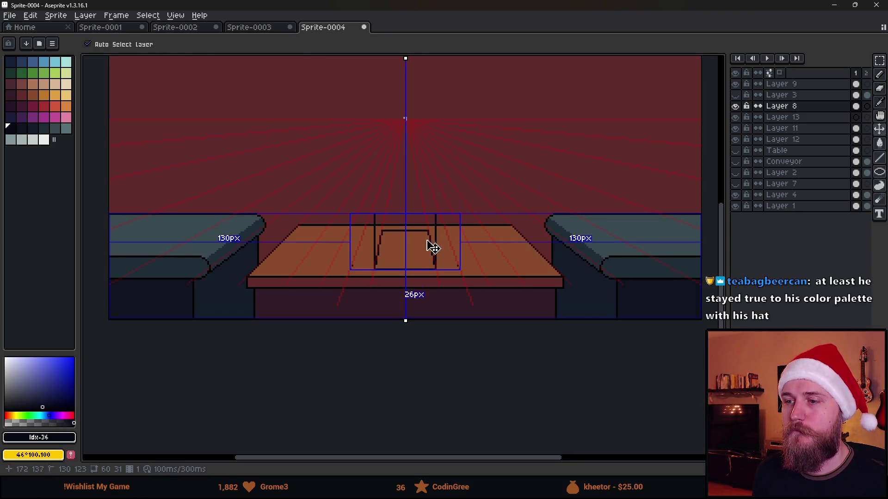
# - Undo the earlier table trapezoid strokes
pyautogui.hotkey('ctrl', 'z')
pyautogui.press('b')
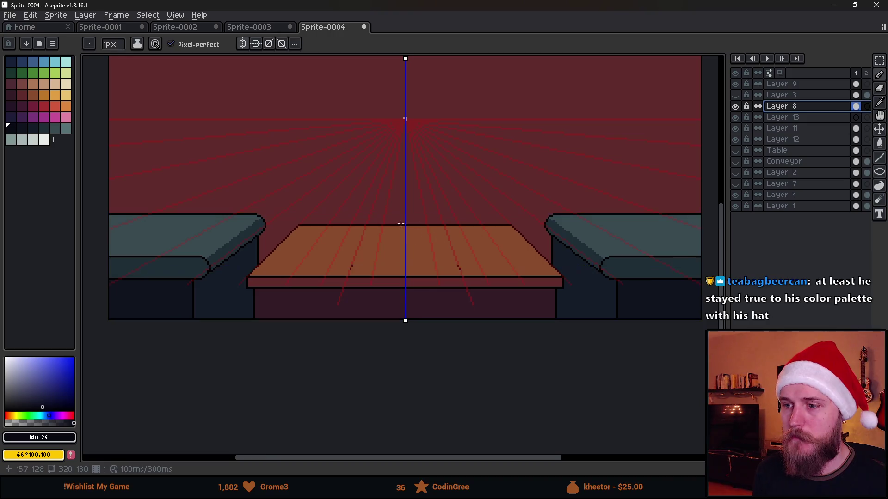
pyautogui.scroll(2, 396, 222)
pyautogui.scroll(2, 373, 263)
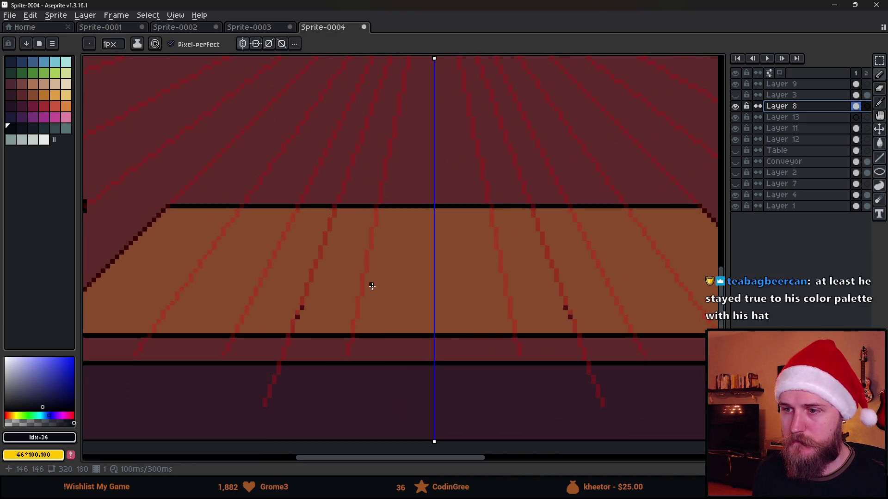
# - Paint over stray dark pixels with the sampled table brown, then return to the dark outline colour at 1px
pyautogui.press('+')
pyautogui.press('+')
pyautogui.press('+')
pyautogui.scroll(1, 293, 311)
pyautogui.keyDown('alt'); pyautogui.click(324, 311); pyautogui.keyUp('alt')
pyautogui.click(310, 311)
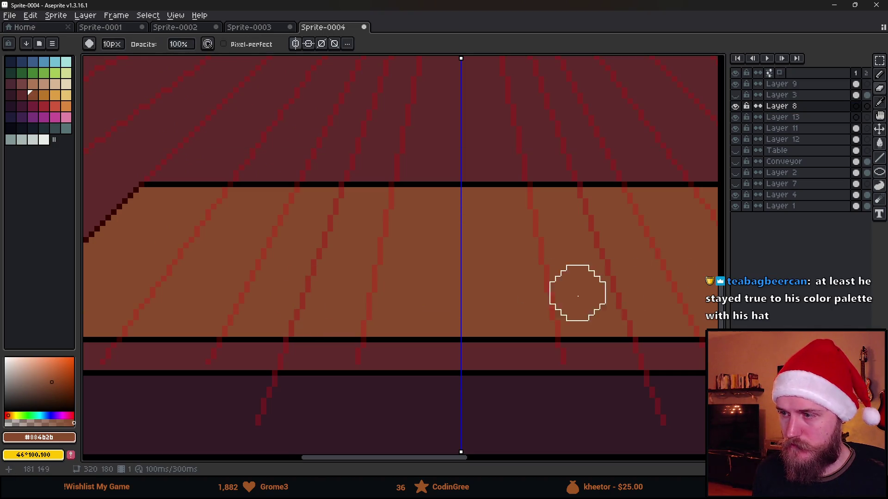
pyautogui.click(620, 311)
pyautogui.click(10, 128)
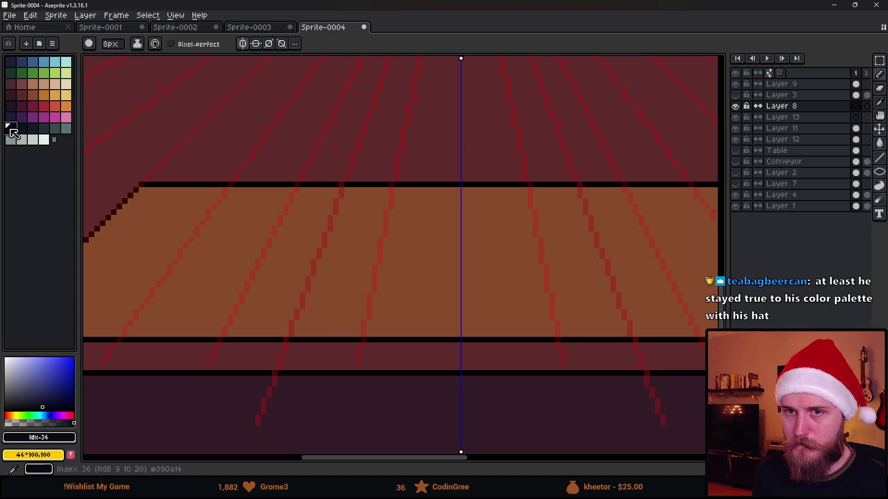
pyautogui.scroll(1, 397, 327)
pyautogui.press('-')
pyautogui.press('-')
pyautogui.press('-')
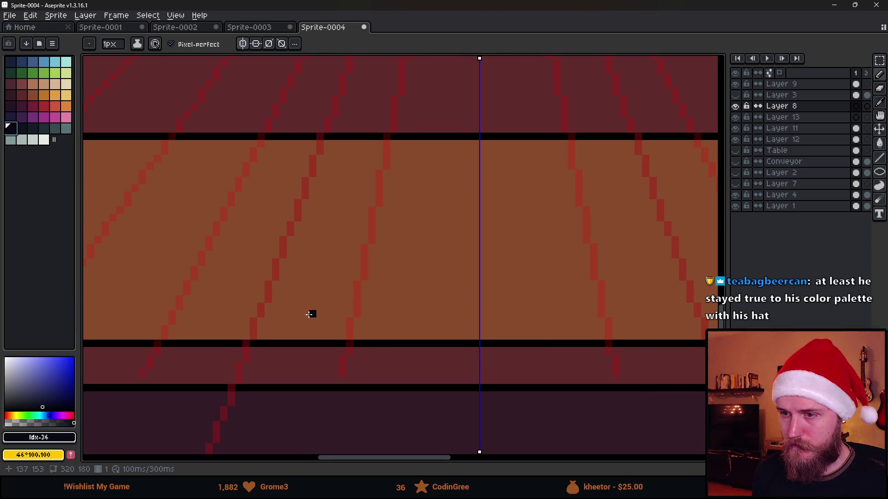
# - Draw a larger mirrored trapezoid outline for the table, with slanted sides, top and bottom edge
pyautogui.moveTo(305, 306)
pyautogui.mouseDown()
pyautogui.moveTo(343, 169)
pyautogui.moveTo(583, 177)
pyautogui.mouseUp()
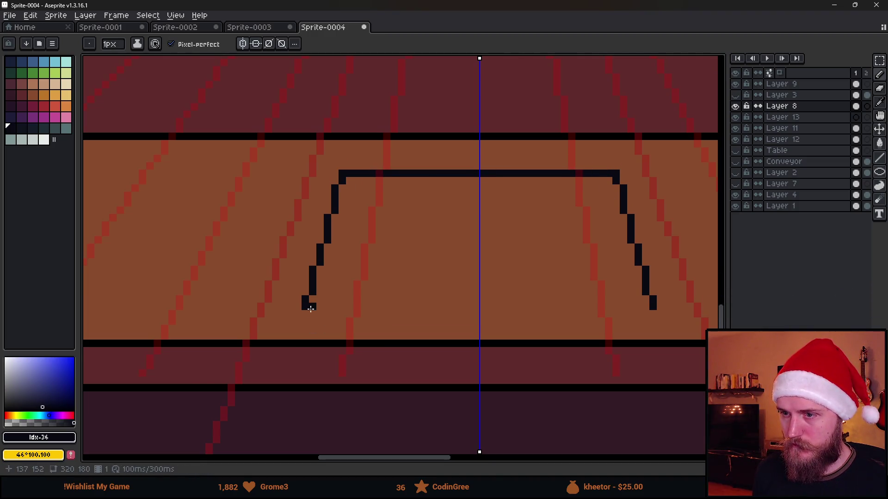
pyautogui.moveTo(304, 314); pyautogui.dragTo(559, 313)
pyautogui.scroll(-5, 576, 317)
pyautogui.hscroll(3, 601, 327)
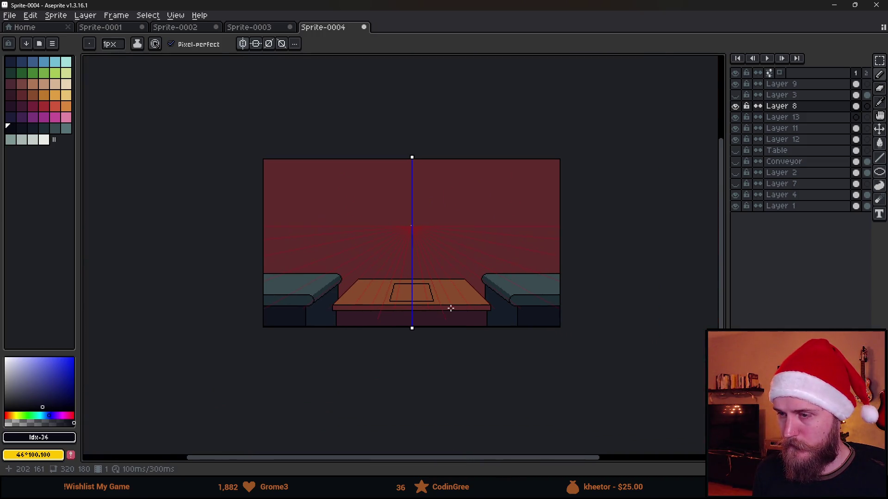
pyautogui.scroll(5, 450, 307)
pyautogui.scroll(-2, 501, 276)
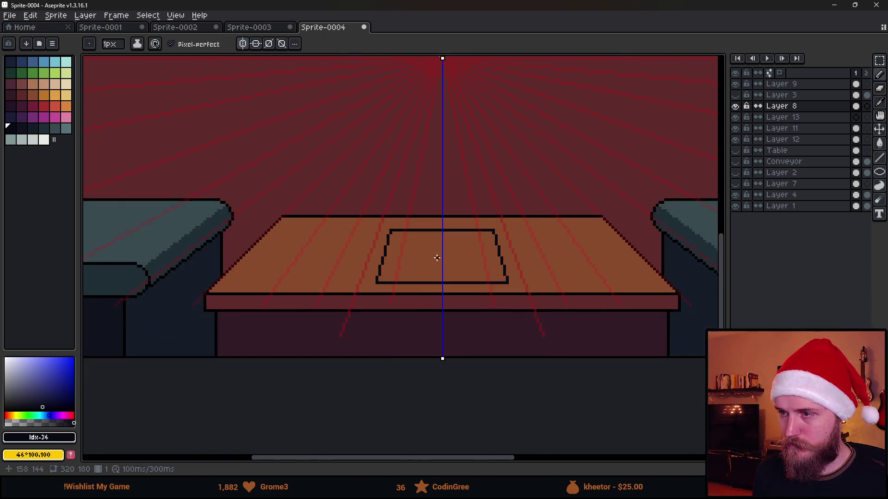
pyautogui.scroll(2, 430, 257)
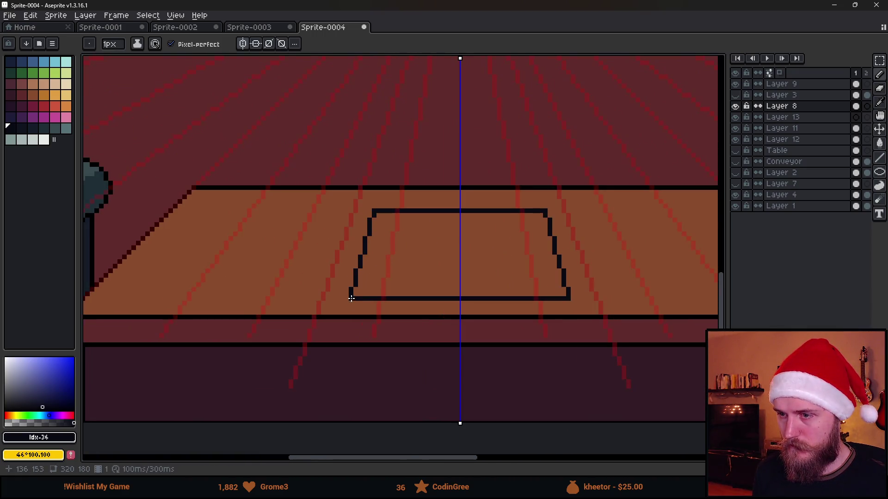
# - Turn mirror symmetry off and draw a line from the trapezoid's bottom-left corner
pyautogui.click(243, 43)
pyautogui.click(568, 298)
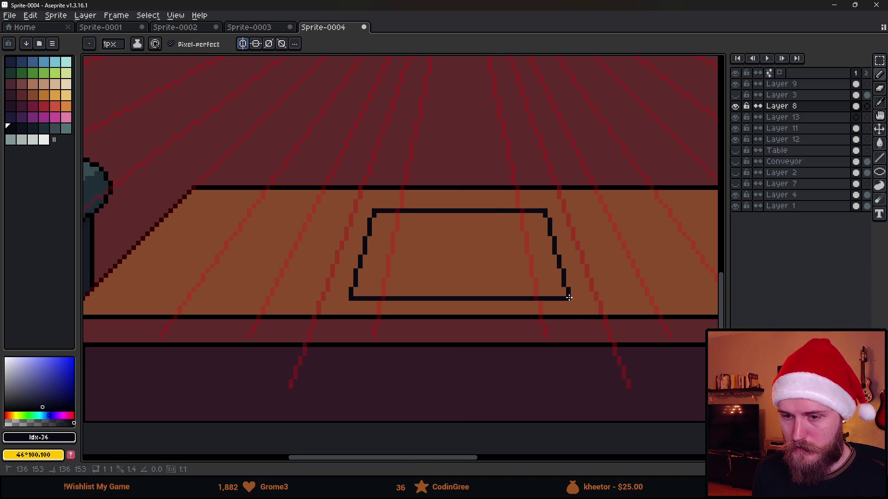
pyautogui.moveTo(568, 298)
pyautogui.mouseDown()
pyautogui.moveTo(497, 302)
pyautogui.moveTo(569, 305)
pyautogui.moveTo(369, 168)
pyautogui.moveTo(352, 106)
pyautogui.moveTo(351, 143)
pyautogui.moveTo(351, 134)
pyautogui.moveTo(566, 133)
pyautogui.moveTo(568, 348)
pyautogui.mouseUp()
# - Sketch a box lid outline with diagonals and a top edge, then undo it
pyautogui.scroll(-3, 568, 348)
pyautogui.hscroll(3, 418, 271)
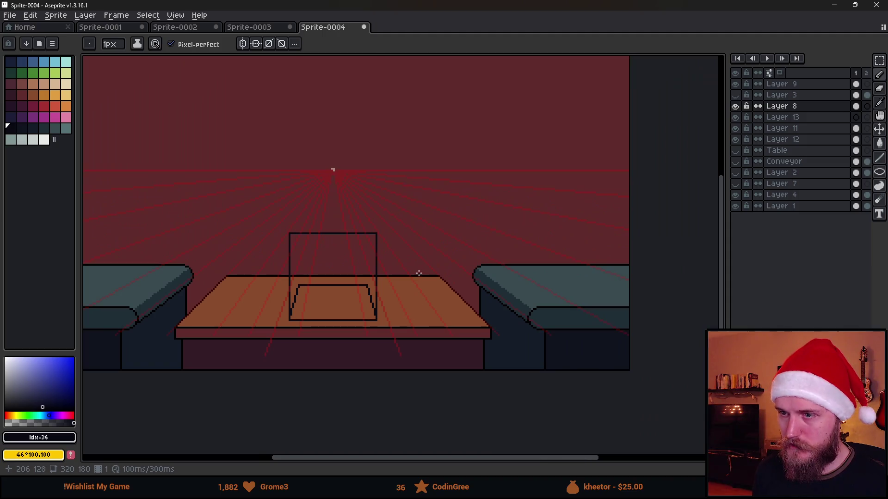
pyautogui.scroll(2, 311, 265)
pyautogui.scroll(-2, 300, 258)
pyautogui.scroll(3, 307, 264)
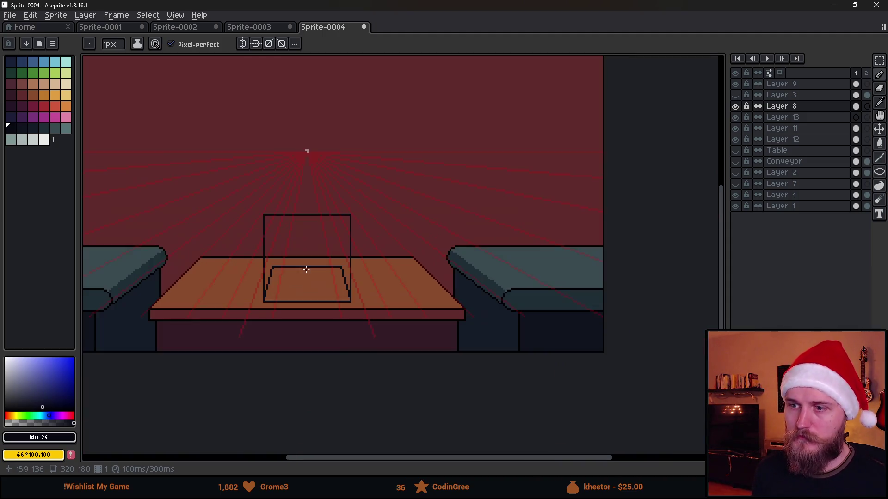
pyautogui.moveTo(256, 208)
pyautogui.mouseDown()
pyautogui.moveTo(283, 168)
pyautogui.moveTo(282, 178)
pyautogui.mouseUp()
pyautogui.keyDown('shift'); pyautogui.click(279, 179); pyautogui.keyUp('shift')
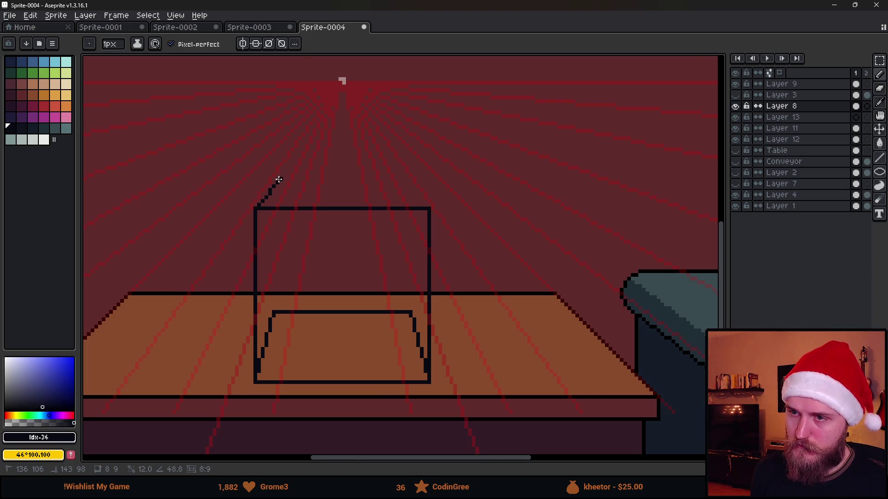
pyautogui.keyDown('shift'); pyautogui.click(408, 179); pyautogui.keyUp('shift')
pyautogui.keyDown('shift'); pyautogui.click(425, 201); pyautogui.keyUp('shift')
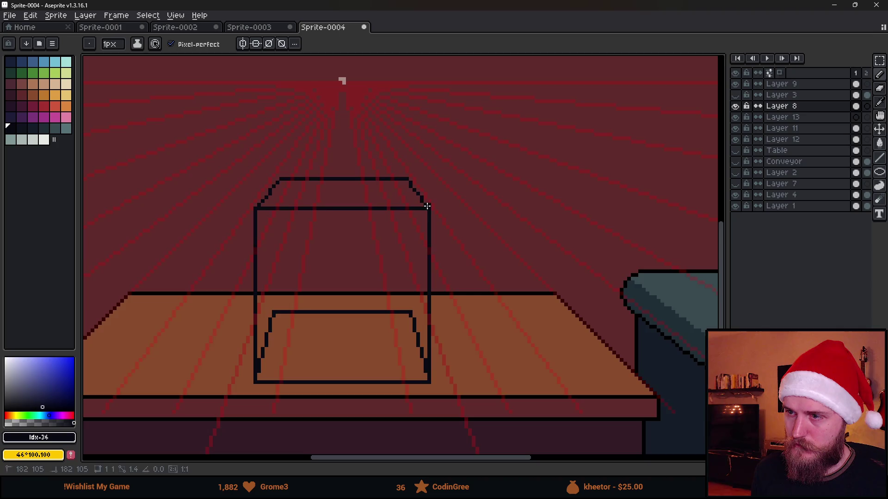
pyautogui.scroll(-4, 425, 204)
pyautogui.scroll(2, 439, 212)
pyautogui.moveTo(431, 226); pyautogui.dragTo(471, 244)
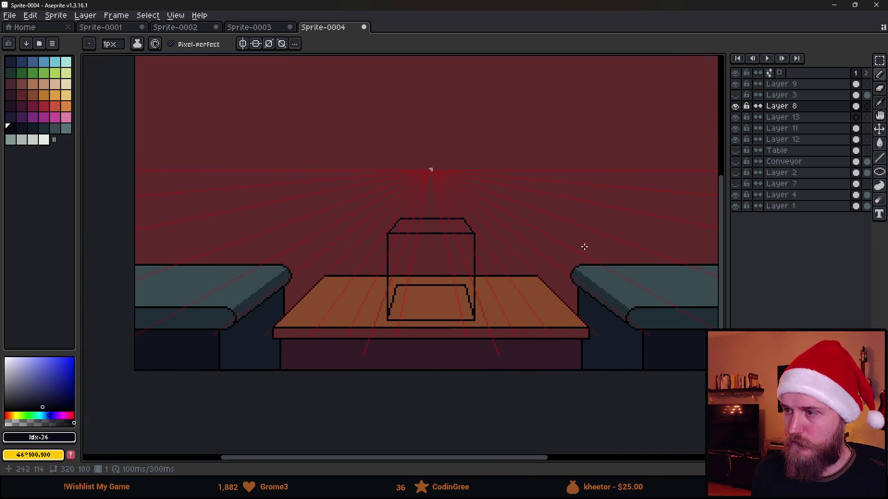
pyautogui.hotkey('ctrl', 'z')
pyautogui.hotkey('ctrl', 'z')
pyautogui.hotkey('ctrl', 'z')
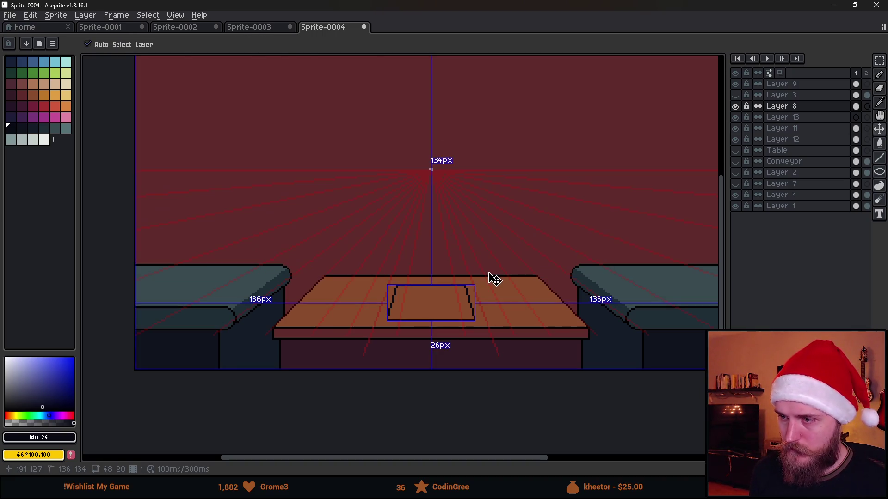
# - Try a diagonal from the trapezoid's bottom-right corner, then undo it and the bottom line extension
pyautogui.scroll(2, 447, 323)
pyautogui.moveTo(516, 277)
pyautogui.mouseDown()
pyautogui.moveTo(501, 314)
pyautogui.moveTo(431, 297)
pyautogui.moveTo(439, 289)
pyautogui.mouseUp()
pyautogui.scroll(3, 442, 319)
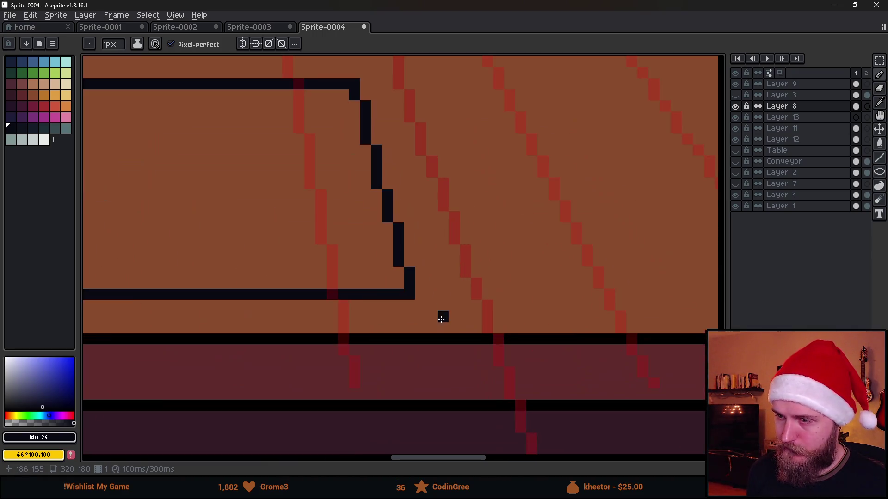
pyautogui.scroll(-3, 441, 319)
pyautogui.moveTo(636, 301)
pyautogui.mouseDown()
pyautogui.moveTo(590, 297)
pyautogui.moveTo(595, 303)
pyautogui.mouseUp()
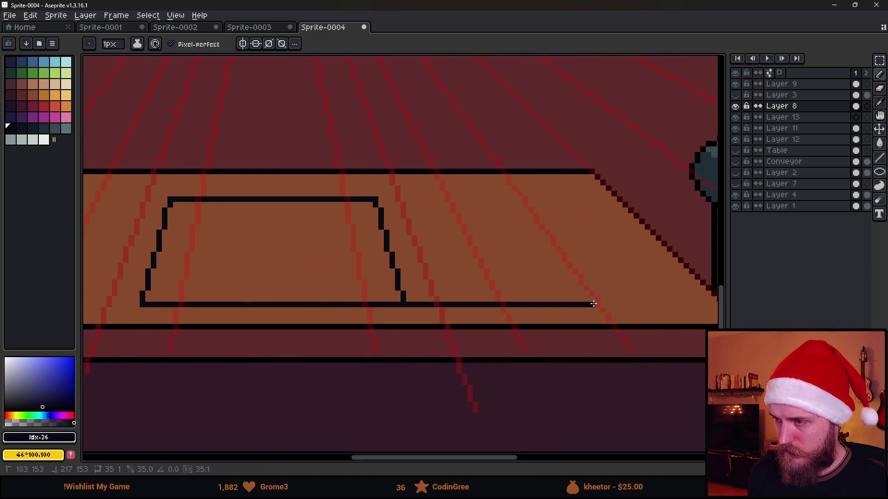
pyautogui.keyDown('shift'); pyautogui.click(530, 200); pyautogui.keyUp('shift')
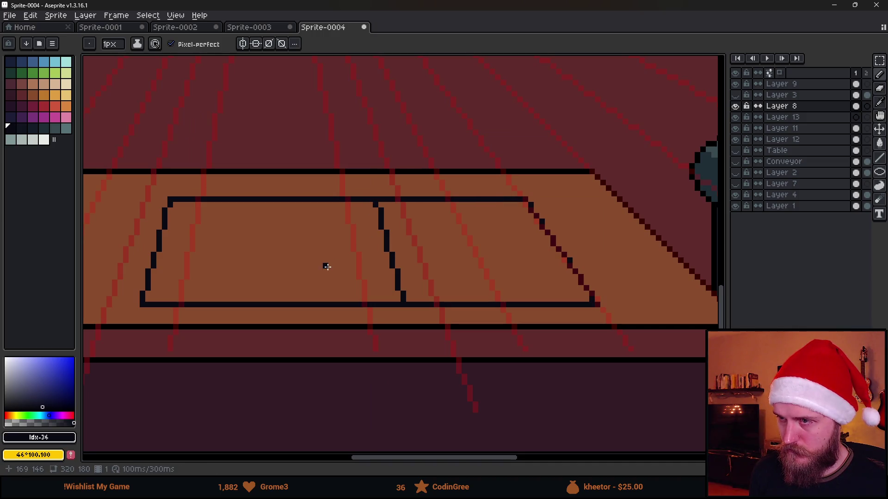
pyautogui.moveTo(323, 264); pyautogui.dragTo(402, 260)
pyautogui.hotkey('ctrl', 'z')
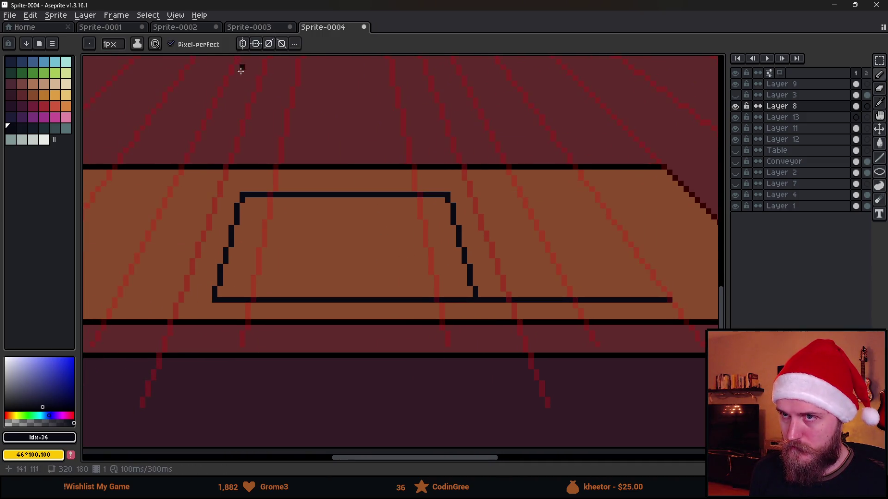
pyautogui.hotkey('ctrl', 'z')
# - With mirror symmetry back on, draw a wider trapezoid with extended bottom, slanted sides and top
pyautogui.click(242, 43)
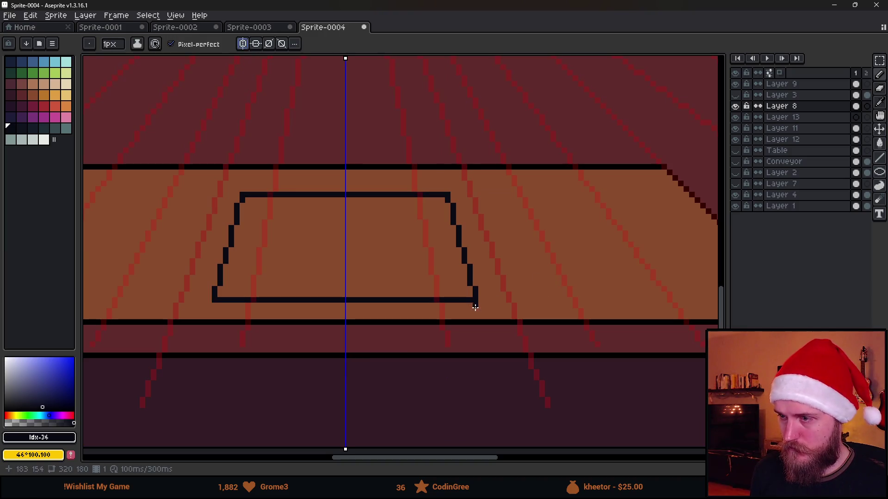
pyautogui.keyDown('shift'); pyautogui.click(671, 298); pyautogui.keyUp('shift')
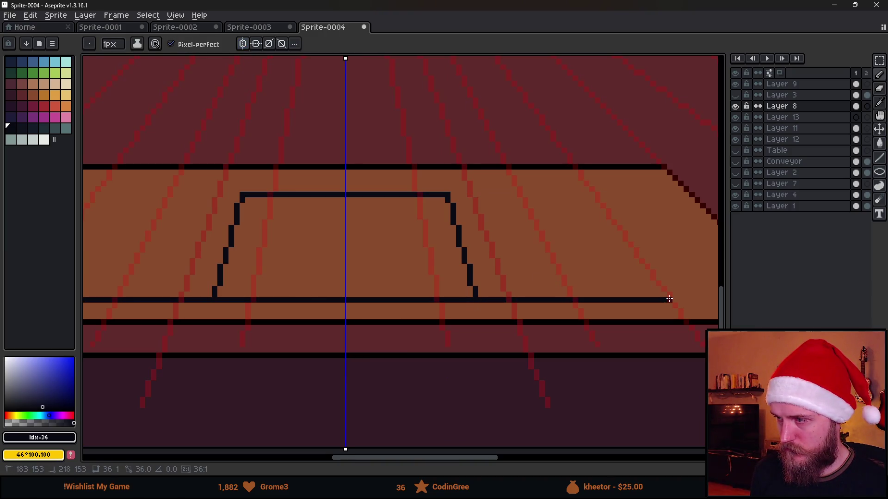
pyautogui.keyDown('shift'); pyautogui.click(601, 195); pyautogui.keyUp('shift')
pyautogui.keyDown('shift'); pyautogui.click(461, 195); pyautogui.keyUp('shift')
pyautogui.scroll(-2, 329, 259)
pyautogui.scroll(2, 328, 259)
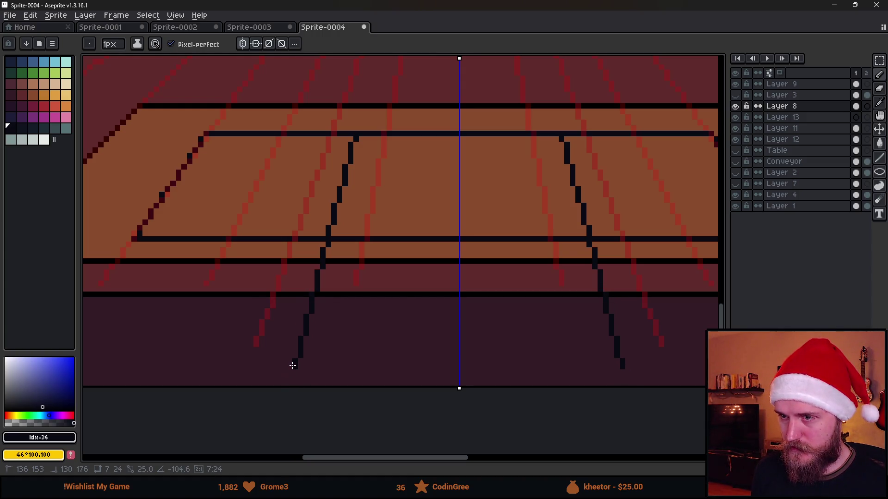
# - Draw the runner's mirrored edges below the tabletop, its bottom edge, and join the tops
pyautogui.keyDown('shift'); pyautogui.click(289, 365); pyautogui.keyUp('shift')
pyautogui.click(558, 364)
pyautogui.scroll(-5, 559, 364)
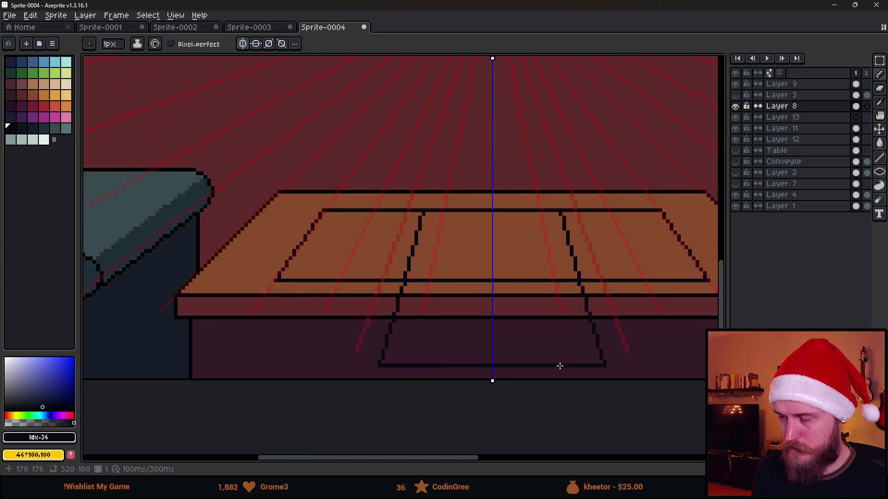
pyautogui.scroll(5, 579, 311)
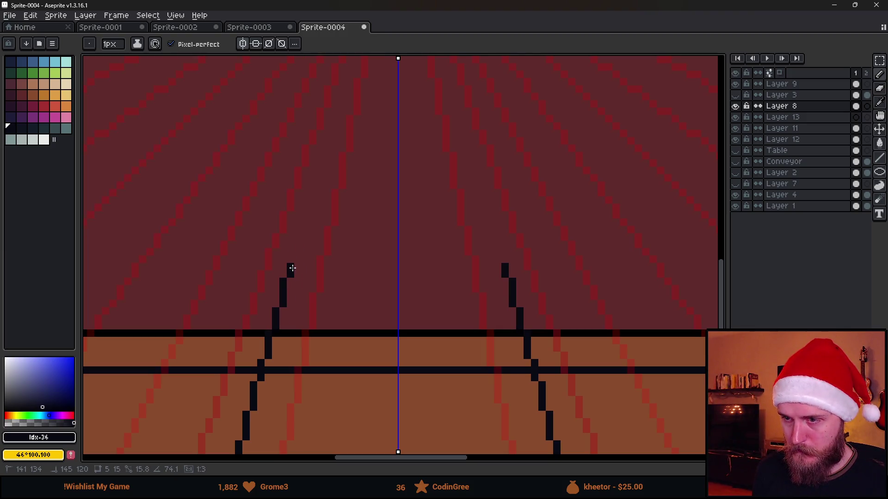
pyautogui.keyDown('shift'); pyautogui.click(292, 272); pyautogui.keyUp('shift')
pyautogui.keyDown('shift'); pyautogui.click(457, 272); pyautogui.keyUp('shift')
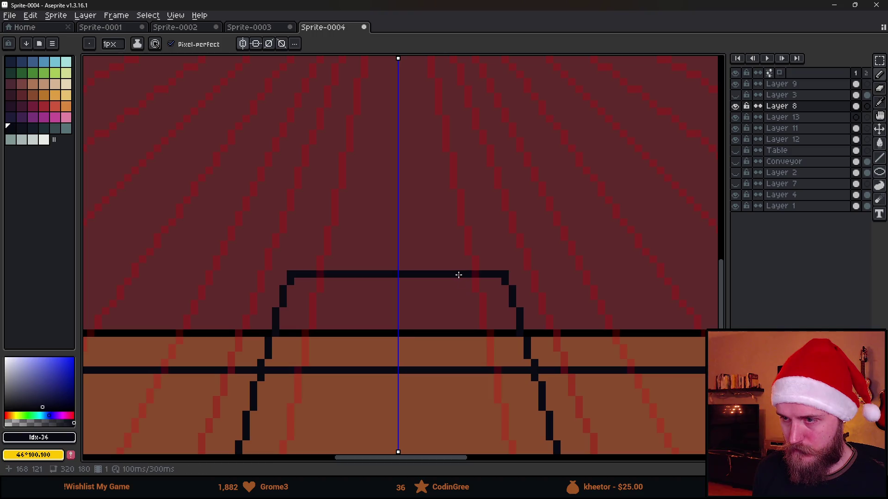
pyautogui.scroll(-2, 506, 294)
pyautogui.scroll(2, 534, 301)
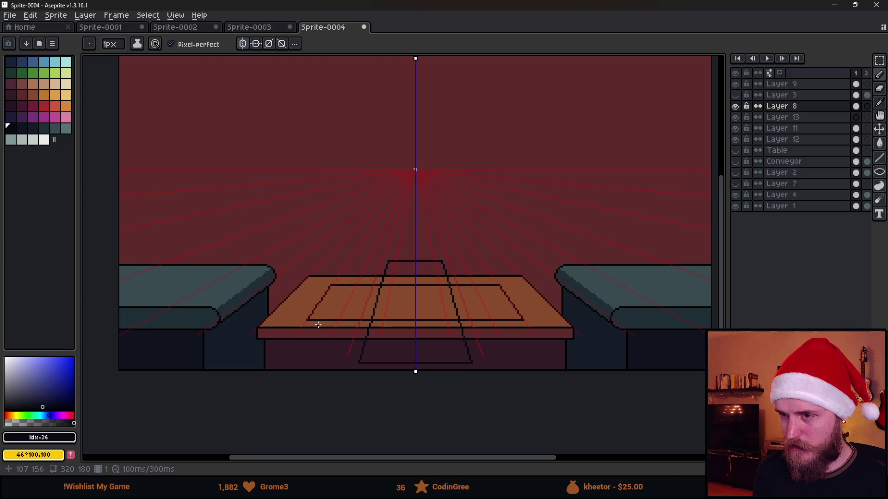
pyautogui.scroll(4, 318, 328)
# - Erase the inner rectangle's left edge and redraw its left diagonal and top edge
pyautogui.moveTo(257, 291); pyautogui.dragTo(327, 213)
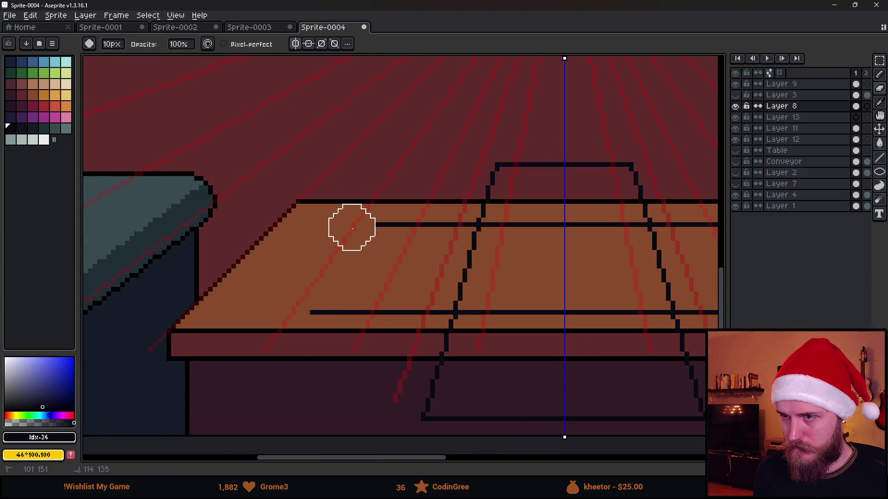
pyautogui.moveTo(310, 313)
pyautogui.mouseDown()
pyautogui.moveTo(250, 312)
pyautogui.moveTo(335, 218)
pyautogui.mouseUp()
pyautogui.hotkey('ctrl', 'z')
pyautogui.moveTo(279, 276)
pyautogui.mouseDown()
pyautogui.moveTo(324, 225)
pyautogui.moveTo(419, 230)
pyautogui.mouseUp()
pyautogui.scroll(-5, 419, 230)
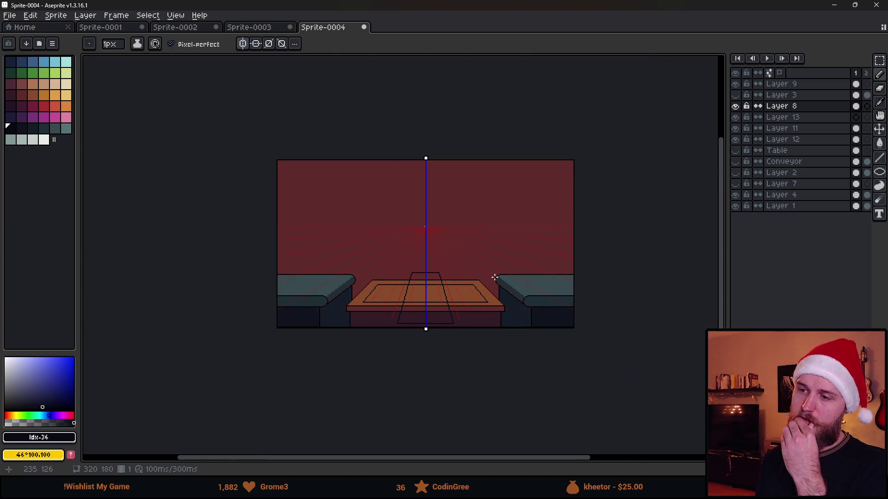
pyautogui.scroll(2, 494, 277)
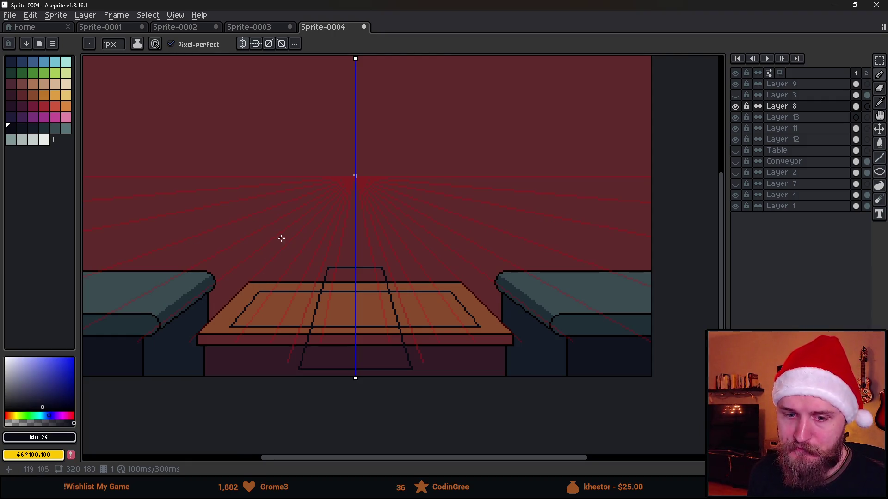
# - Toggle Layer 8's table outlines off and on several times to compare the redraw
pyautogui.moveTo(279, 237); pyautogui.dragTo(357, 260)
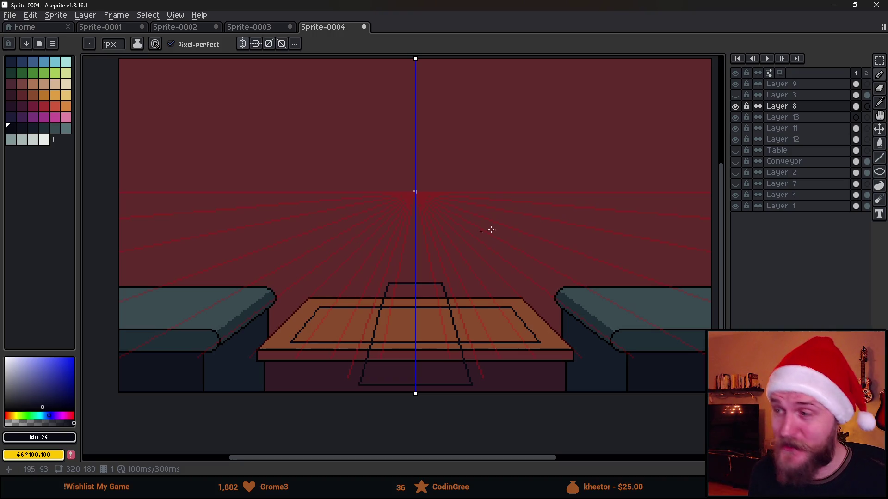
pyautogui.scroll(-2, 501, 252)
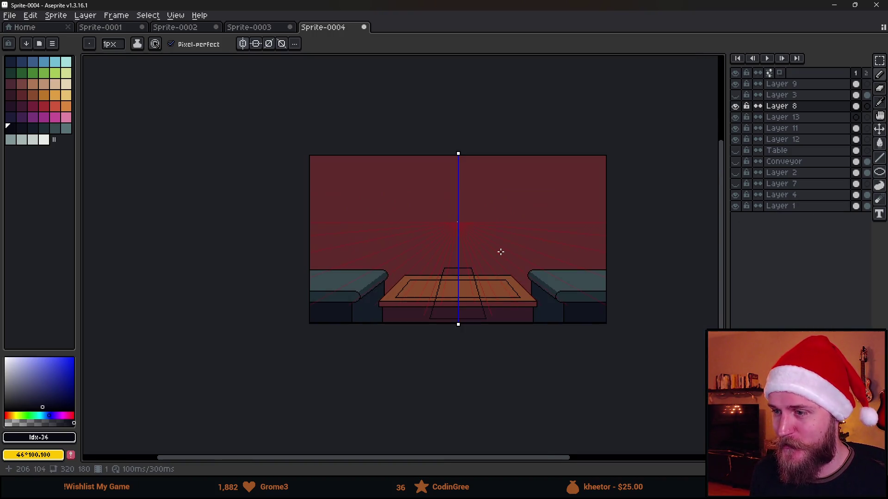
pyautogui.scroll(2, 501, 252)
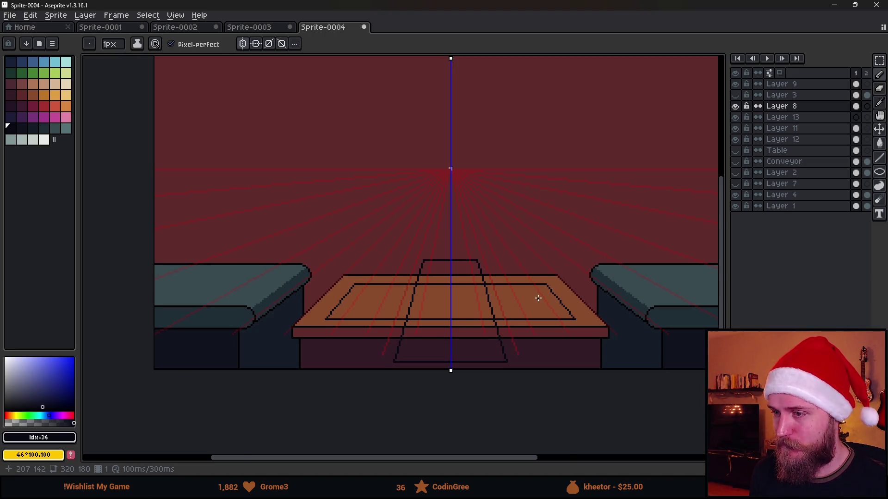
pyautogui.hscroll(2, 537, 299)
pyautogui.moveTo(345, 243)
pyautogui.mouseDown()
pyautogui.moveTo(406, 293)
pyautogui.moveTo(376, 268)
pyautogui.mouseUp()
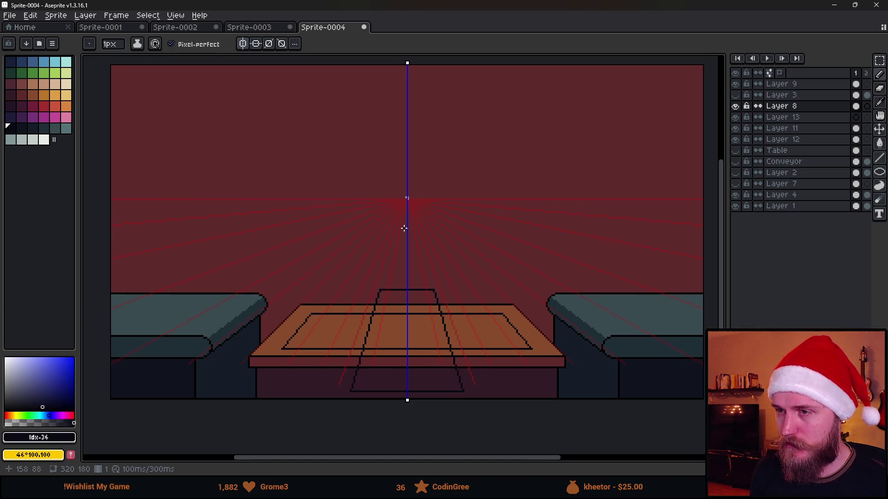
pyautogui.click(735, 107)
pyautogui.click(735, 107)
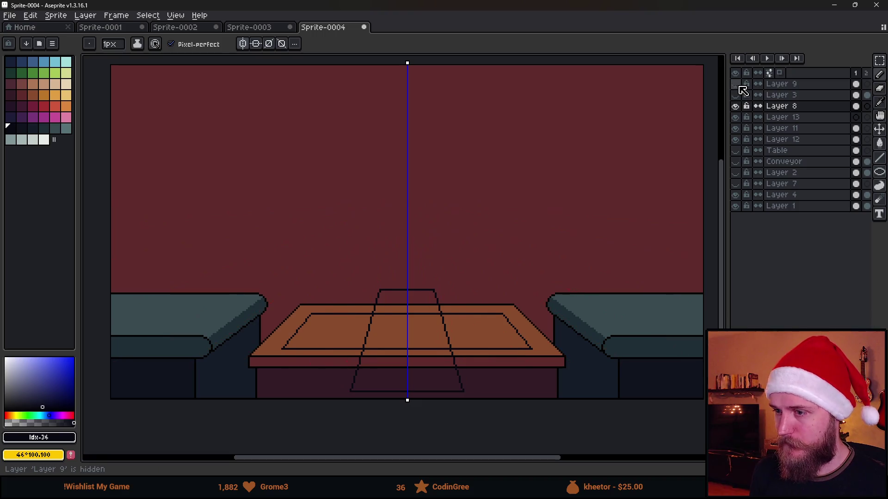
pyautogui.click(735, 107)
pyautogui.click(736, 106)
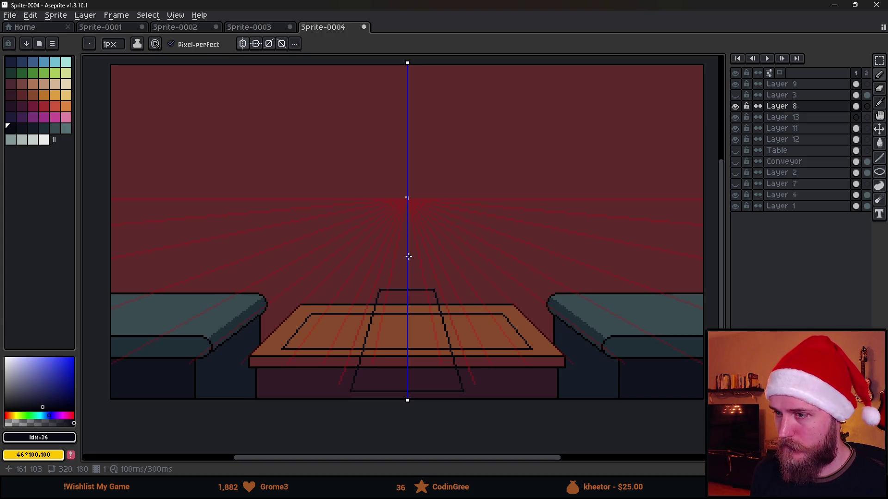
pyautogui.hscroll(-1, 408, 256)
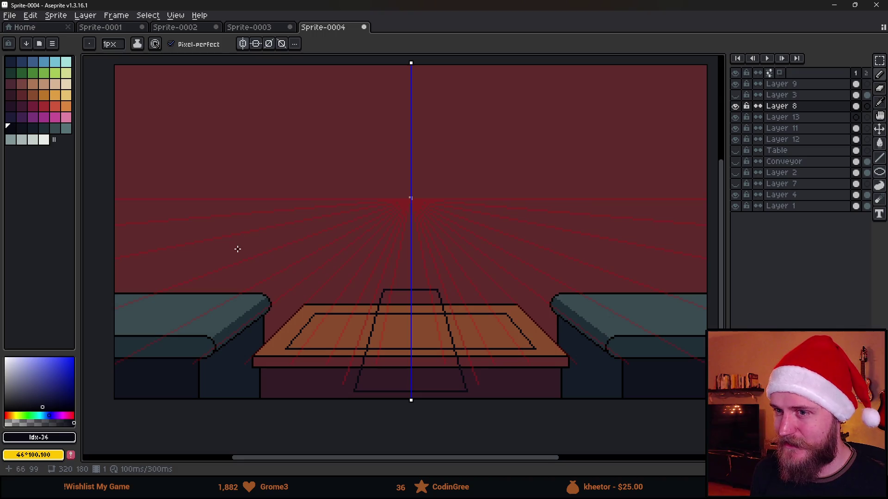
pyautogui.hscroll(-5, 287, 263)
pyautogui.scroll(1, 287, 264)
pyautogui.click(735, 106)
pyautogui.click(736, 106)
# - On Layer 8, Paint Bucket fill the runner sections and tabletop panels with red
pyautogui.click(746, 110)
pyautogui.scroll(-5, 601, 222)
pyautogui.hscroll(5, 602, 222)
pyautogui.scroll(1, 454, 279)
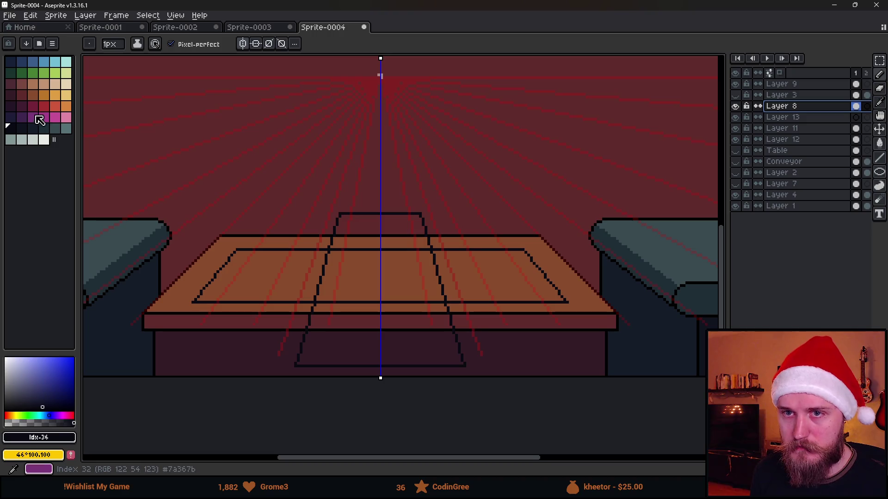
pyautogui.click(44, 106)
pyautogui.press('g')
pyautogui.click(377, 277)
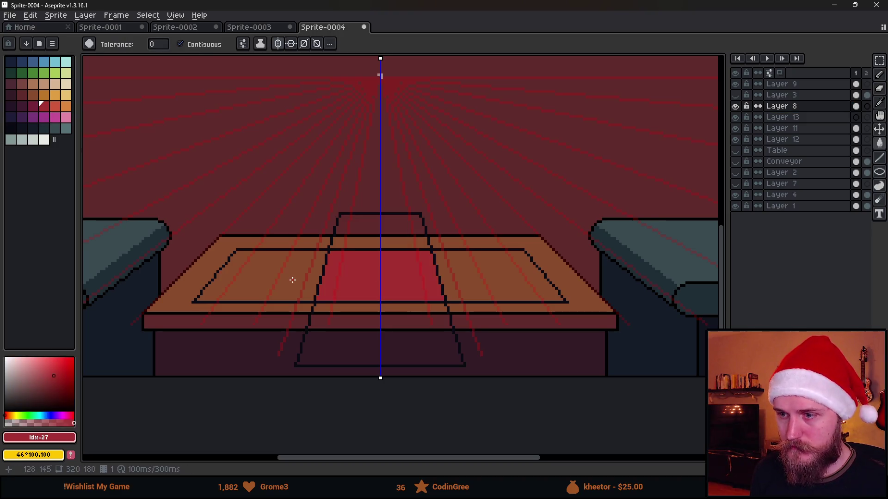
pyautogui.click(293, 280)
pyautogui.click(376, 238)
pyautogui.click(372, 352)
pyautogui.scroll(-2, 372, 353)
pyautogui.scroll(1, 369, 348)
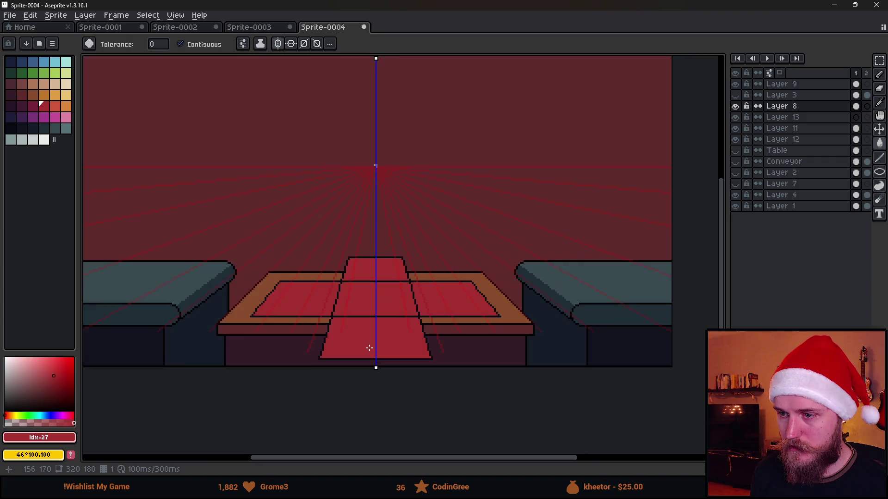
pyautogui.scroll(1, 370, 356)
# - Try recolouring the runner and panels darker magenta, then undo it
pyautogui.click(33, 106)
pyautogui.click(319, 324)
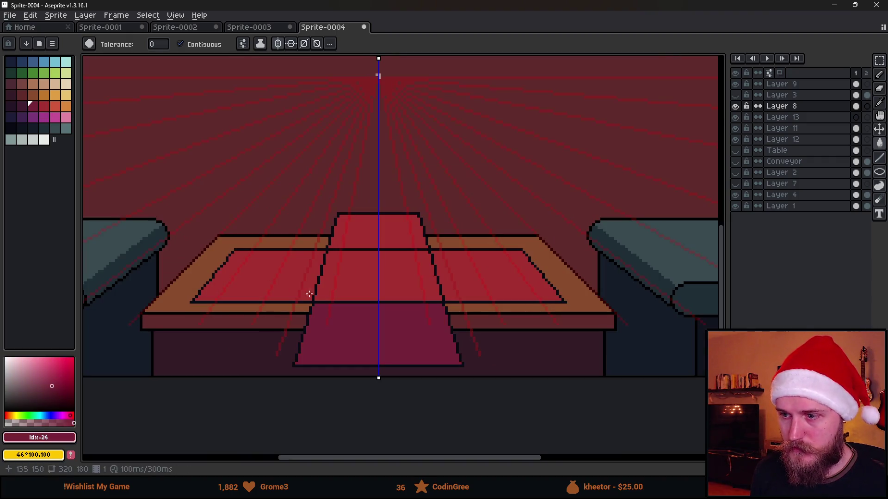
pyautogui.click(312, 296)
pyautogui.click(393, 231)
pyautogui.scroll(-2, 413, 290)
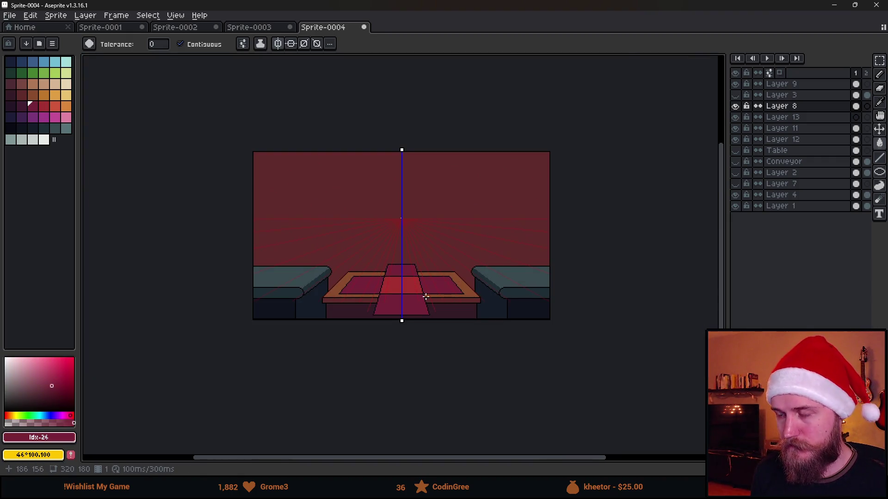
pyautogui.scroll(2, 418, 302)
pyautogui.hotkey('ctrl', 'z')
pyautogui.hotkey('ctrl', 'z')
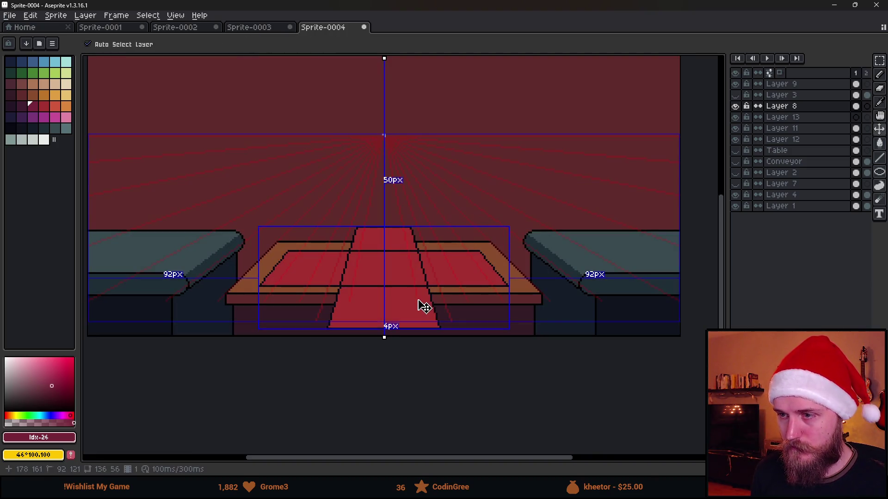
pyautogui.scroll(2, 369, 316)
# - Refill the tabletop panels and runner with a deeper red, then show all layers
pyautogui.click(54, 381)
pyautogui.click(290, 239)
pyautogui.click(368, 196)
pyautogui.click(380, 304)
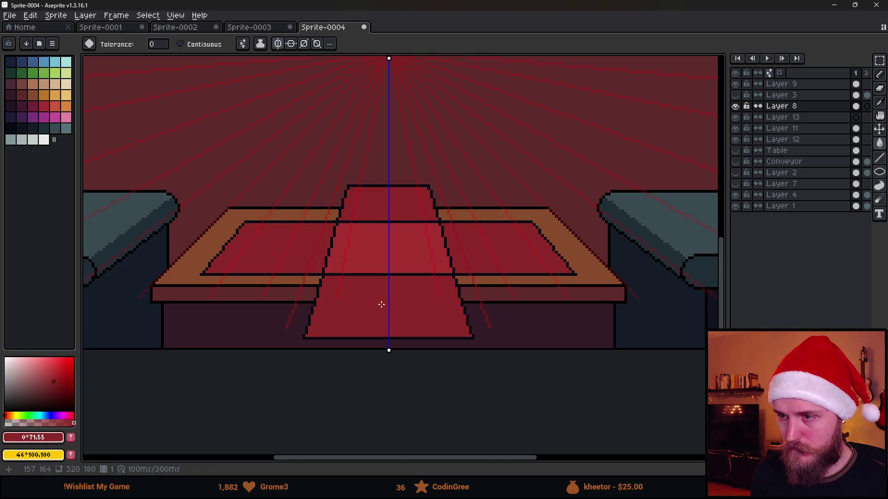
pyautogui.scroll(-3, 380, 304)
pyautogui.scroll(2, 312, 319)
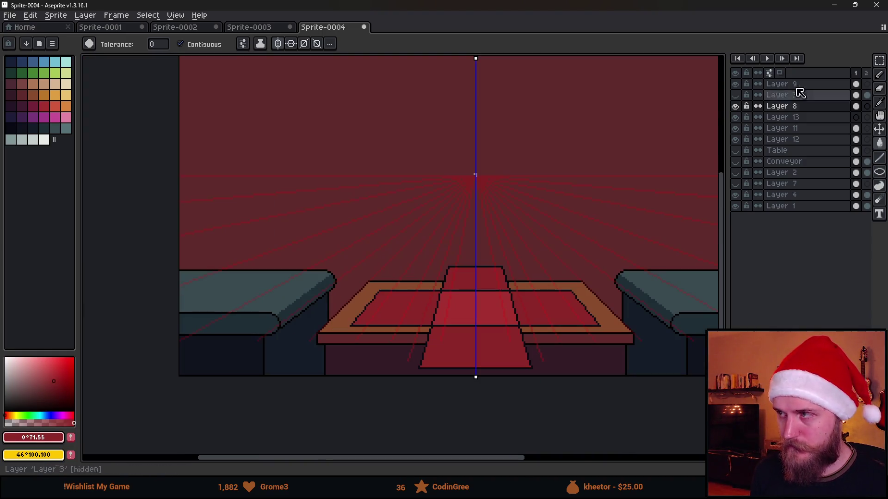
pyautogui.moveTo(522, 221); pyautogui.dragTo(494, 217)
pyautogui.scroll(-2, 424, 219)
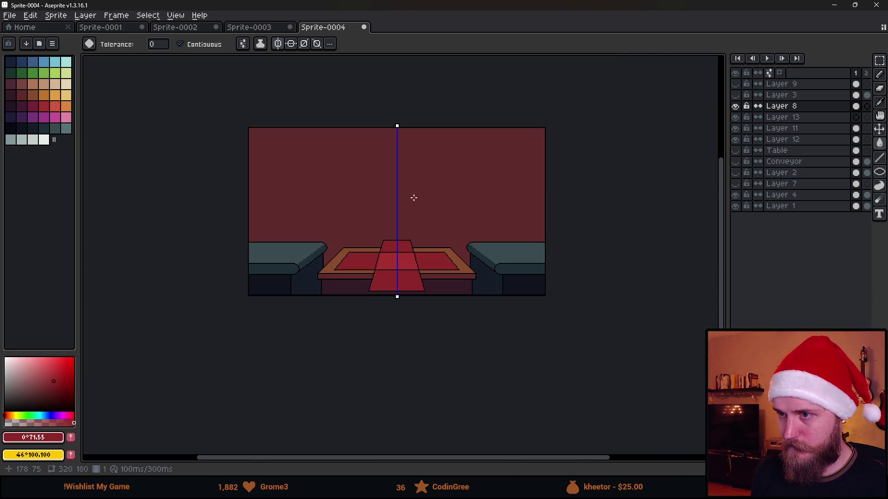
pyautogui.scroll(2, 414, 198)
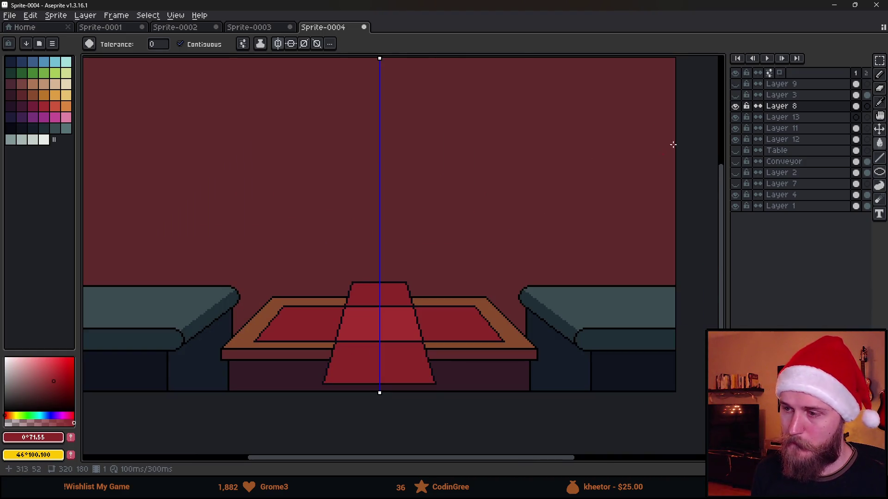
pyautogui.click(735, 73)
# - Toggle all layers off and on, leaving only the red runner and brown background shown
pyautogui.click(735, 73)
pyautogui.click(736, 74)
pyautogui.click(735, 74)
pyautogui.click(735, 73)
pyautogui.click(736, 106)
pyautogui.click(735, 73)
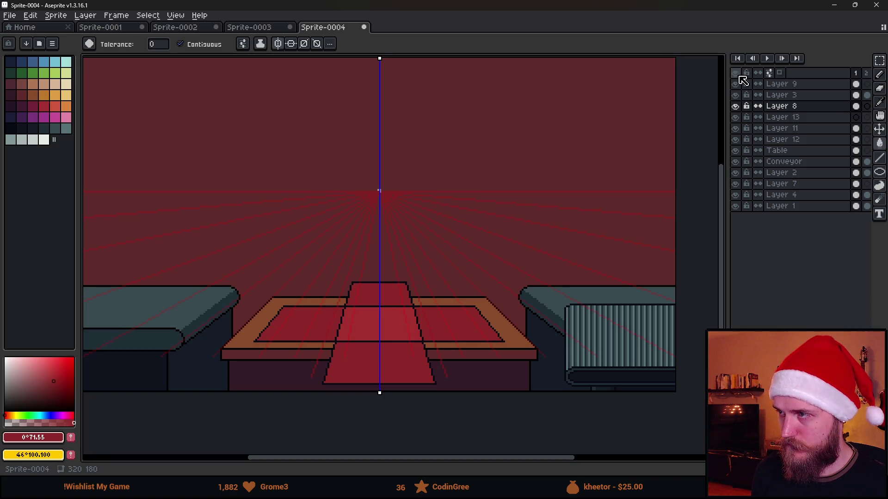
pyautogui.click(735, 73)
pyautogui.click(735, 106)
pyautogui.click(735, 195)
# - Peek at Layer 7, Conveyor, Table and Layer 12, then show Layer 11 with the couches
pyautogui.click(736, 184)
pyautogui.click(736, 184)
pyautogui.click(736, 163)
pyautogui.click(736, 163)
pyautogui.click(735, 151)
pyautogui.click(736, 151)
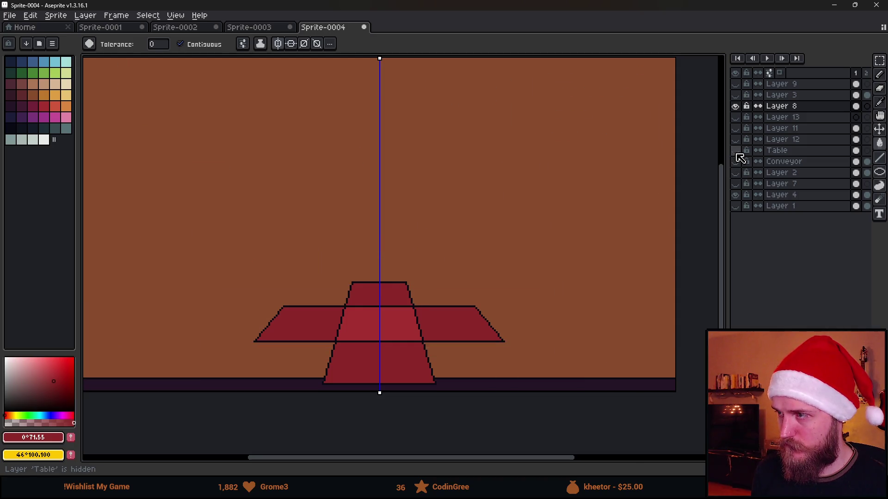
pyautogui.click(735, 151)
pyautogui.click(736, 151)
pyautogui.click(735, 139)
pyautogui.click(735, 139)
pyautogui.click(736, 128)
# - Rename Layer 11 to 'Stuff' and Layer 8 to 'Wrap'
pyautogui.doubleClick(807, 129)
pyautogui.write('Stuff')
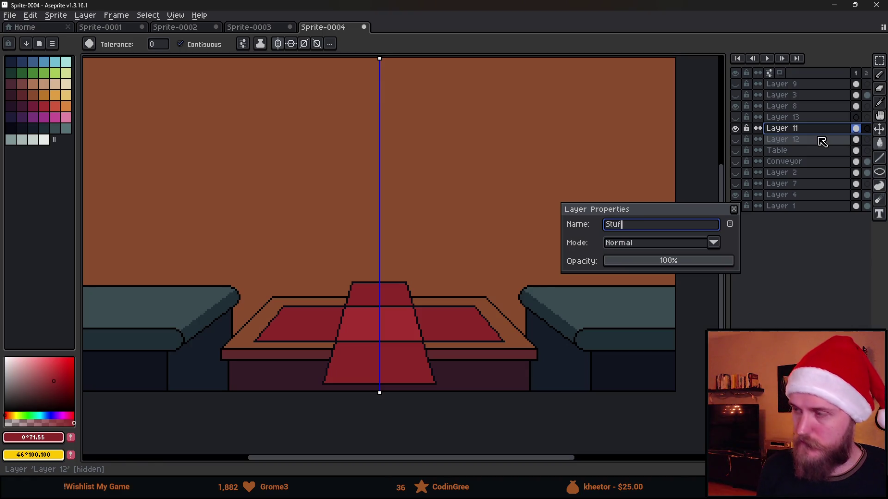
pyautogui.press('Return')
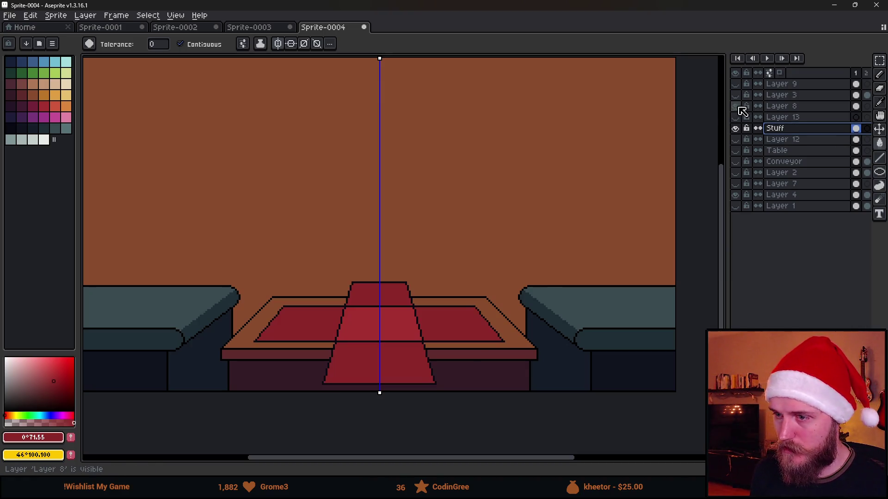
pyautogui.doubleClick(777, 106)
pyautogui.write('Wrap')
pyautogui.press('Return')
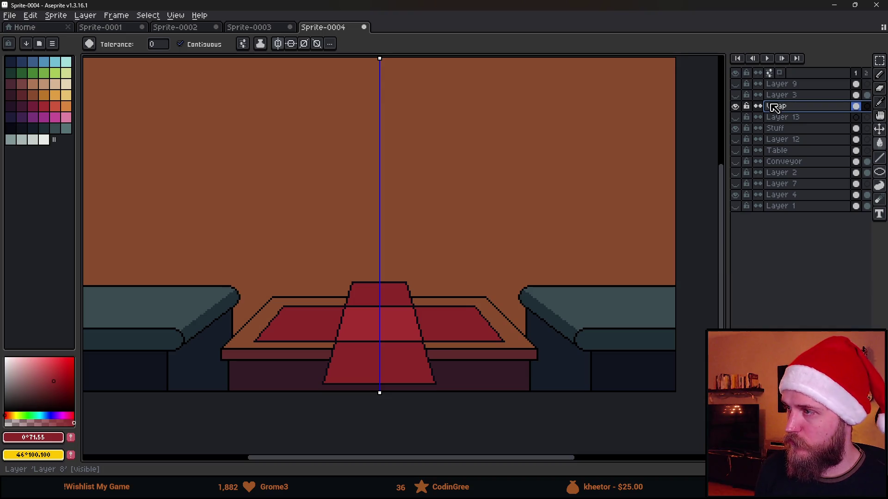
# - Select Layer 13, make it visible, and pick black (#000000) with the Pencil
pyautogui.click(777, 118)
pyautogui.click(736, 119)
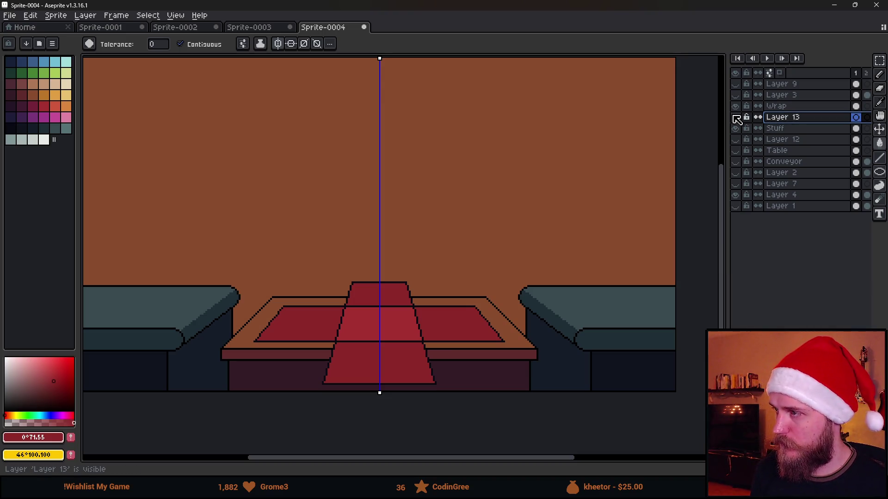
pyautogui.press('b')
pyautogui.hscroll(-2, 294, 229)
pyautogui.scroll(2, 259, 245)
pyautogui.scroll(2, 258, 244)
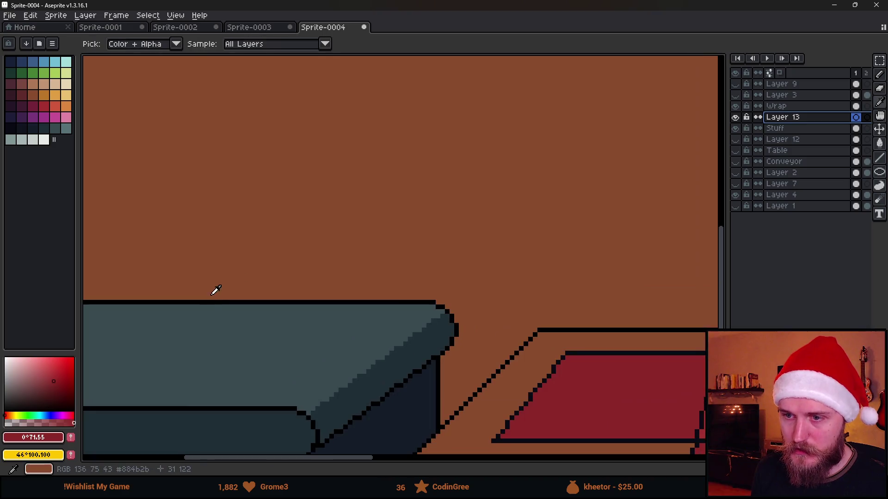
pyautogui.keyDown('alt'); pyautogui.click(218, 298); pyautogui.keyUp('alt')
pyautogui.scroll(-2, 218, 298)
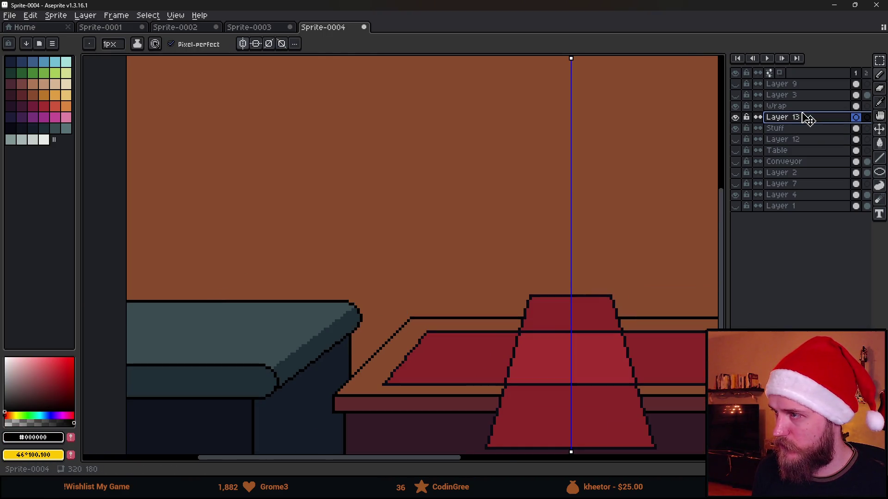
# - Move Layer 13 beneath the Stuff layer
pyautogui.moveTo(803, 117); pyautogui.dragTo(802, 128)
pyautogui.scroll(-3, 332, 205)
pyautogui.scroll(2, 332, 205)
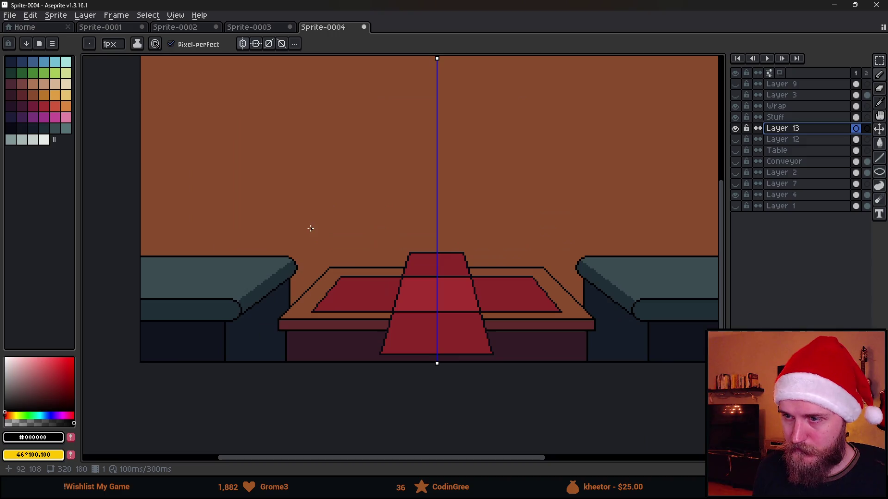
# - Turn off symmetry and draw a wavy outline on the wall behind the left couch
pyautogui.moveTo(141, 217)
pyautogui.mouseDown()
pyautogui.moveTo(192, 183)
pyautogui.moveTo(278, 171)
pyautogui.mouseUp()
pyautogui.hotkey('ctrl', 'z')
pyautogui.click(255, 44)
pyautogui.moveTo(141, 184)
pyautogui.mouseDown()
pyautogui.moveTo(221, 177)
pyautogui.moveTo(373, 230)
pyautogui.moveTo(391, 268)
pyautogui.mouseUp()
pyautogui.scroll(-2, 505, 267)
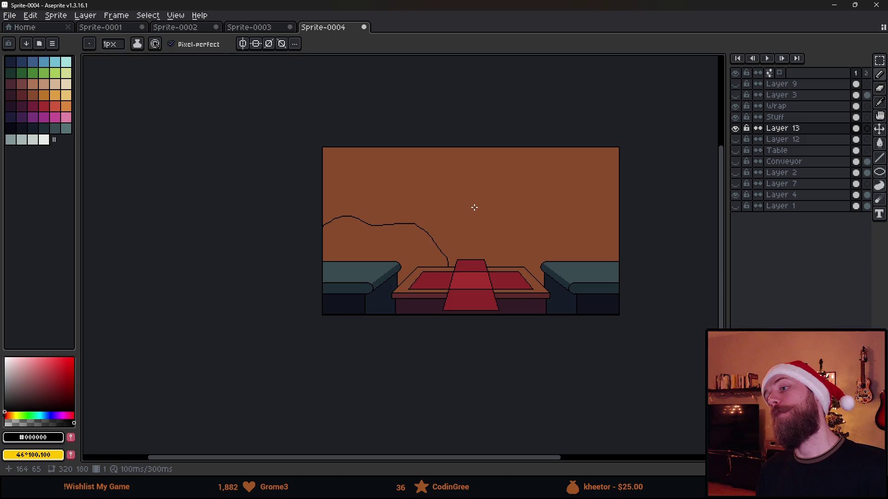
pyautogui.scroll(1, 407, 234)
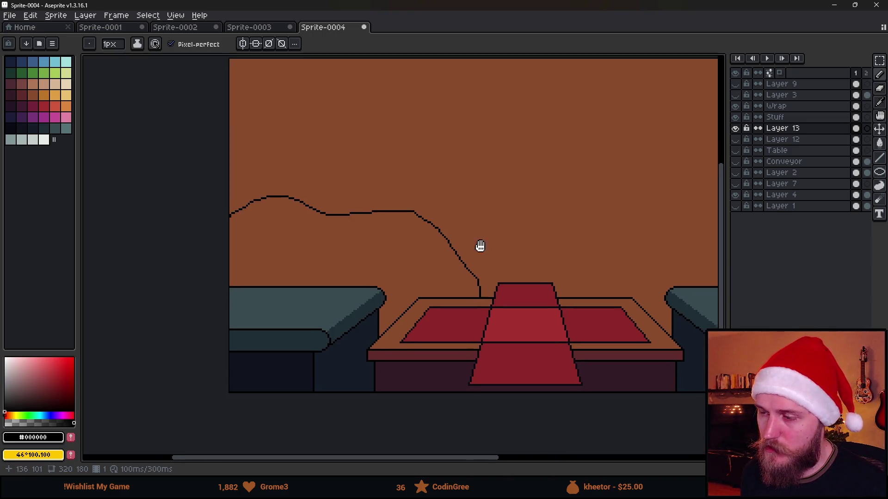
# - Sketch a box outline rising from the table and closing back down to it
pyautogui.moveTo(483, 248); pyautogui.dragTo(395, 226)
pyautogui.scroll(1, 394, 226)
pyautogui.moveTo(394, 302)
pyautogui.mouseDown()
pyautogui.moveTo(395, 194)
pyautogui.moveTo(530, 195)
pyautogui.moveTo(547, 204)
pyautogui.moveTo(527, 246)
pyautogui.moveTo(529, 299)
pyautogui.mouseUp()
pyautogui.scroll(-5, 552, 297)
pyautogui.scroll(1, 551, 297)
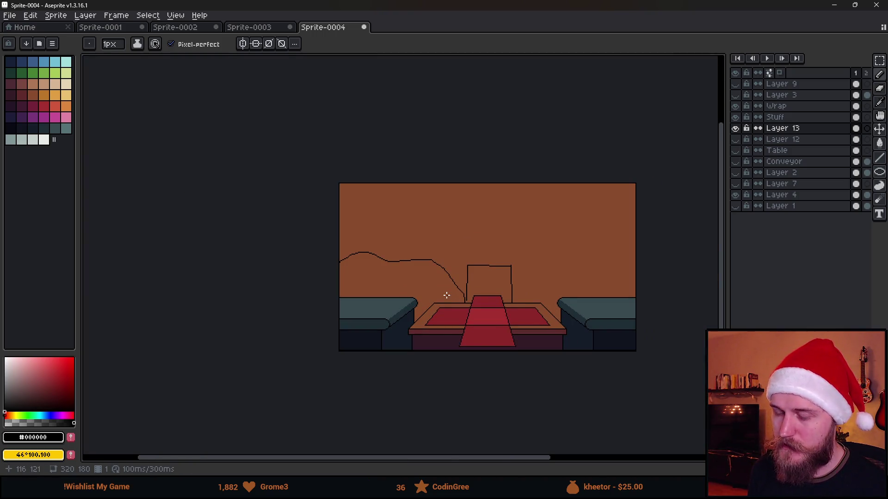
pyautogui.scroll(-1, 478, 300)
pyautogui.scroll(1, 477, 300)
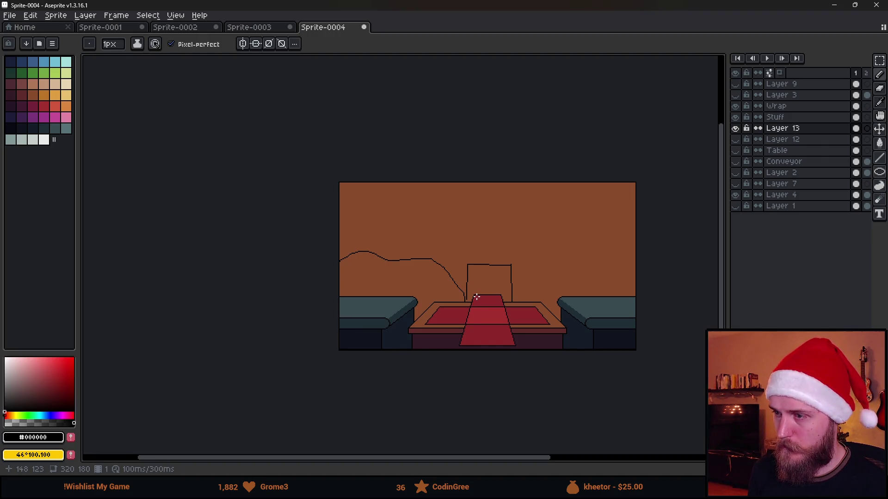
pyautogui.scroll(3, 477, 296)
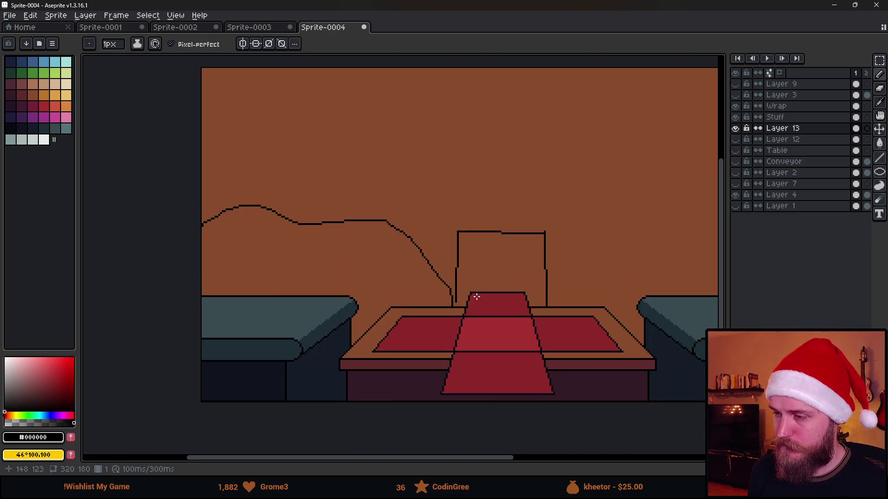
pyautogui.moveTo(386, 307); pyautogui.dragTo(426, 304)
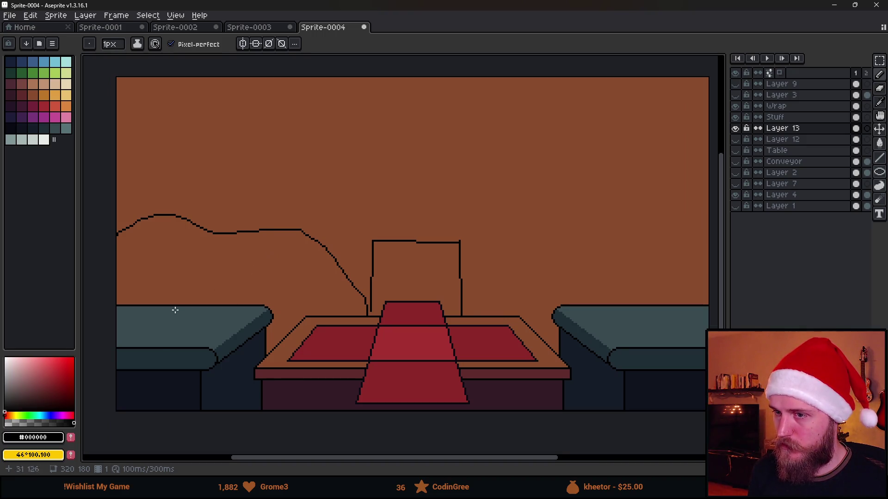
# - Try curled strokes and a loop beside the table, then undo them
pyautogui.press('b')
pyautogui.moveTo(249, 246); pyautogui.dragTo(338, 315)
pyautogui.moveTo(285, 289); pyautogui.dragTo(335, 316)
pyautogui.moveTo(343, 280); pyautogui.dragTo(343, 316)
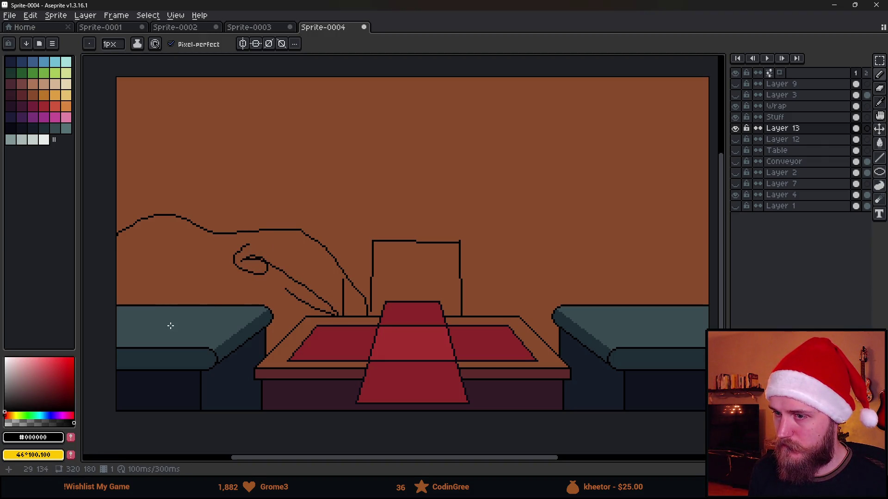
pyautogui.press('v')
pyautogui.hotkey('ctrl', 'z')
pyautogui.hotkey('ctrl', 'z')
pyautogui.hotkey('ctrl', 'z')
pyautogui.press('b')
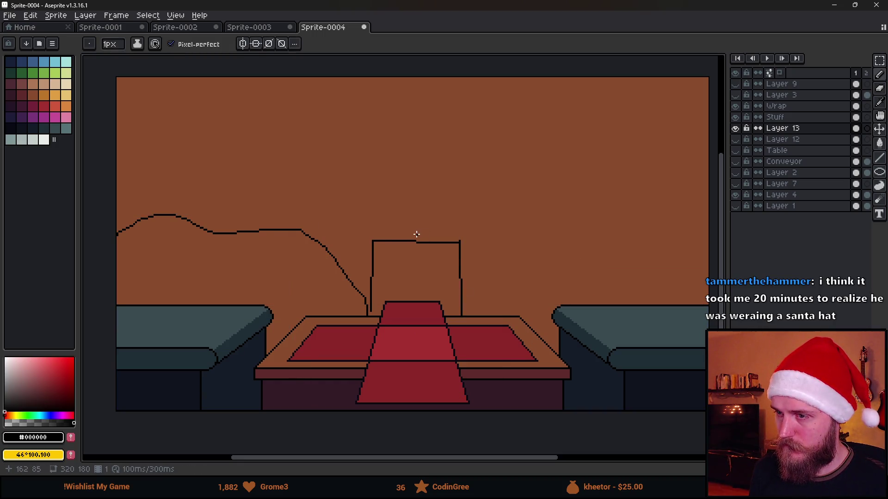
pyautogui.moveTo(361, 258)
pyautogui.mouseDown()
pyautogui.moveTo(356, 212)
pyautogui.moveTo(354, 280)
pyautogui.mouseUp()
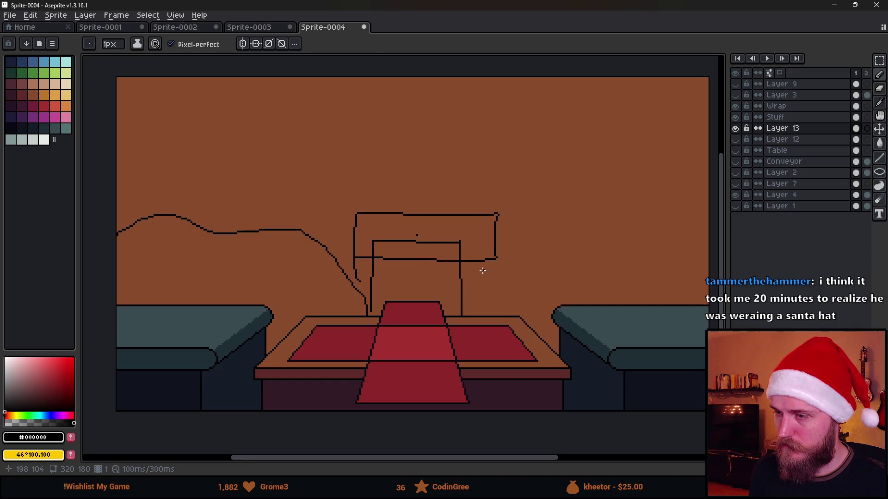
pyautogui.hotkey('ctrl', 'z')
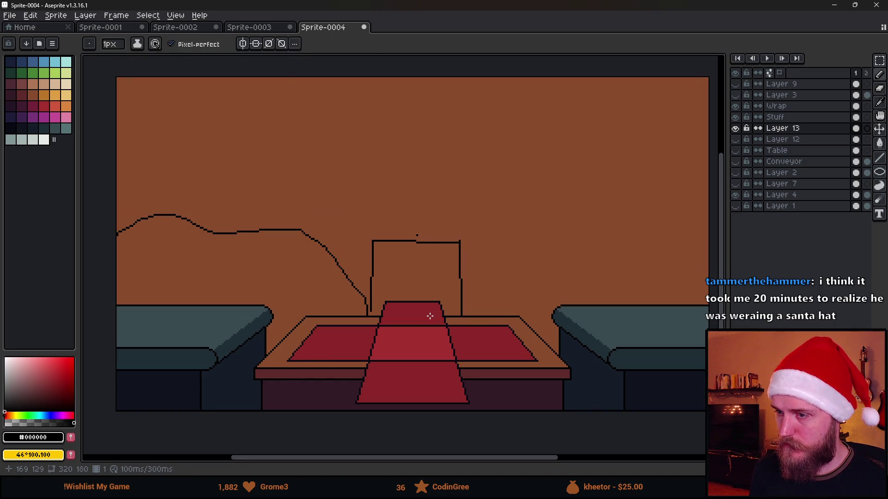
# - Try curves and lines over the right couch, undo them, and remove a stray dot
pyautogui.moveTo(438, 300)
pyautogui.mouseDown()
pyautogui.moveTo(606, 250)
pyautogui.moveTo(620, 279)
pyautogui.moveTo(646, 238)
pyautogui.mouseUp()
pyautogui.moveTo(551, 292); pyautogui.dragTo(703, 292)
pyautogui.moveTo(643, 267); pyautogui.dragTo(677, 304)
pyautogui.press('v')
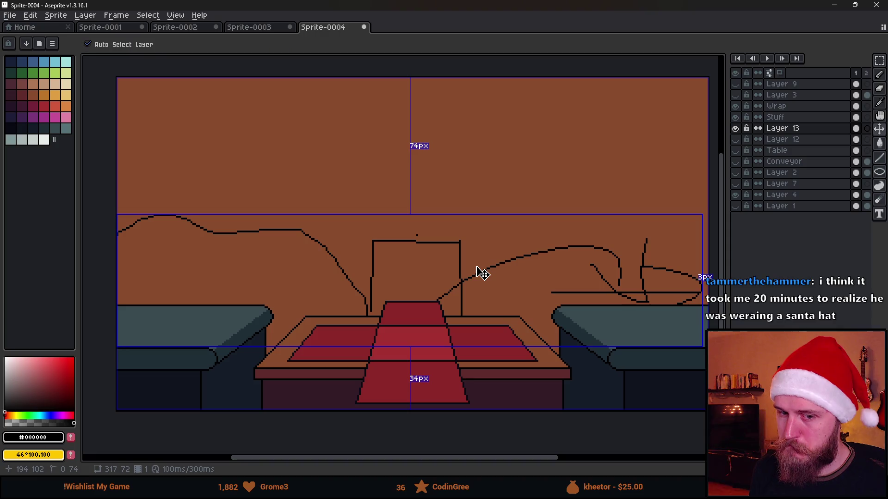
pyautogui.hotkey('ctrl', 'z')
pyautogui.hotkey('ctrl', 'z')
pyautogui.hotkey('ctrl', 'z')
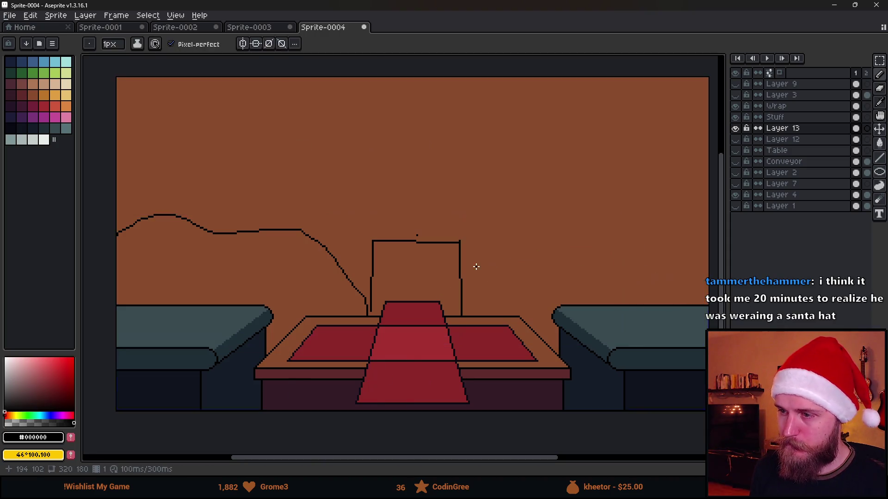
pyautogui.press('b')
pyautogui.scroll(-1, 482, 266)
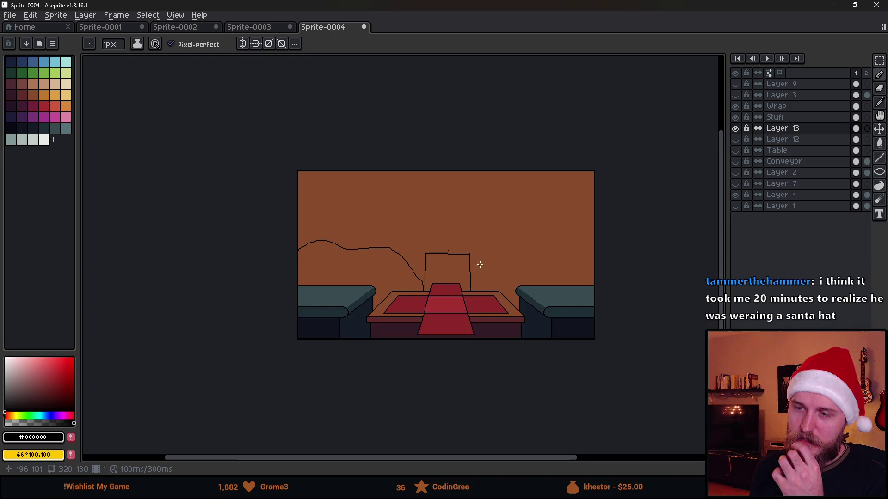
pyautogui.scroll(1, 488, 256)
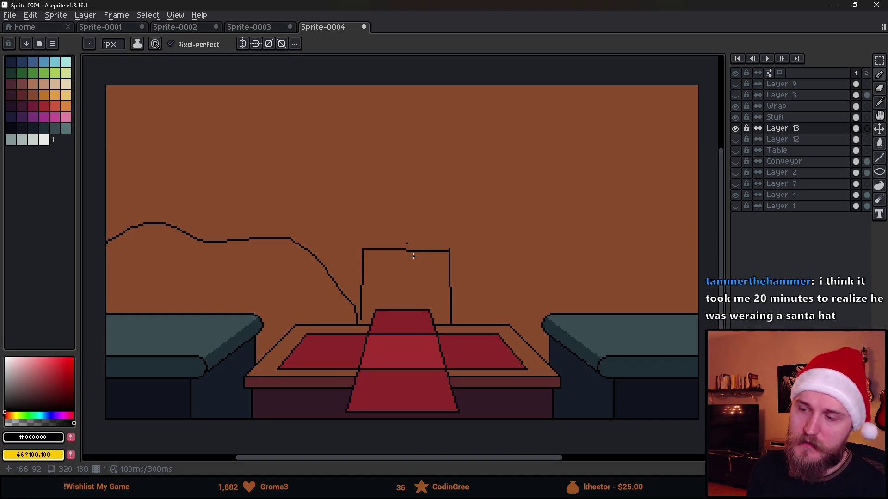
pyautogui.hotkey('ctrl', 'z')
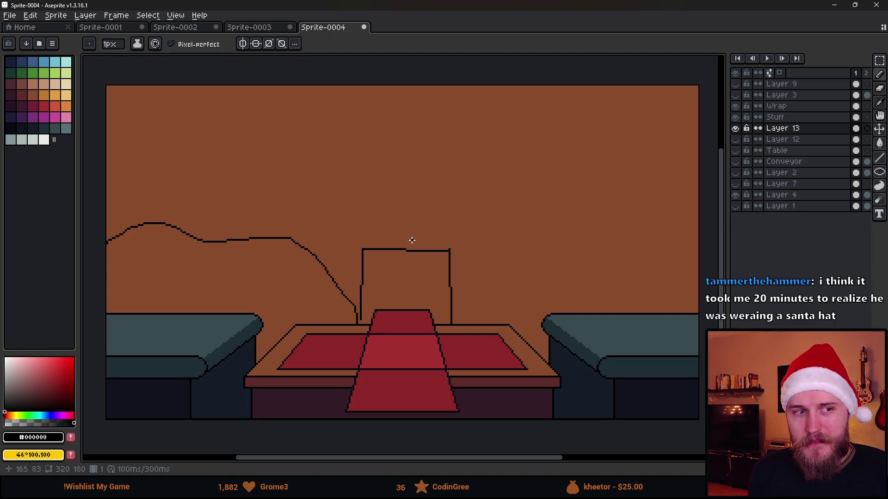
pyautogui.scroll(-2, 419, 213)
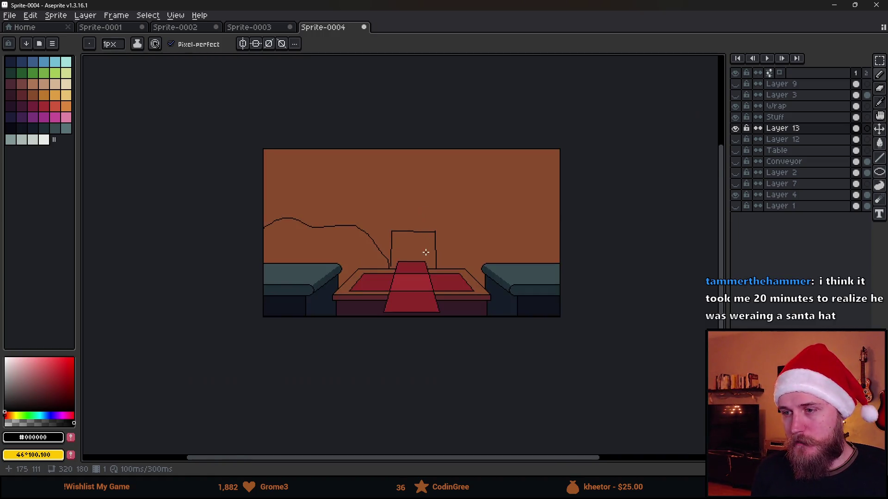
pyautogui.scroll(2, 411, 236)
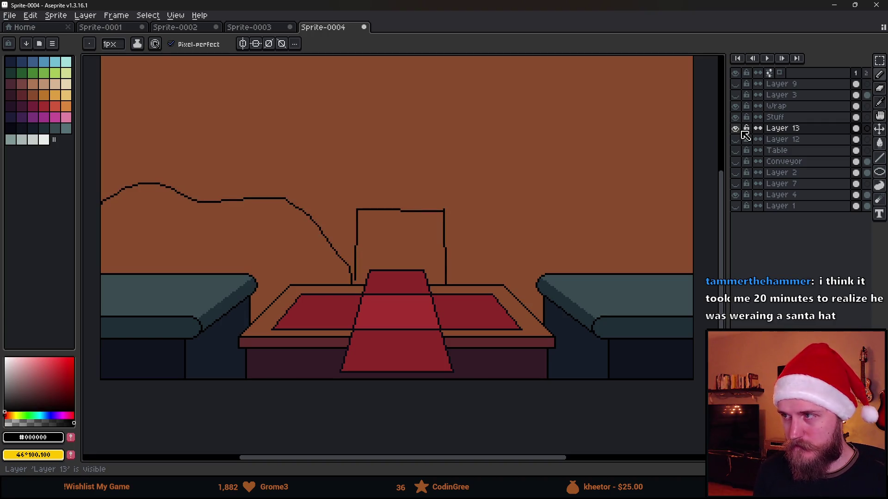
# - Toggle the Stuff and Wrap layers to check the sketch, leaving Wrap active
pyautogui.click(739, 118)
pyautogui.click(739, 118)
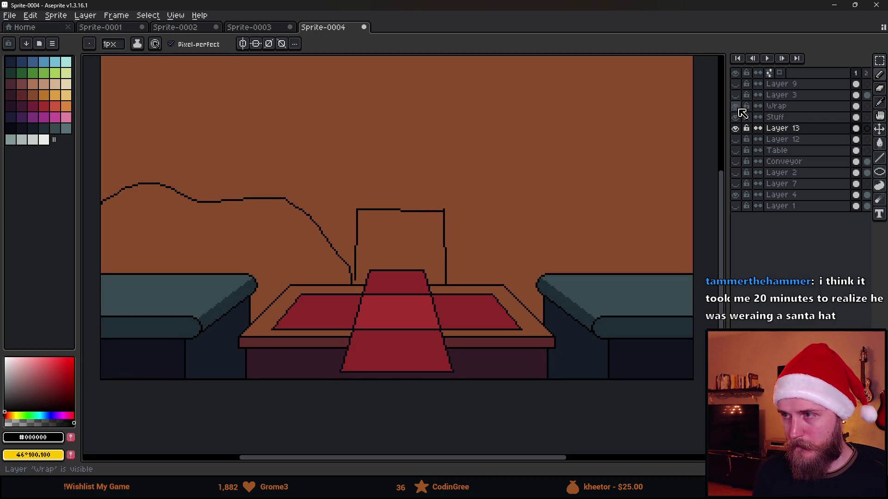
pyautogui.click(736, 106)
pyautogui.click(736, 105)
pyautogui.click(781, 106)
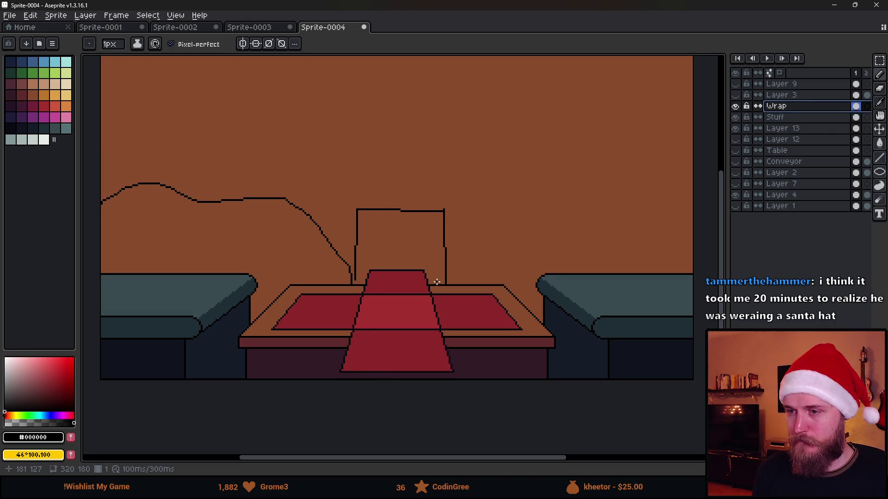
pyautogui.scroll(-2, 436, 281)
pyautogui.scroll(2, 430, 286)
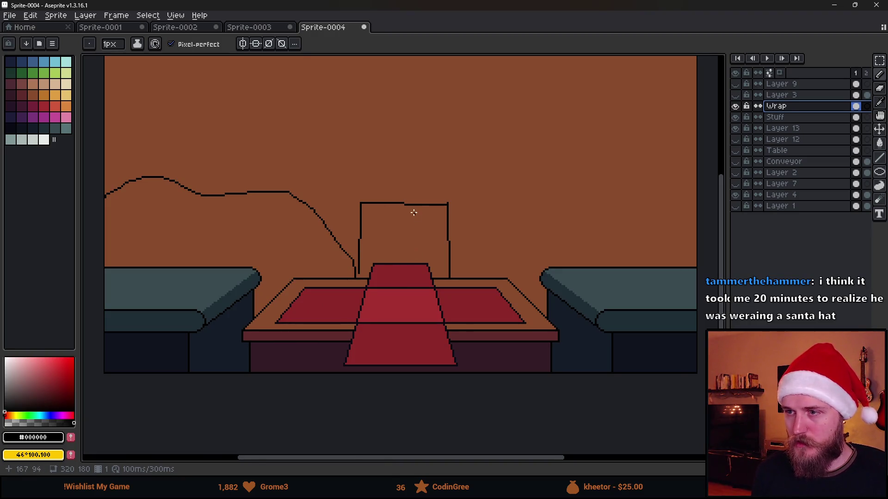
# - Try box outlines above the table and behind the right couch, undoing both
pyautogui.moveTo(353, 321)
pyautogui.mouseDown()
pyautogui.moveTo(375, 237)
pyautogui.moveTo(446, 245)
pyautogui.moveTo(445, 321)
pyautogui.mouseUp()
pyautogui.press('v')
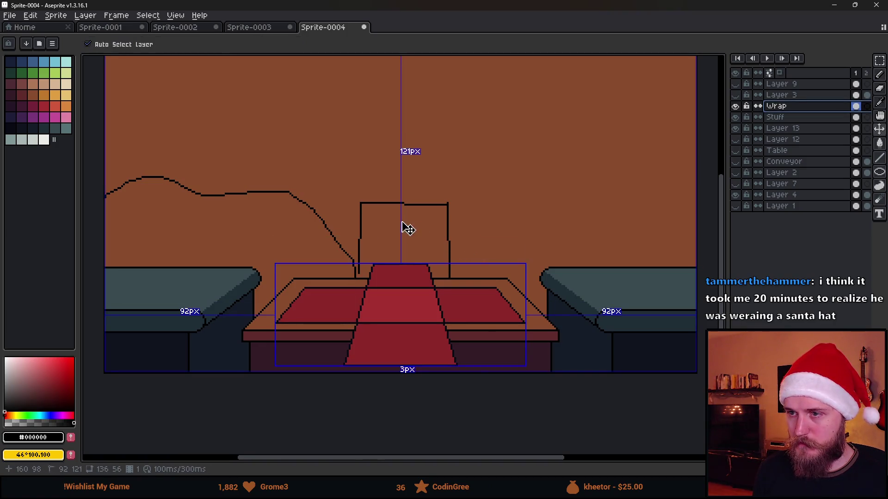
pyautogui.hotkey('ctrl', 'z')
pyautogui.hotkey('ctrl', 'z')
pyautogui.press('b')
pyautogui.moveTo(463, 277)
pyautogui.mouseDown()
pyautogui.moveTo(460, 206)
pyautogui.moveTo(595, 200)
pyautogui.moveTo(637, 269)
pyautogui.mouseUp()
pyautogui.scroll(-2, 637, 268)
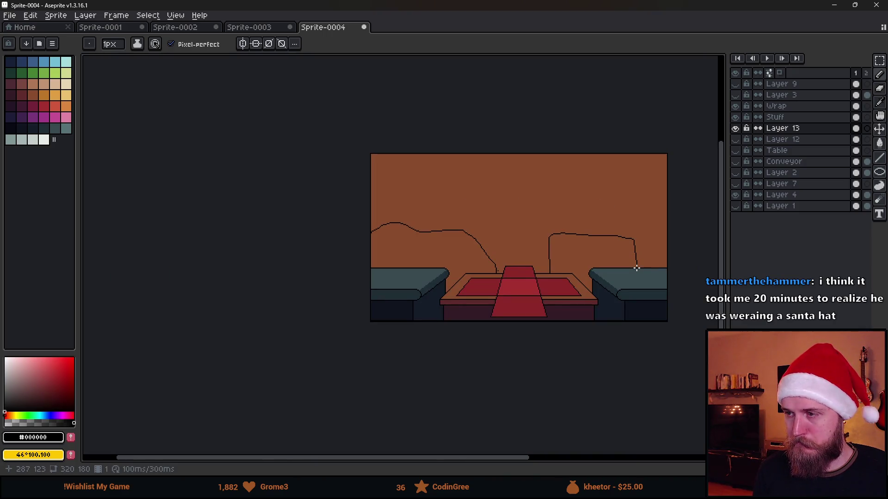
pyautogui.scroll(2, 637, 268)
pyautogui.moveTo(533, 228); pyautogui.dragTo(441, 245)
pyautogui.hotkey('ctrl', 'z')
pyautogui.scroll(3, 433, 258)
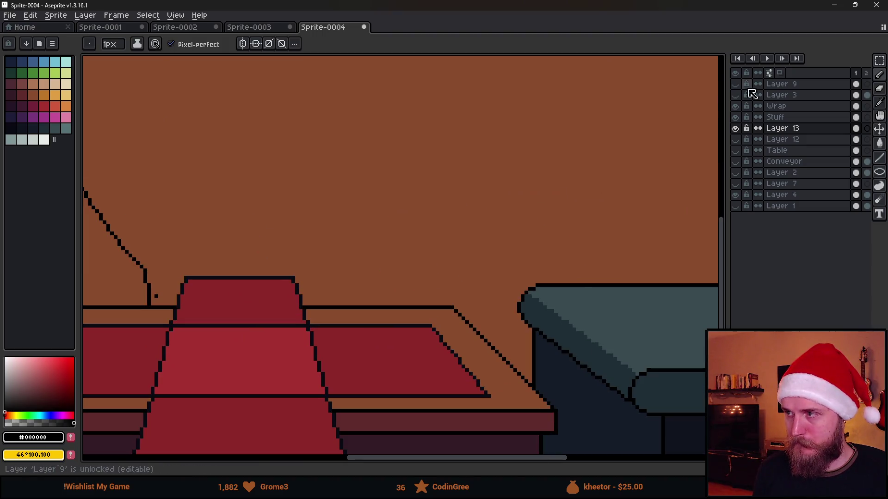
# - Set a perspective vanishing point and draw a vertical crate edge behind the right couch
pyautogui.click(735, 84)
pyautogui.hscroll(2, 490, 241)
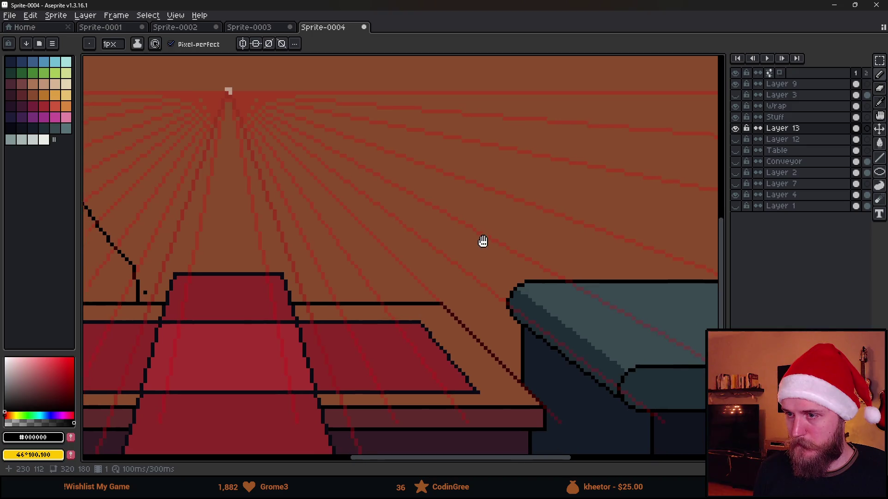
pyautogui.moveTo(384, 303)
pyautogui.mouseDown()
pyautogui.moveTo(384, 212)
pyautogui.moveTo(432, 246)
pyautogui.moveTo(565, 238)
pyautogui.moveTo(470, 203)
pyautogui.moveTo(481, 201)
pyautogui.moveTo(485, 210)
pyautogui.moveTo(473, 199)
pyautogui.moveTo(486, 204)
pyautogui.moveTo(385, 203)
pyautogui.mouseUp()
pyautogui.scroll(-5, 426, 237)
pyautogui.scroll(1, 443, 257)
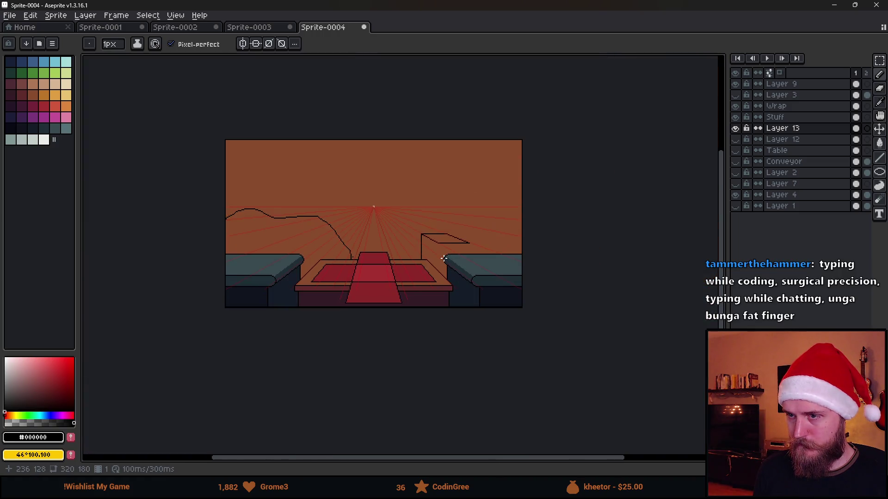
pyautogui.scroll(4, 427, 254)
# - Replace the short stroke with a straight edge down to the couch top
pyautogui.moveTo(491, 223); pyautogui.dragTo(488, 266)
pyautogui.hotkey('ctrl', 'z')
pyautogui.press('e')
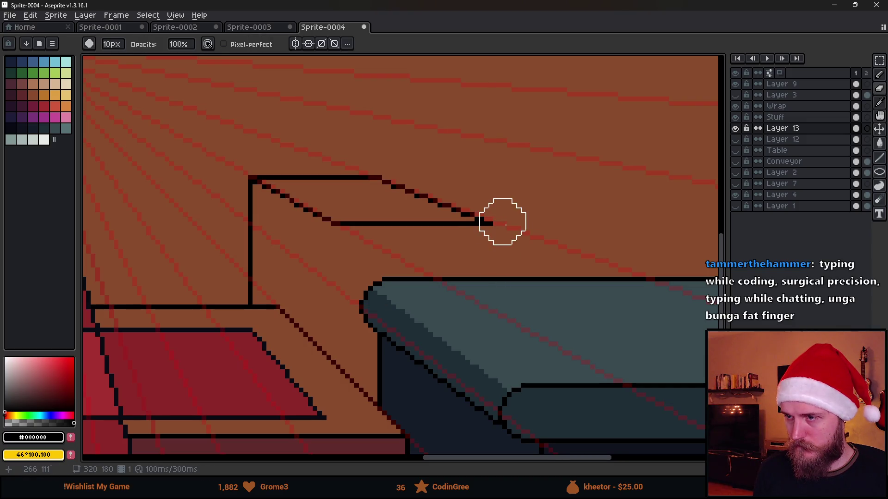
pyautogui.press('b')
pyautogui.keyDown('shift'); pyautogui.click(485, 272); pyautogui.keyUp('shift')
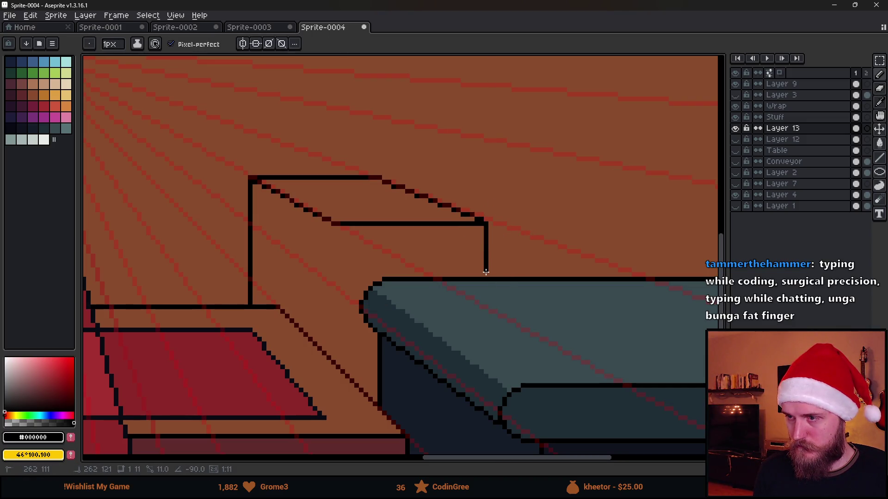
pyautogui.scroll(-4, 486, 271)
pyautogui.scroll(4, 410, 242)
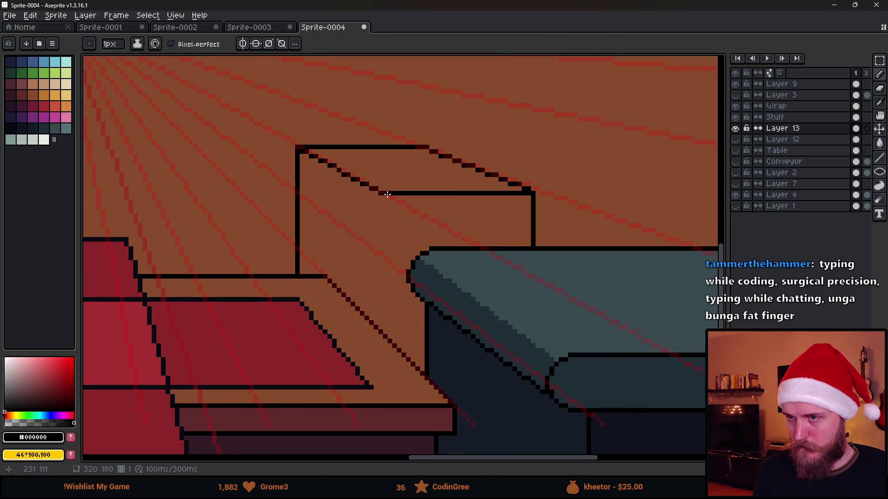
# - Draw the crate's vertical edge down from its top
pyautogui.moveTo(382, 196)
pyautogui.mouseDown()
pyautogui.moveTo(380, 346)
pyautogui.moveTo(486, 330)
pyautogui.mouseUp()
pyautogui.scroll(-5, 382, 349)
pyautogui.scroll(2, 388, 356)
pyautogui.scroll(-2, 487, 331)
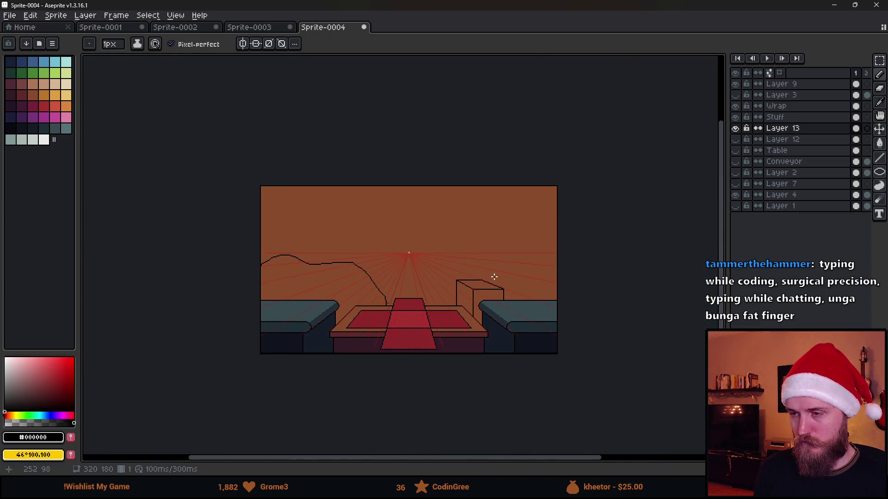
pyautogui.scroll(2, 494, 277)
pyautogui.scroll(1, 491, 280)
pyautogui.scroll(1, 491, 283)
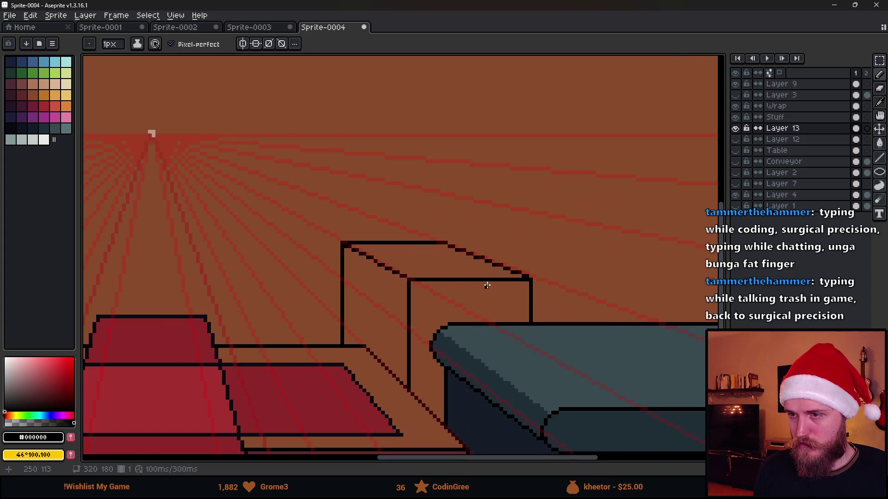
# - Erase the crate's old front edges and return to a 1px Pencil
pyautogui.press('e')
pyautogui.moveTo(418, 318)
pyautogui.mouseDown()
pyautogui.moveTo(410, 409)
pyautogui.moveTo(403, 286)
pyautogui.moveTo(533, 289)
pyautogui.moveTo(465, 254)
pyautogui.moveTo(440, 291)
pyautogui.moveTo(377, 268)
pyautogui.mouseUp()
pyautogui.press('b')
pyautogui.press('-')
pyautogui.press('-')
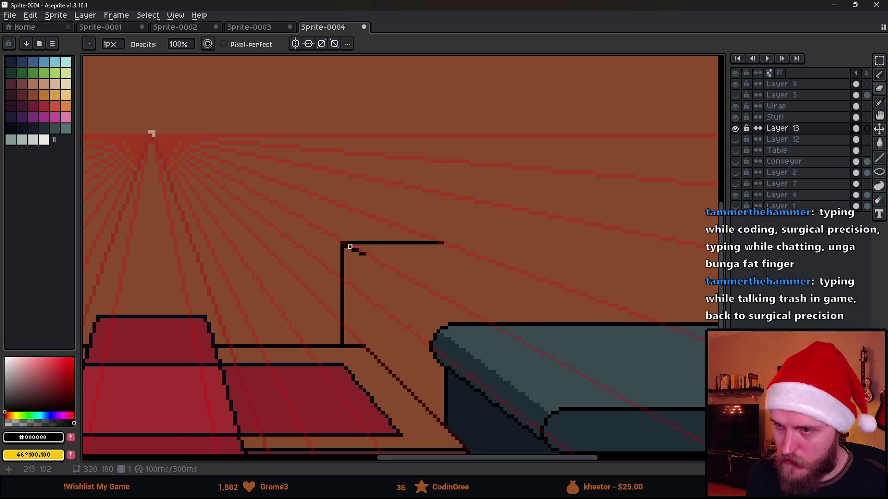
pyautogui.hotkey('ctrl', 'z')
pyautogui.hotkey('ctrl', 'z')
pyautogui.press('b')
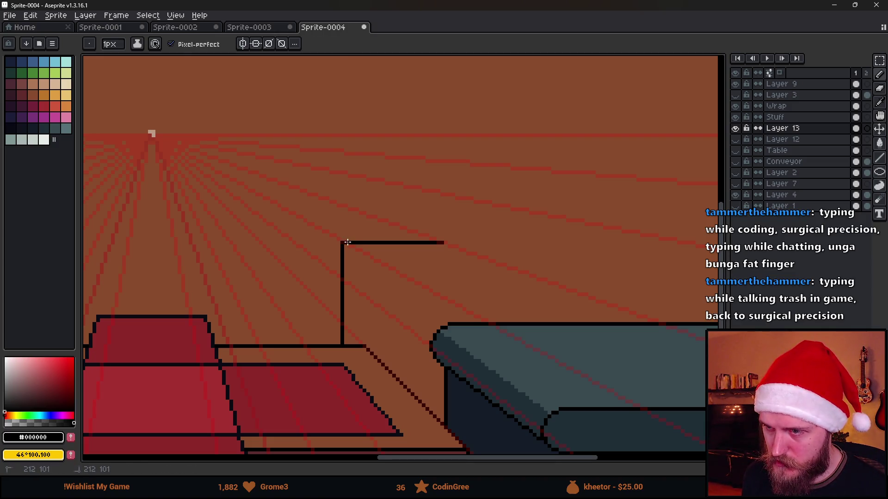
# - Draw the crate's slanted top edge toward the vanishing point
pyautogui.moveTo(348, 249); pyautogui.dragTo(379, 261)
pyautogui.moveTo(388, 271)
pyautogui.mouseDown()
pyautogui.moveTo(357, 252)
pyautogui.moveTo(417, 279)
pyautogui.moveTo(584, 279)
pyautogui.moveTo(496, 240)
pyautogui.mouseUp()
pyautogui.scroll(1, 349, 245)
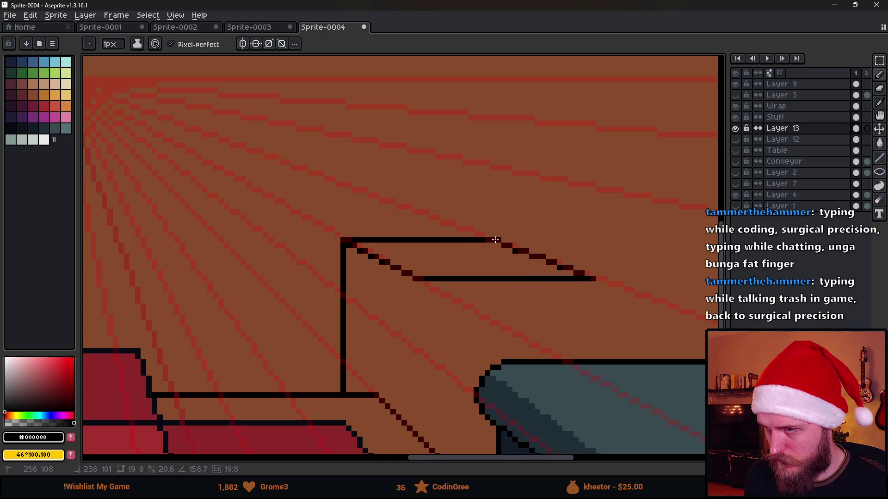
pyautogui.scroll(-2, 503, 240)
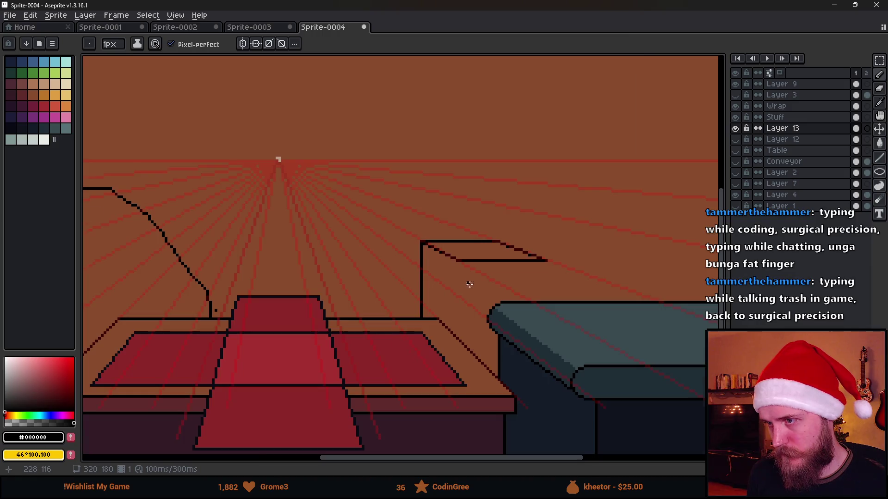
pyautogui.scroll(-1, 482, 297)
pyautogui.scroll(3, 457, 292)
# - Draw the crate's inner vertical edge and its right edge down to the couch top
pyautogui.moveTo(460, 228); pyautogui.dragTo(460, 297)
pyautogui.press('Escape')
pyautogui.moveTo(461, 227); pyautogui.dragTo(461, 372)
pyautogui.moveTo(601, 228); pyautogui.dragTo(605, 319)
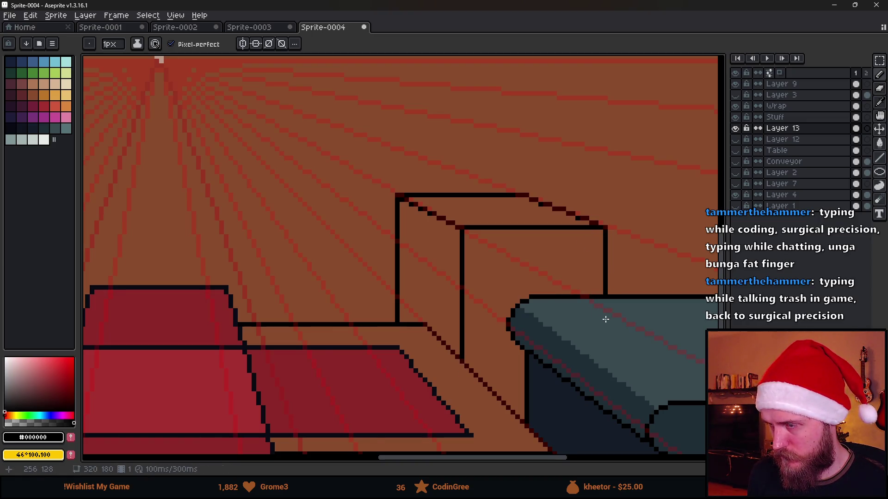
pyautogui.scroll(-5, 606, 319)
pyautogui.scroll(4, 543, 288)
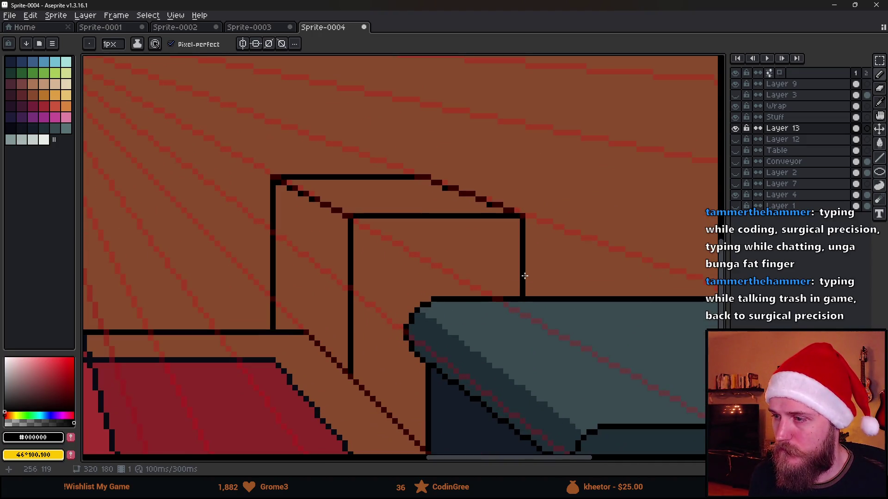
# - Add the lower crate to the right with its bottom, top and slanted edges
pyautogui.moveTo(530, 276)
pyautogui.mouseDown()
pyautogui.moveTo(677, 276)
pyautogui.moveTo(582, 233)
pyautogui.moveTo(594, 237)
pyautogui.mouseUp()
pyautogui.keyDown('shift'); pyautogui.click(594, 237); pyautogui.keyUp('shift')
pyautogui.keyDown('shift'); pyautogui.click(525, 238); pyautogui.keyUp('shift')
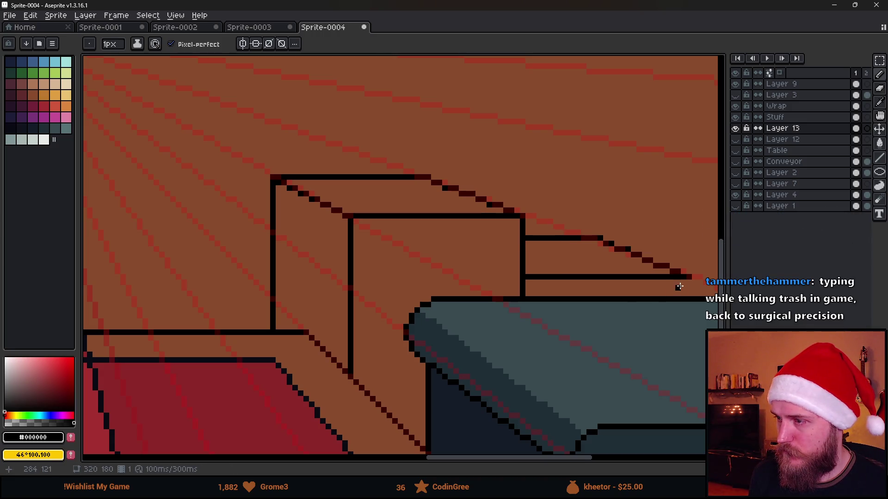
pyautogui.scroll(-5, 684, 282)
pyautogui.scroll(2, 689, 319)
pyautogui.moveTo(688, 321); pyautogui.dragTo(539, 300)
pyautogui.moveTo(434, 284); pyautogui.dragTo(505, 291)
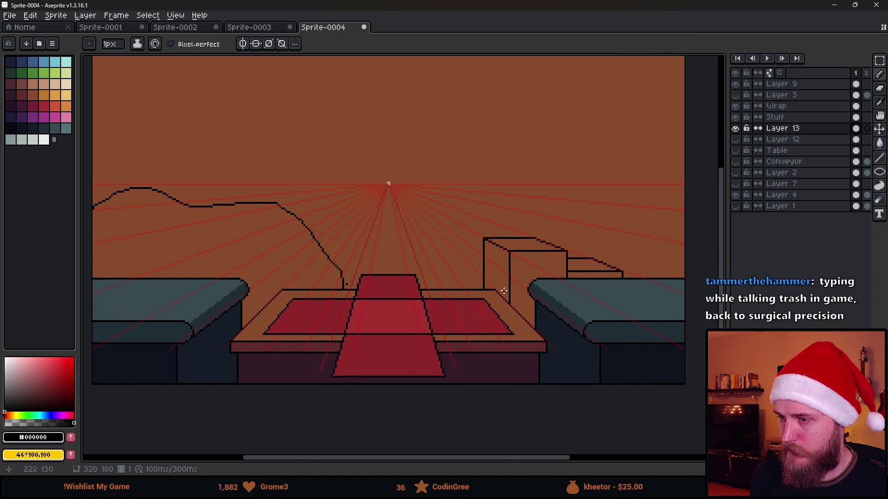
pyautogui.scroll(1, 494, 277)
pyautogui.scroll(-4, 495, 272)
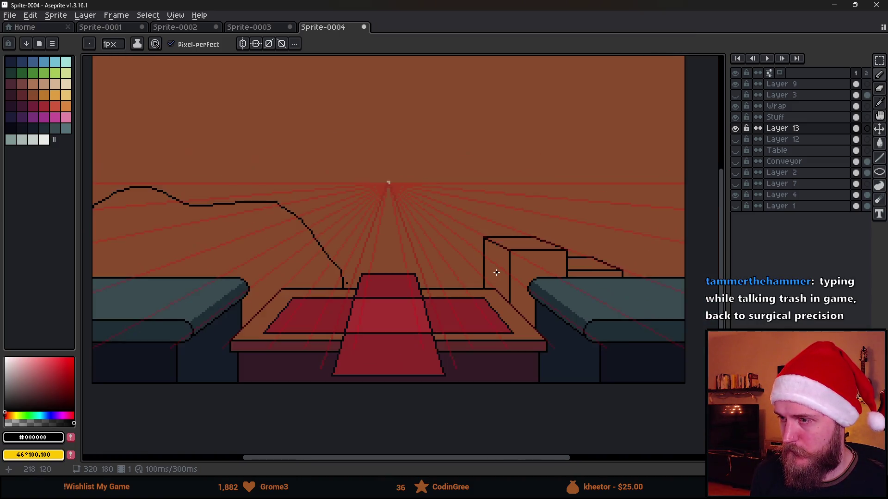
pyautogui.scroll(7, 496, 271)
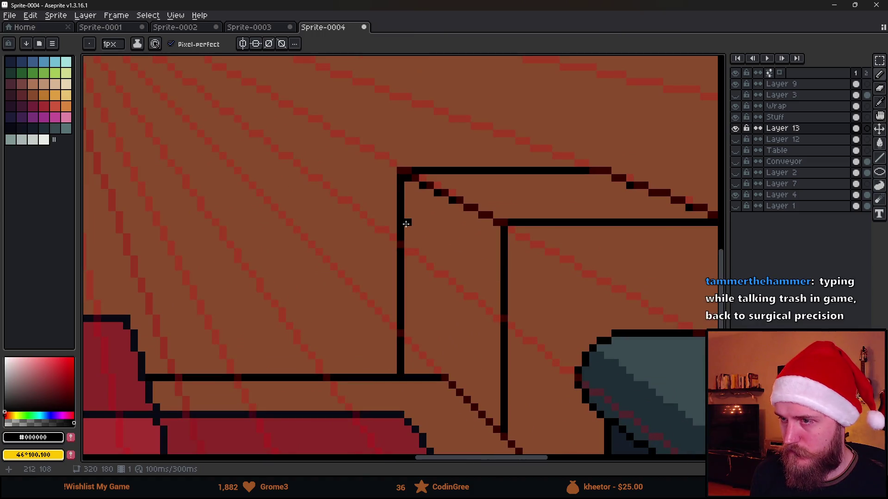
# - Draw plank lines across the crate's left face and front, undoing one misangled line
pyautogui.moveTo(409, 220); pyautogui.dragTo(499, 279)
pyautogui.moveTo(640, 279); pyautogui.dragTo(505, 267)
pyautogui.keyDown('shift'); pyautogui.click(594, 270); pyautogui.keyUp('shift')
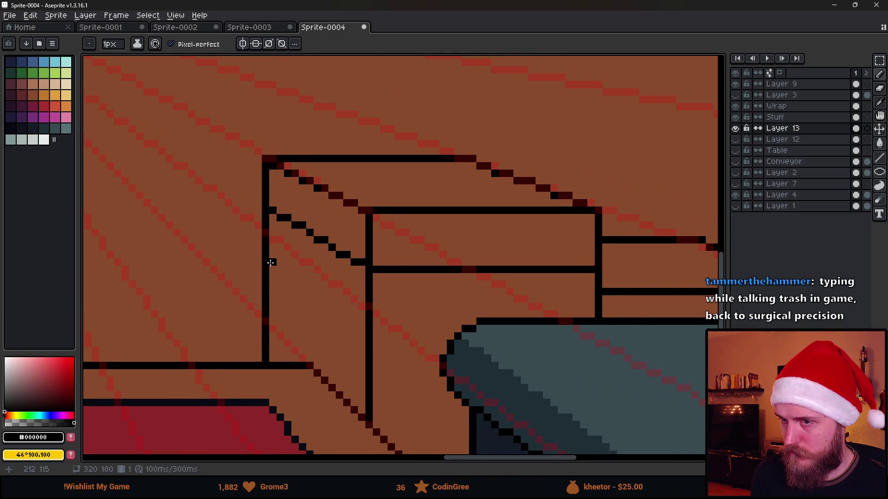
pyautogui.moveTo(271, 256); pyautogui.dragTo(363, 320)
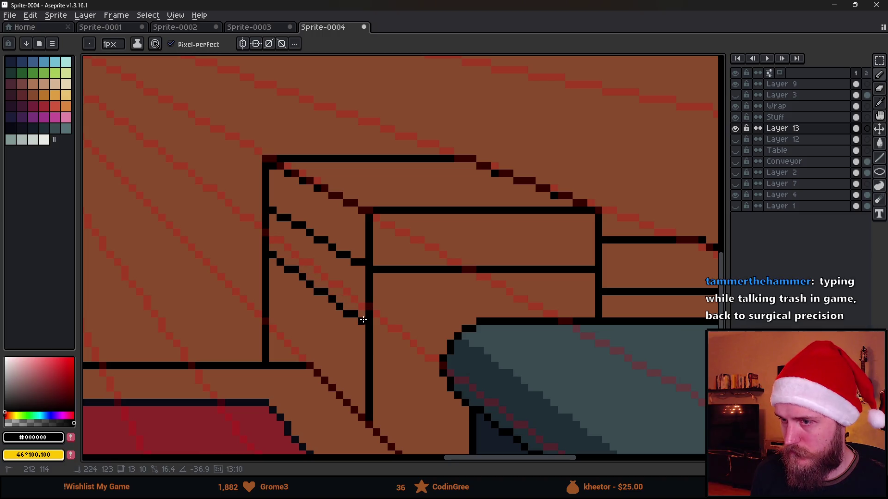
pyautogui.hotkey('ctrl', 'z')
pyautogui.moveTo(461, 330)
pyautogui.mouseDown()
pyautogui.moveTo(375, 325)
pyautogui.moveTo(301, 284)
pyautogui.moveTo(273, 254)
pyautogui.mouseUp()
# - Add a slanted left-face plank line along the perspective guides, plus a pixel by the front edge
pyautogui.scroll(-2, 184, 189)
pyautogui.scroll(1, 299, 179)
pyautogui.scroll(-2, 352, 278)
pyautogui.scroll(3, 406, 281)
pyautogui.scroll(1, 406, 281)
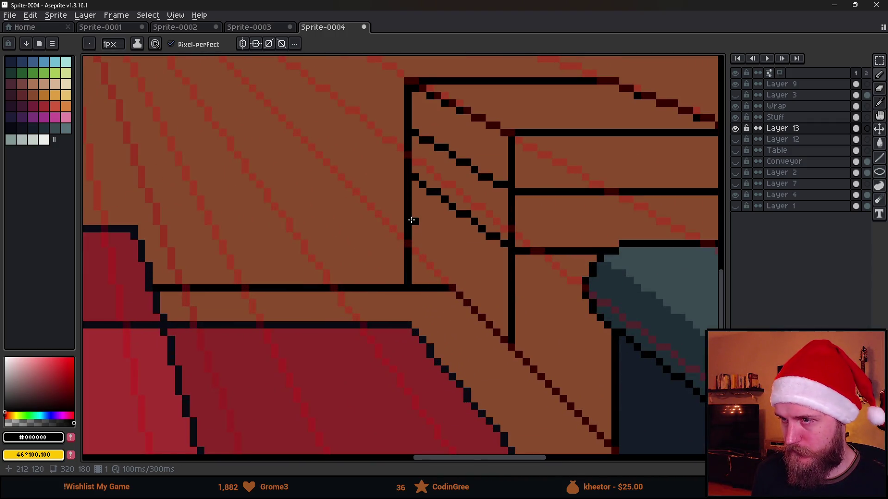
pyautogui.scroll(-3, 500, 285)
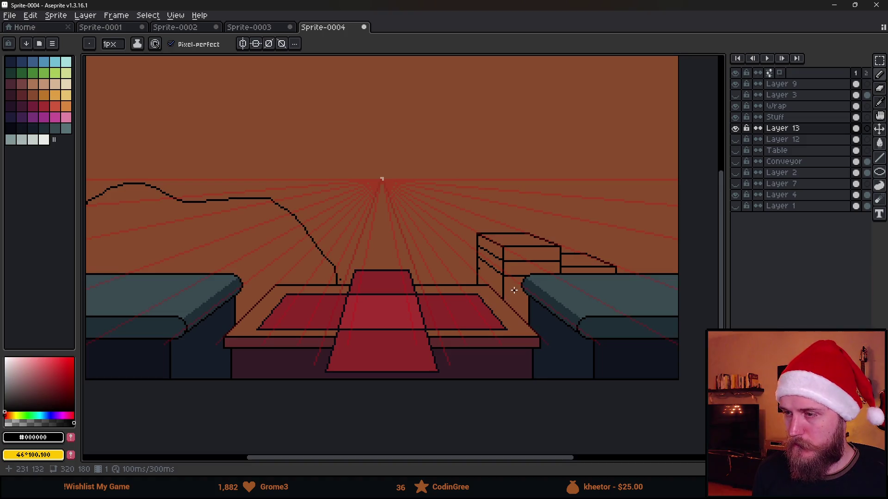
pyautogui.scroll(3, 512, 294)
pyautogui.click(354, 244)
pyautogui.moveTo(450, 312)
pyautogui.mouseDown()
pyautogui.moveTo(445, 320)
pyautogui.moveTo(525, 325)
pyautogui.mouseUp()
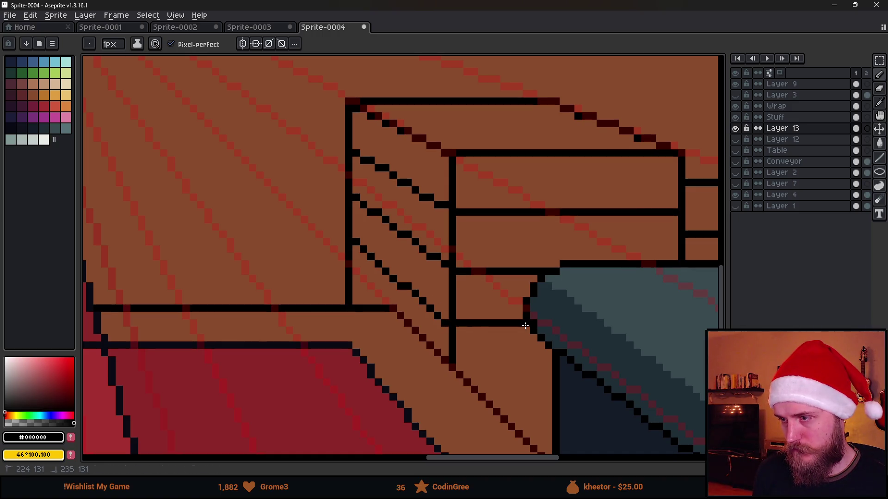
pyautogui.scroll(-2, 522, 328)
pyautogui.scroll(3, 522, 329)
pyautogui.click(299, 245)
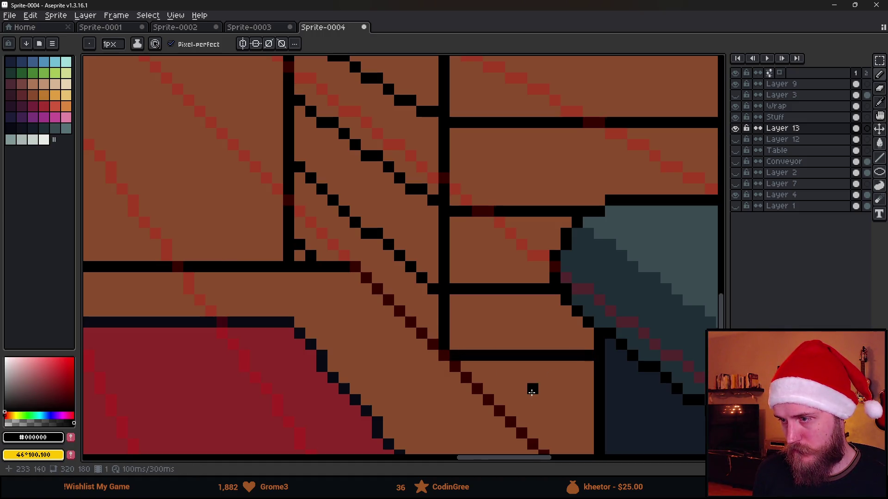
# - Draw the lowest plank line across the crate front out to its edge
pyautogui.scroll(-3, 531, 386)
pyautogui.press('ctrl')
pyautogui.scroll(3, 523, 333)
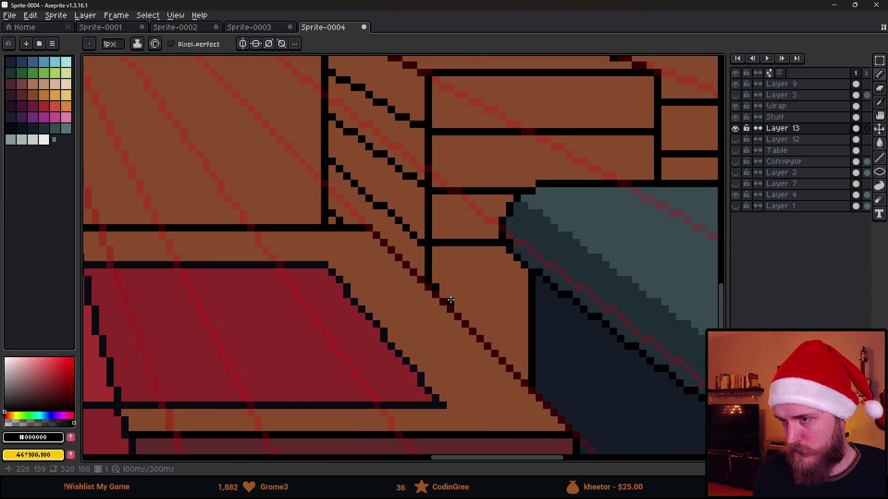
pyautogui.keyDown('shift'); pyautogui.click(520, 306); pyautogui.keyUp('shift')
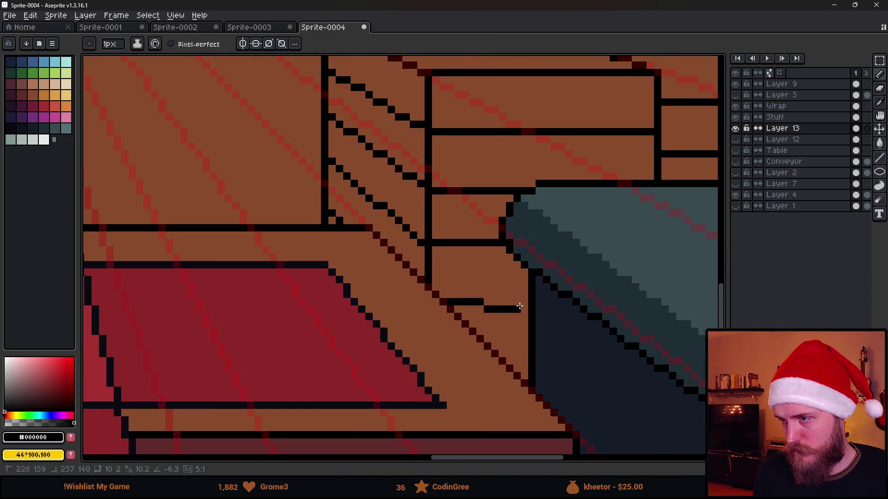
pyautogui.keyDown('shift'); pyautogui.click(527, 301); pyautogui.keyUp('shift')
pyautogui.scroll(-5, 579, 334)
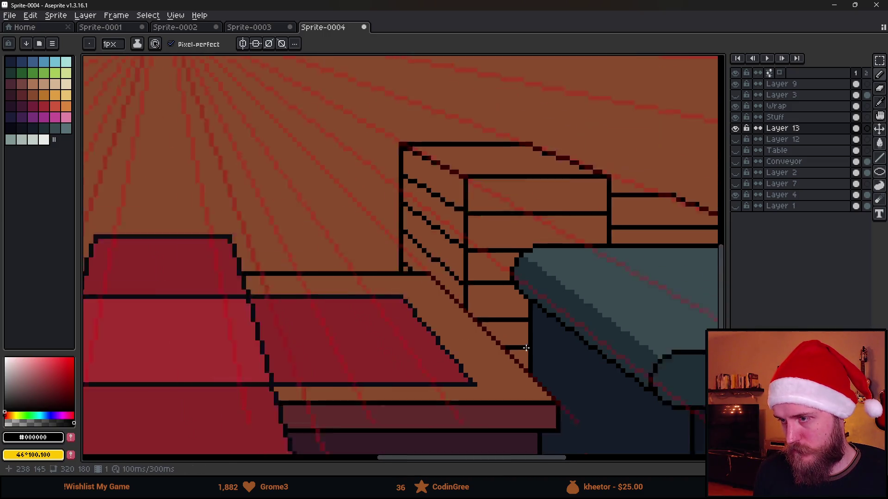
pyautogui.scroll(3, 500, 341)
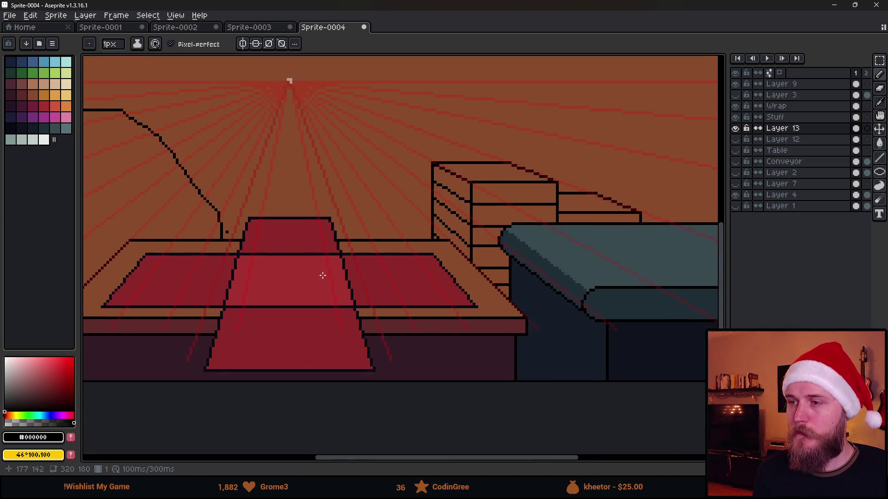
pyautogui.scroll(-3, 386, 293)
pyautogui.scroll(4, 463, 313)
pyautogui.scroll(-2, 482, 303)
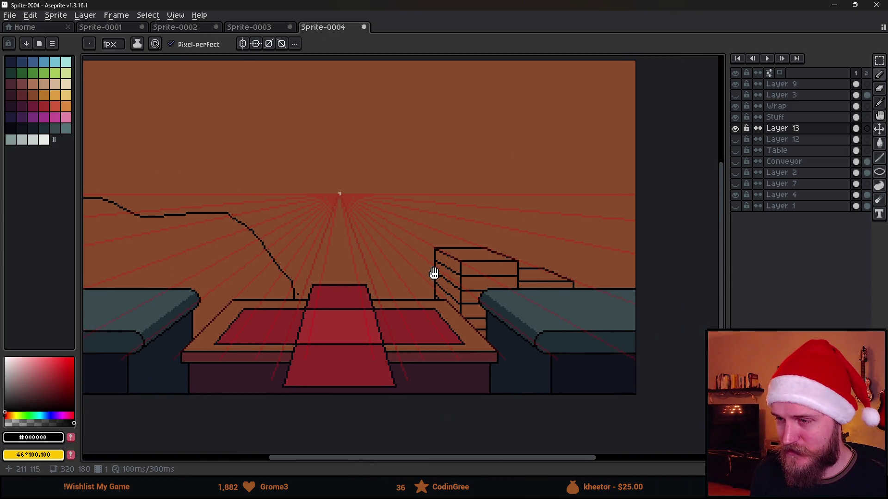
pyautogui.scroll(8, 356, 301)
# - Erase the stray black pixel, recenter the scene, and return to the Pencil
pyautogui.press('e')
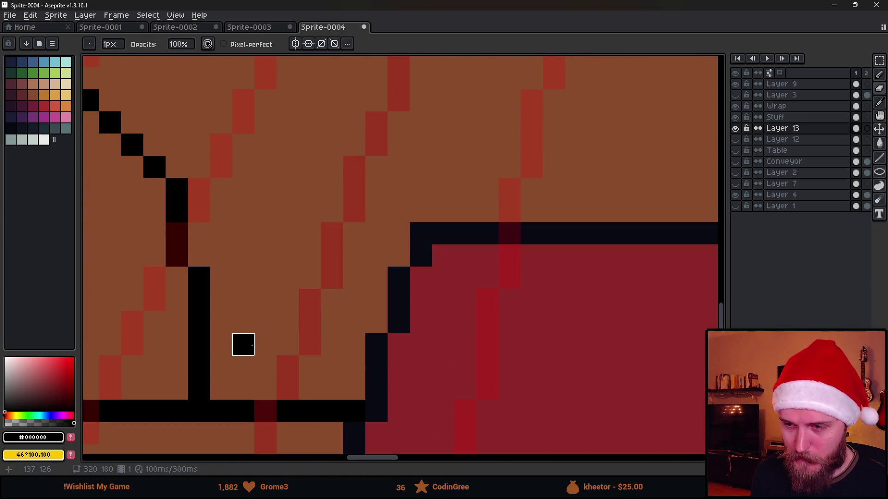
pyautogui.click(243, 345)
pyautogui.scroll(-6, 245, 344)
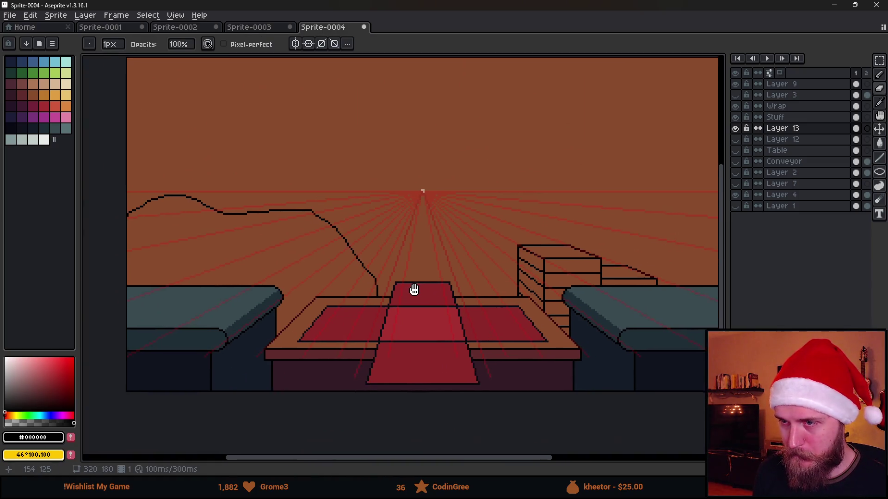
pyautogui.moveTo(413, 289); pyautogui.dragTo(455, 287)
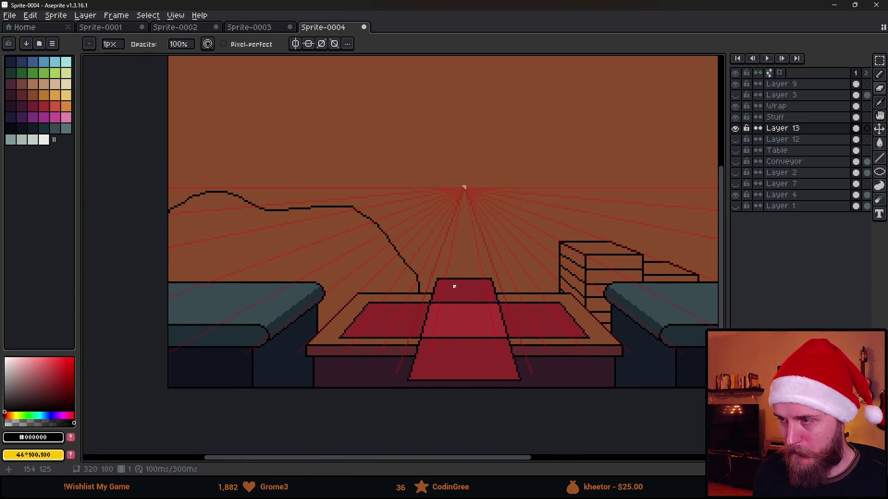
pyautogui.press('b')
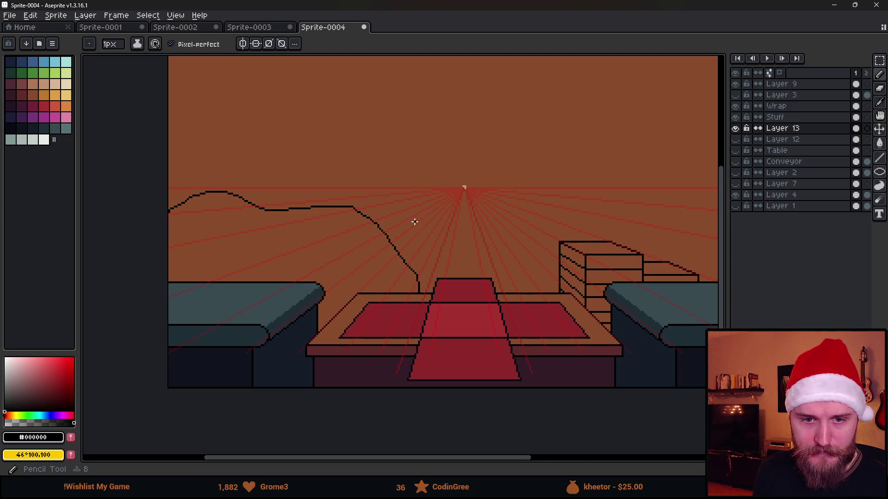
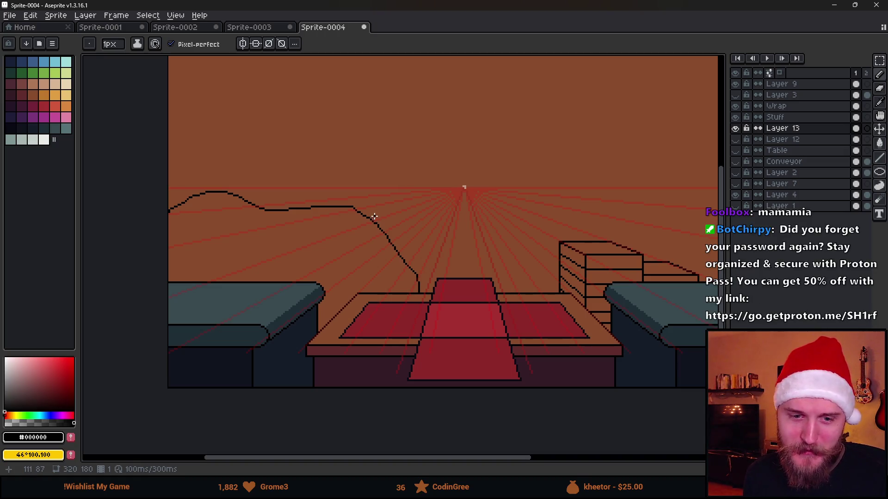
# - Erase the curved hill outline from the sky above the left bench
pyautogui.scroll(-2, 336, 211)
pyautogui.scroll(2, 337, 210)
pyautogui.moveTo(466, 234); pyautogui.dragTo(400, 236)
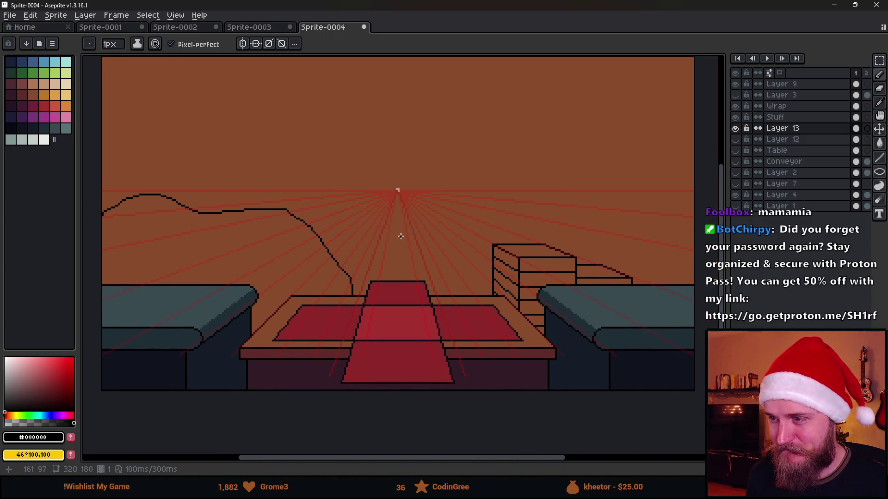
pyautogui.scroll(-1, 393, 240)
pyautogui.scroll(1, 352, 256)
pyautogui.hscroll(-3, 284, 222)
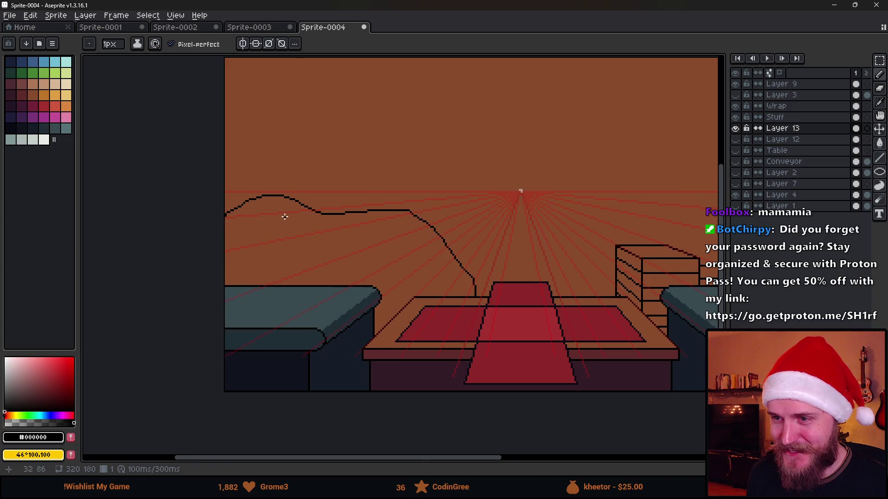
pyautogui.scroll(1, 285, 217)
pyautogui.scroll(-2, 400, 260)
pyautogui.scroll(2, 400, 260)
pyautogui.press('e')
pyautogui.scroll(5, 458, 342)
pyautogui.scroll(-2, 352, 256)
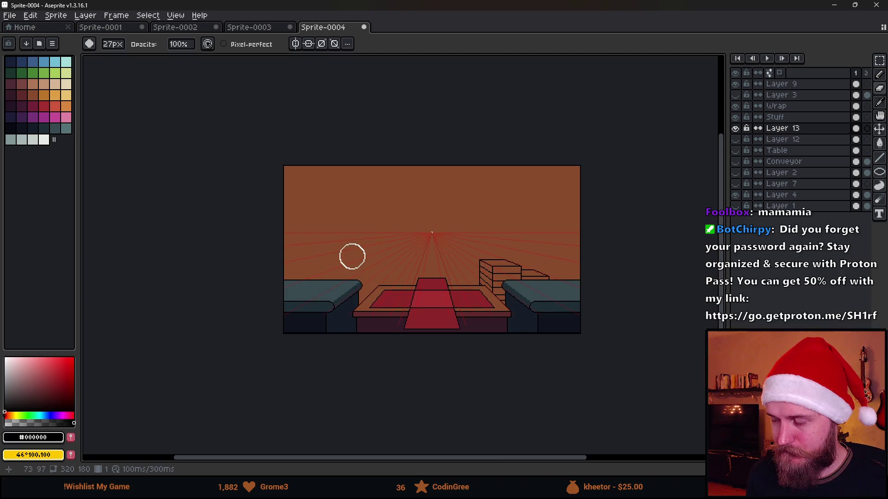
pyautogui.scroll(2, 437, 285)
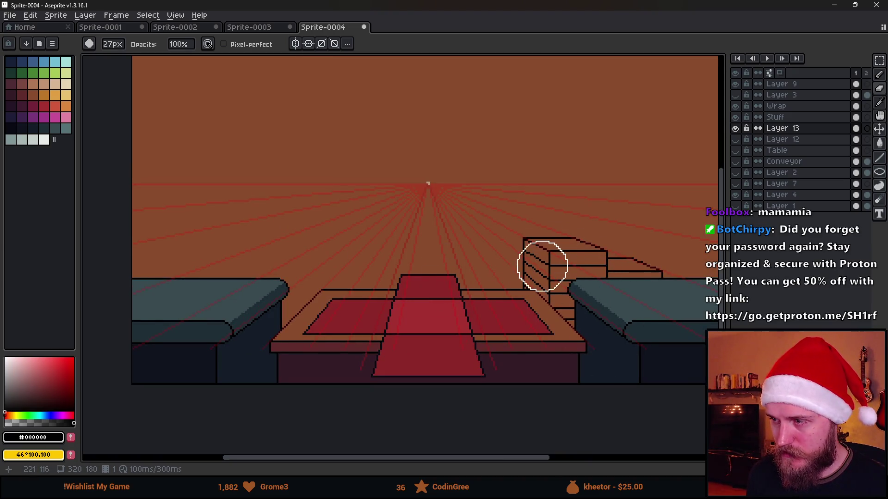
pyautogui.scroll(-2, 540, 264)
pyautogui.scroll(4, 551, 263)
# - Try a new arched Pencil stroke over the left sky, then undo it
pyautogui.press('b')
pyautogui.moveTo(366, 248)
pyautogui.mouseDown()
pyautogui.moveTo(438, 289)
pyautogui.moveTo(500, 291)
pyautogui.moveTo(476, 276)
pyautogui.mouseUp()
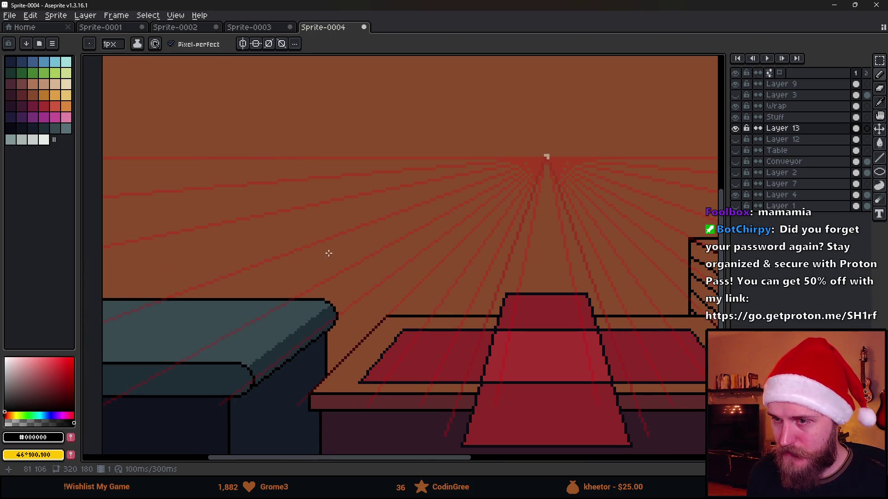
pyautogui.moveTo(104, 279)
pyautogui.mouseDown()
pyautogui.moveTo(297, 191)
pyautogui.moveTo(412, 234)
pyautogui.moveTo(480, 304)
pyautogui.mouseUp()
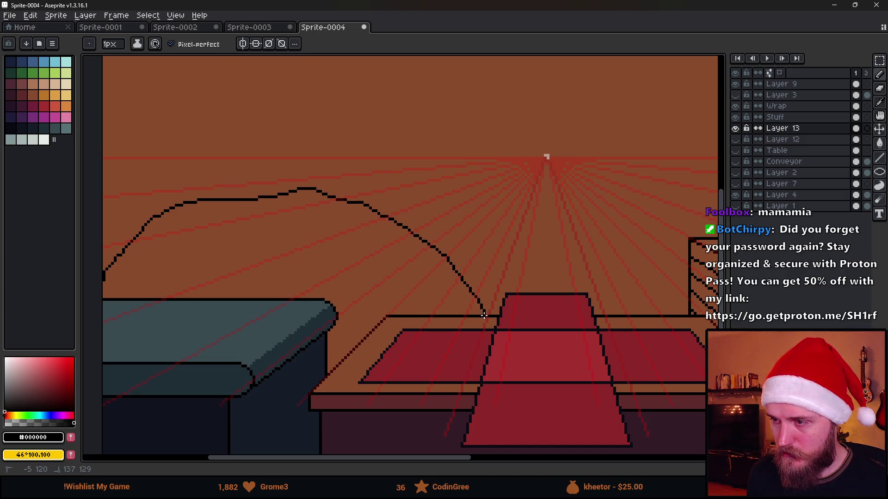
pyautogui.scroll(-3, 483, 316)
pyautogui.scroll(2, 496, 323)
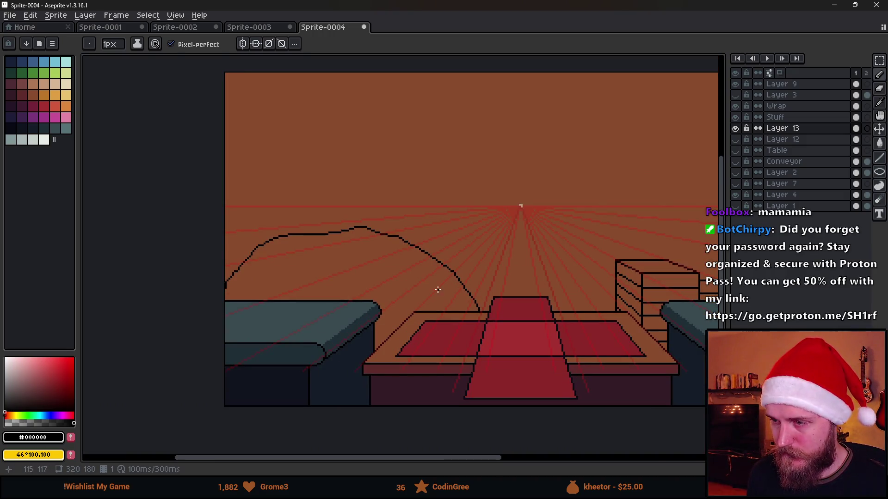
pyautogui.hotkey('ctrl', 'z')
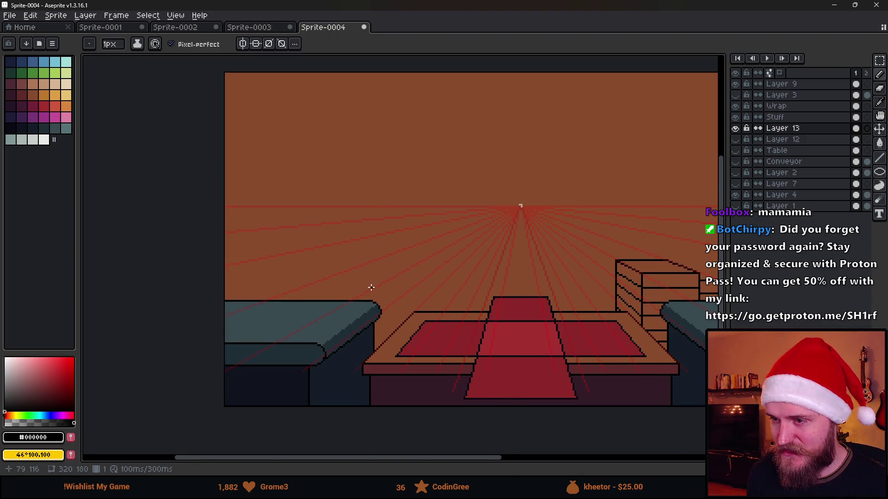
# - Draw a trial diagonal line above the left bench, then undo it
pyautogui.scroll(1, 371, 287)
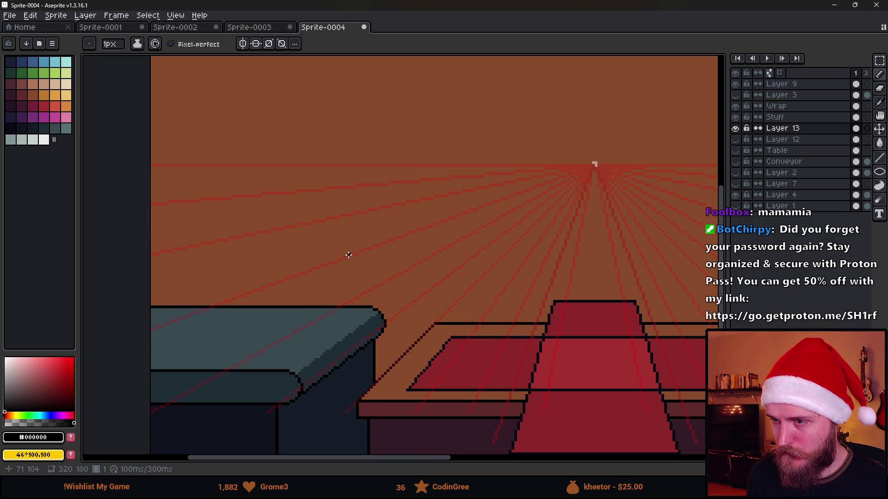
pyautogui.scroll(2, 343, 257)
pyautogui.moveTo(324, 263)
pyautogui.mouseDown()
pyautogui.moveTo(403, 250)
pyautogui.moveTo(445, 220)
pyautogui.moveTo(603, 224)
pyautogui.mouseUp()
pyautogui.press('2')
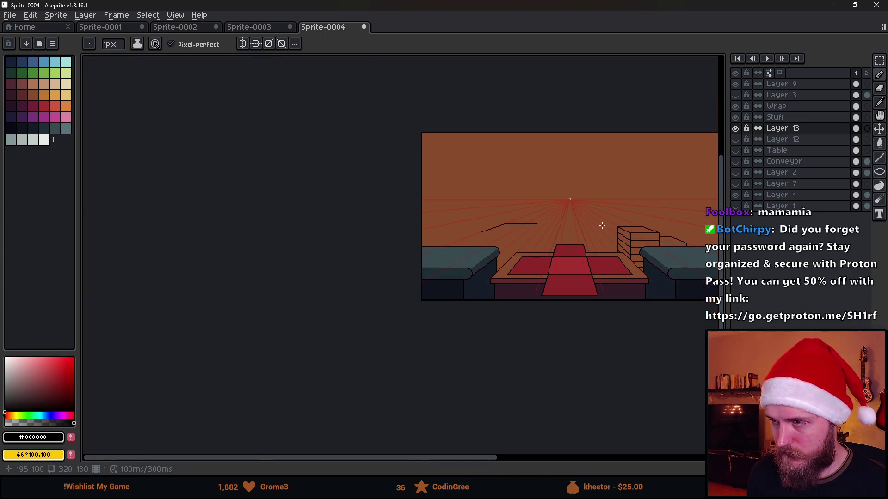
pyautogui.scroll(4, 533, 231)
pyautogui.hotkey('ctrl', 'z')
pyautogui.hotkey('ctrl', 'z')
# - Outline the parallelogram's slanted left, top, right and bottom edges with straight 1px lines
pyautogui.moveTo(288, 236)
pyautogui.mouseDown()
pyautogui.moveTo(410, 185)
pyautogui.moveTo(532, 187)
pyautogui.mouseUp()
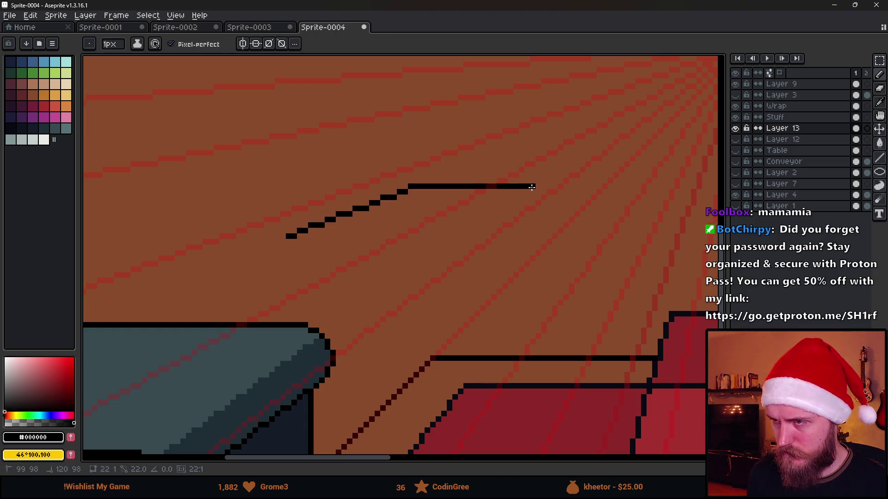
pyautogui.keyDown('shift'); pyautogui.click(558, 188); pyautogui.keyUp('shift')
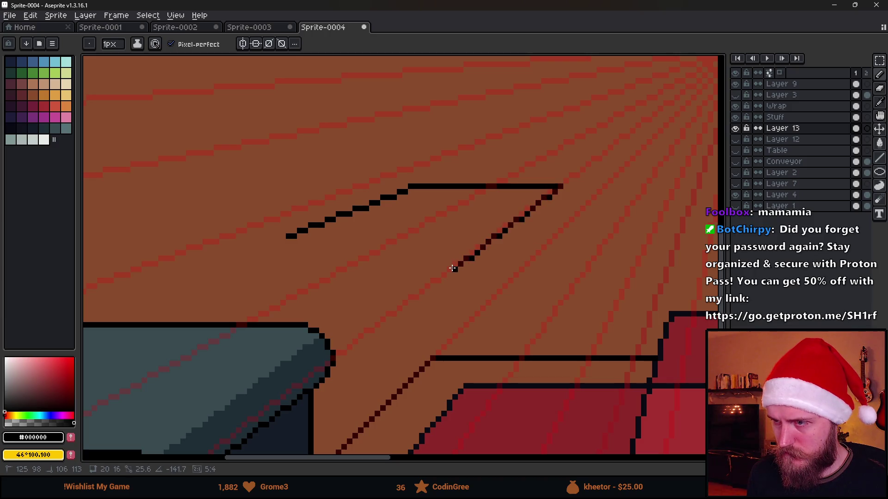
pyautogui.keyDown('shift'); pyautogui.click(451, 267); pyautogui.keyUp('shift')
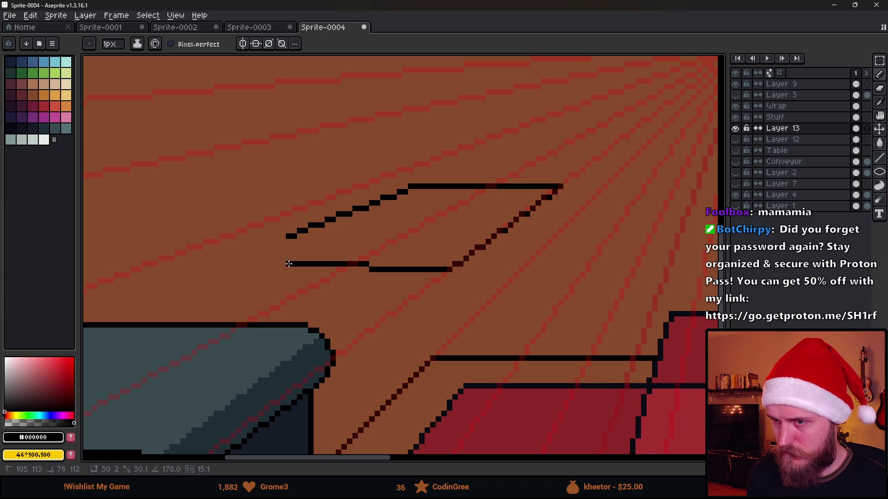
pyautogui.keyDown('shift'); pyautogui.click(278, 269); pyautogui.keyUp('shift')
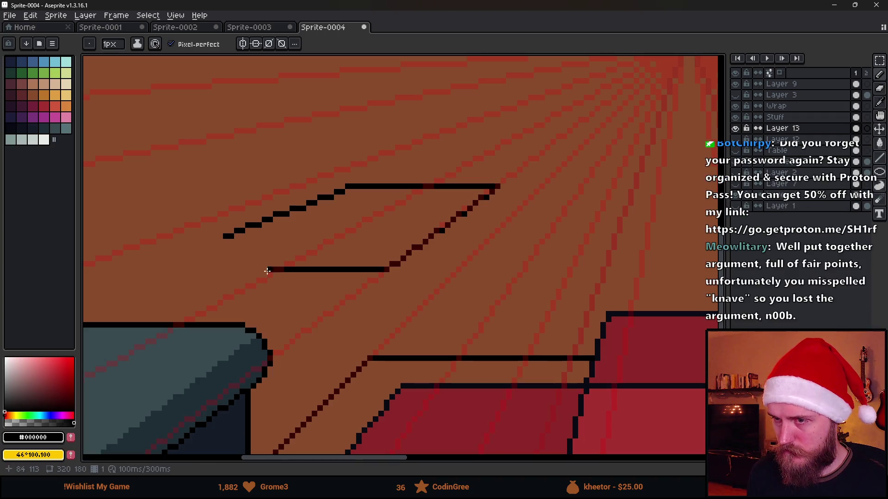
pyautogui.scroll(-3, 250, 281)
pyautogui.scroll(5, 249, 281)
pyautogui.hotkey('ctrl', 'z')
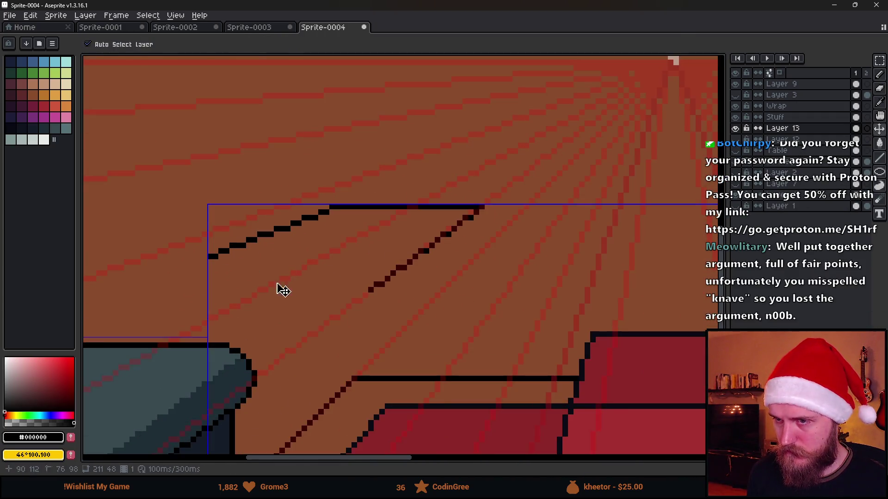
pyautogui.moveTo(250, 240); pyautogui.dragTo(437, 240)
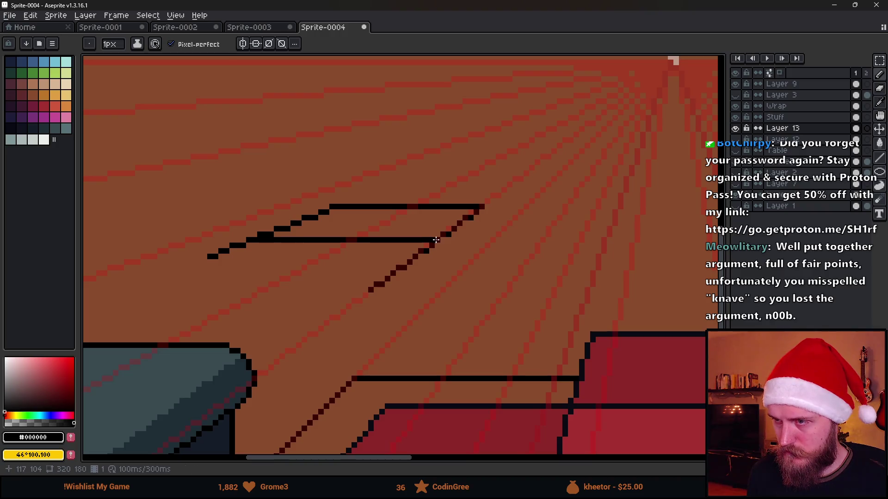
pyautogui.scroll(1, 292, 318)
# - Erase the extra diagonal line and leftover pixels below the parallelogram
pyautogui.press('e')
pyautogui.moveTo(397, 279)
pyautogui.mouseDown()
pyautogui.moveTo(440, 257)
pyautogui.moveTo(461, 274)
pyautogui.mouseUp()
pyautogui.hotkey('ctrl', 'z')
pyautogui.press('v')
pyautogui.press('e')
pyautogui.moveTo(396, 287); pyautogui.dragTo(476, 254)
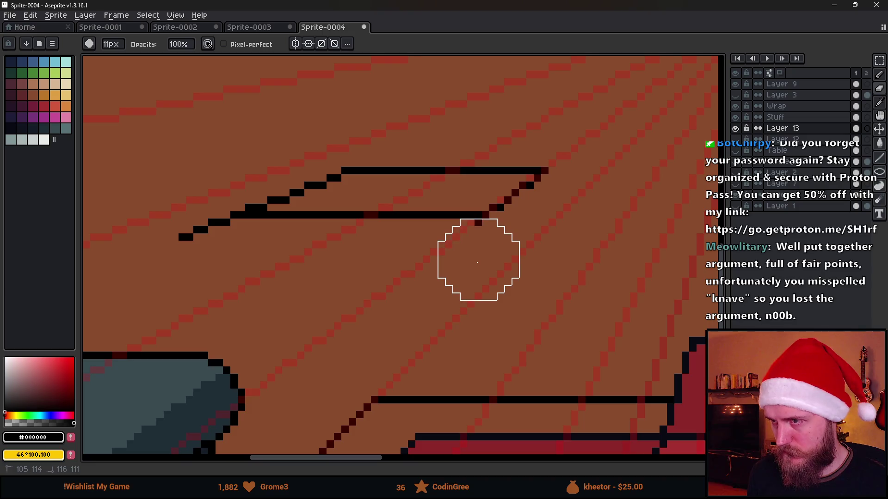
pyautogui.click(213, 248)
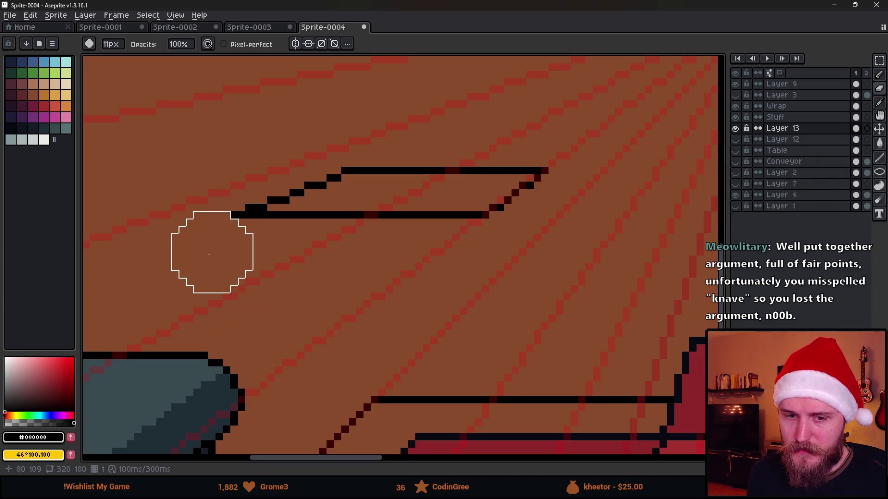
pyautogui.scroll(-5, 212, 249)
pyautogui.scroll(-1, 222, 259)
pyautogui.scroll(3, 226, 259)
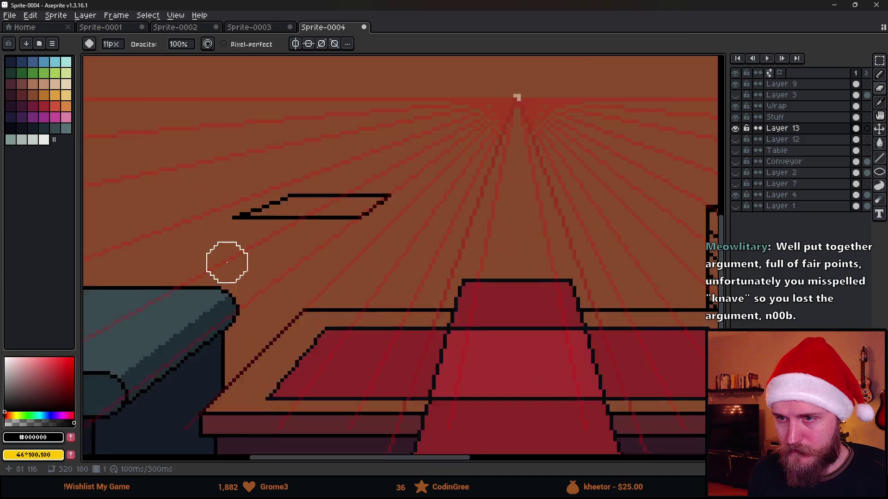
pyautogui.scroll(-3, 343, 248)
pyautogui.scroll(-1, 349, 250)
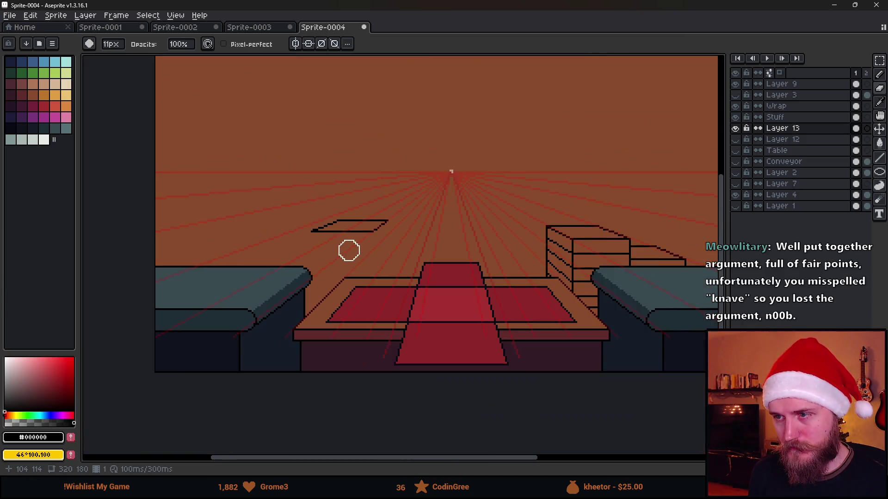
pyautogui.scroll(4, 333, 238)
pyautogui.scroll(-2, 234, 188)
# - Centre the view on the parallelogram and switch back to the Pencil
pyautogui.moveTo(234, 188)
pyautogui.mouseDown()
pyautogui.moveTo(318, 283)
pyautogui.moveTo(287, 257)
pyautogui.moveTo(397, 229)
pyautogui.moveTo(270, 277)
pyautogui.moveTo(332, 279)
pyautogui.mouseUp()
pyautogui.press('b')
pyautogui.press('e')
pyautogui.press('l')
# - Try extending the tray's edge further right, then undo the extension
pyautogui.scroll(-3, 342, 282)
pyautogui.scroll(-2, 350, 297)
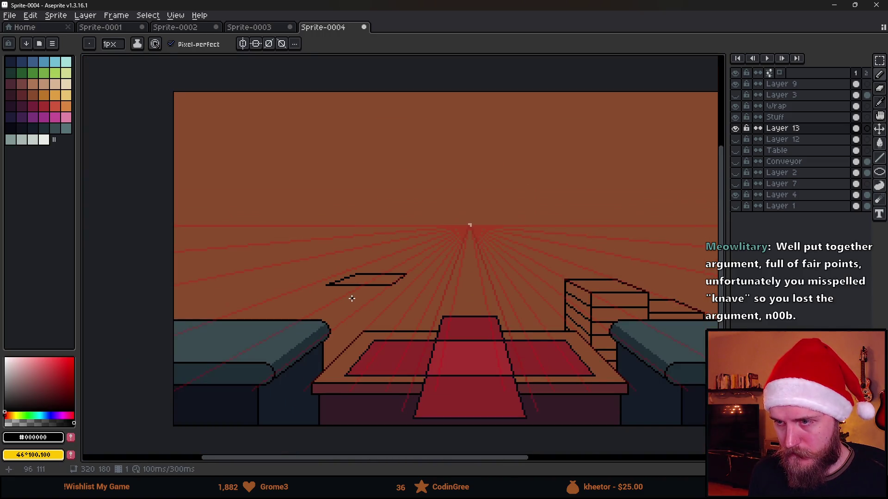
pyautogui.scroll(2, 383, 310)
pyautogui.scroll(-1, 400, 300)
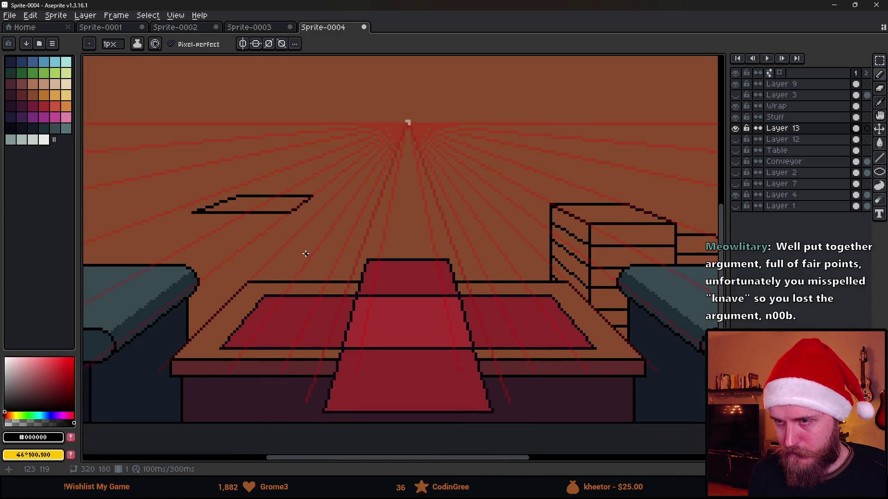
pyautogui.scroll(1, 324, 252)
pyautogui.scroll(-1, 382, 248)
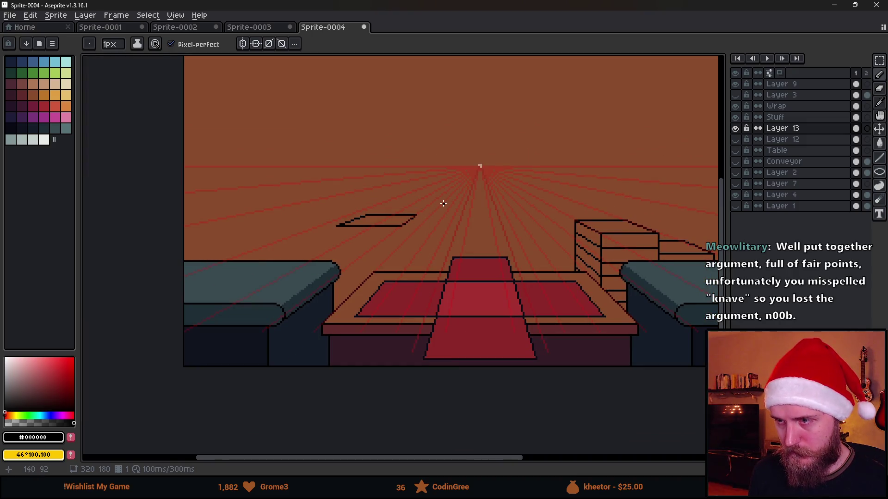
pyautogui.scroll(5, 413, 221)
pyautogui.moveTo(387, 227)
pyautogui.mouseDown()
pyautogui.moveTo(505, 227)
pyautogui.moveTo(518, 192)
pyautogui.moveTo(435, 194)
pyautogui.mouseUp()
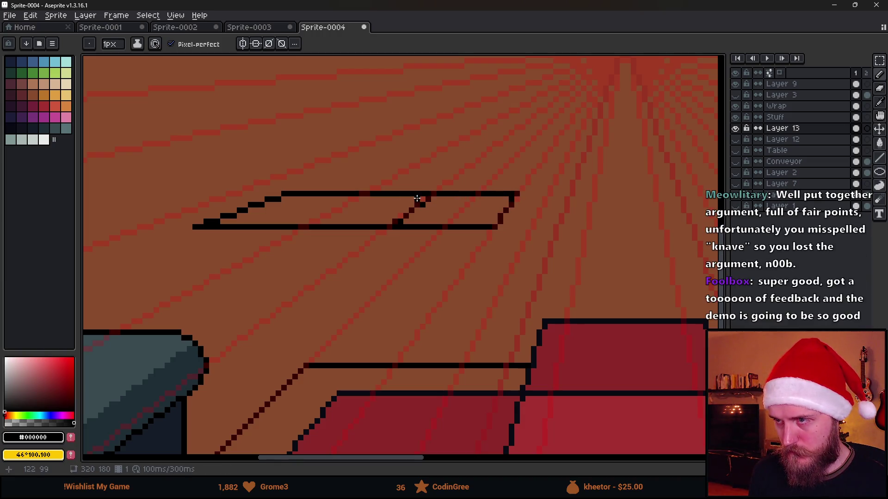
pyautogui.scroll(-4, 303, 208)
pyautogui.scroll(3, 302, 207)
pyautogui.scroll(-4, 386, 228)
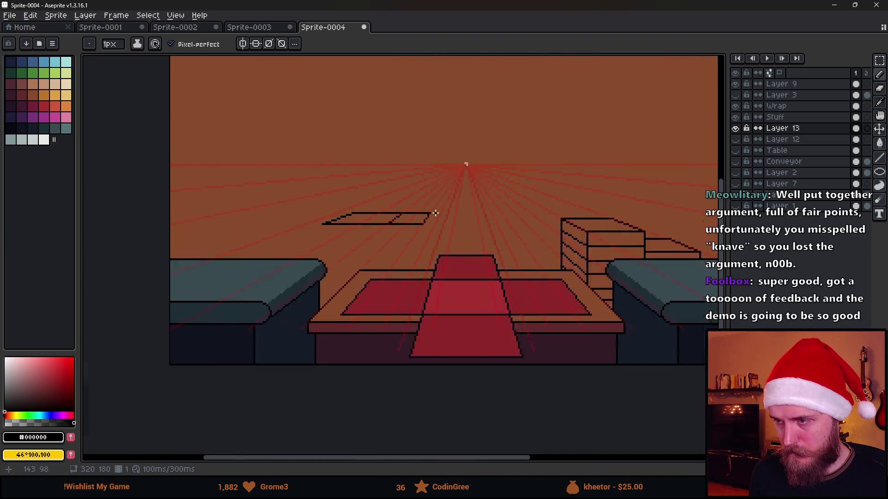
pyautogui.scroll(4, 425, 262)
pyautogui.hotkey('ctrl', 'z')
pyautogui.hotkey('ctrl', 'z')
pyautogui.hotkey('ctrl', 'z')
# - Redraw the tray's bottom line, extend it left, and add the slanted side and joining edge
pyautogui.moveTo(399, 254)
pyautogui.mouseDown()
pyautogui.moveTo(411, 255)
pyautogui.moveTo(430, 210)
pyautogui.moveTo(316, 209)
pyautogui.mouseUp()
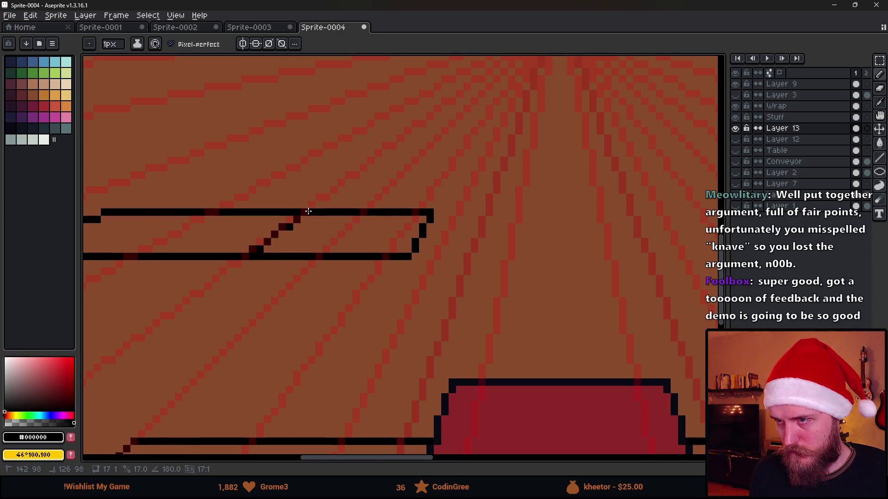
pyautogui.scroll(-4, 309, 211)
pyautogui.scroll(4, 266, 233)
pyautogui.moveTo(344, 226); pyautogui.dragTo(206, 226)
pyautogui.keyDown('shift'); pyautogui.click(386, 162); pyautogui.keyUp('shift')
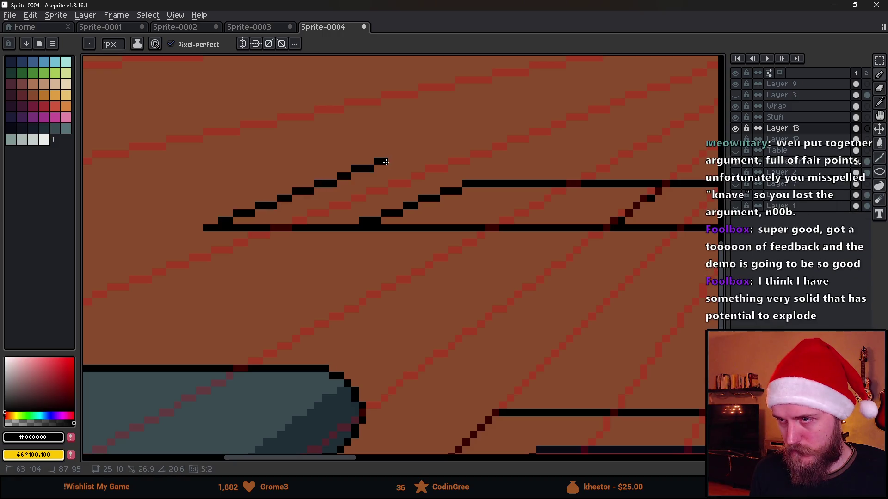
pyautogui.moveTo(370, 182); pyautogui.dragTo(465, 183)
pyautogui.scroll(-3, 507, 212)
pyautogui.scroll(-2, 506, 212)
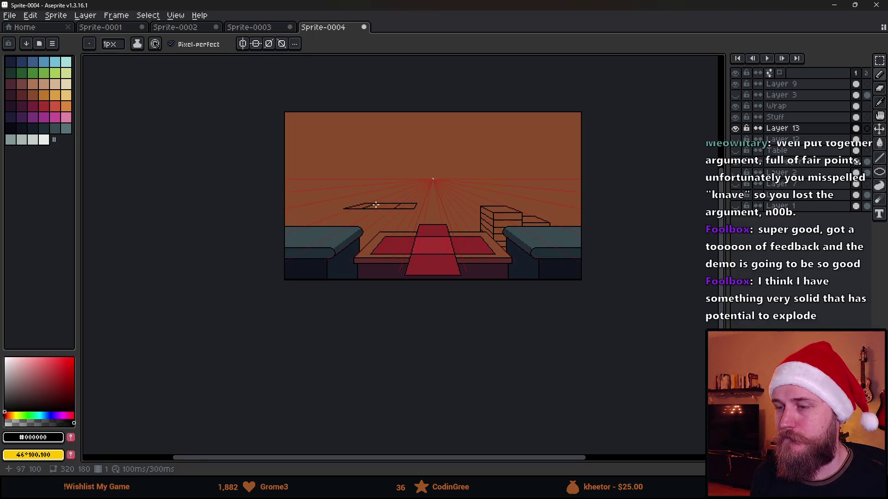
pyautogui.scroll(5, 372, 205)
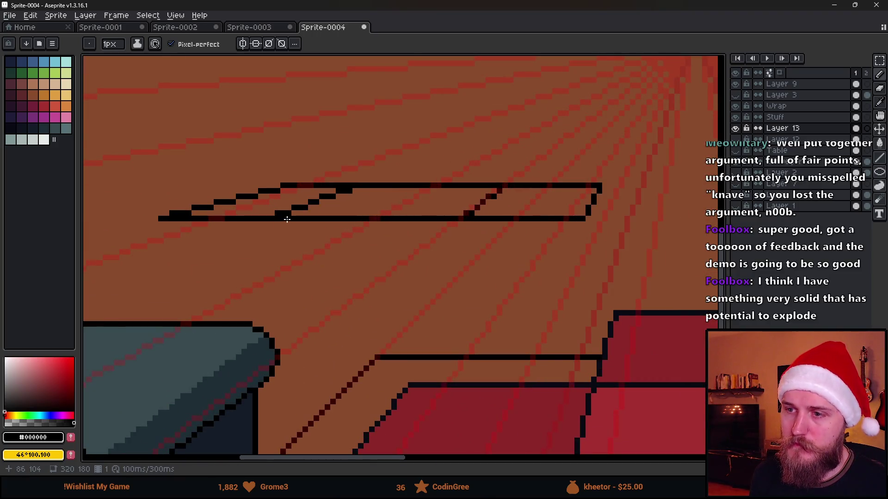
# - Draw an edge from the tray's upper-right end, undo the stray diagonal, and zoom out
pyautogui.moveTo(354, 188)
pyautogui.mouseDown()
pyautogui.moveTo(150, 264)
pyautogui.moveTo(157, 264)
pyautogui.mouseUp()
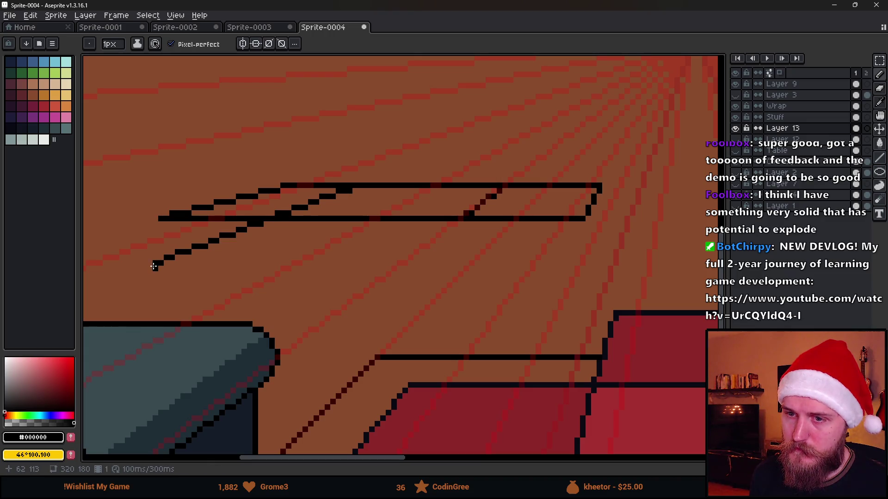
pyautogui.press('e')
pyautogui.hotkey('ctrl', 'z')
pyautogui.press('b')
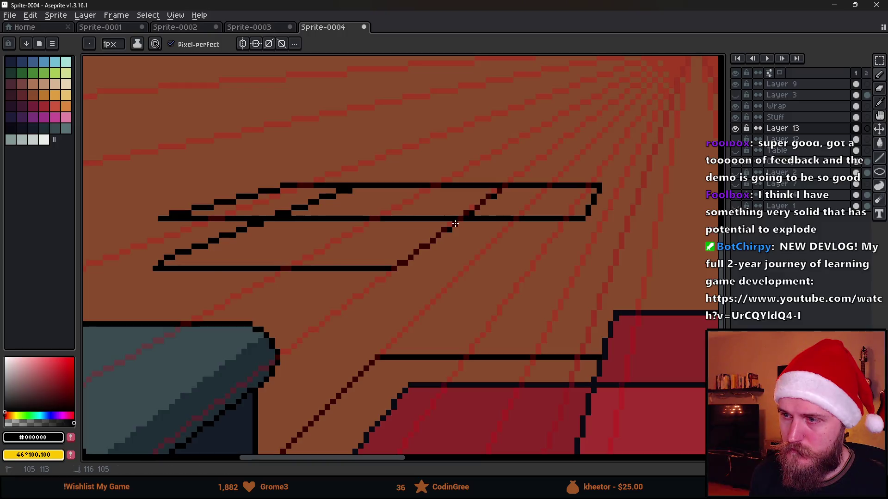
pyautogui.scroll(-2, 431, 243)
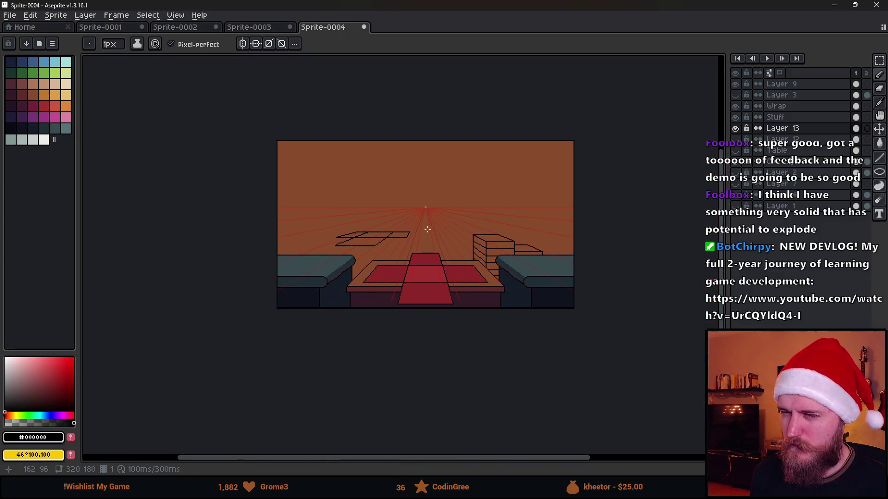
# - Undo the leftover diagonal and sketch a lower edge joining diagonally up to the tray
pyautogui.scroll(6, 424, 253)
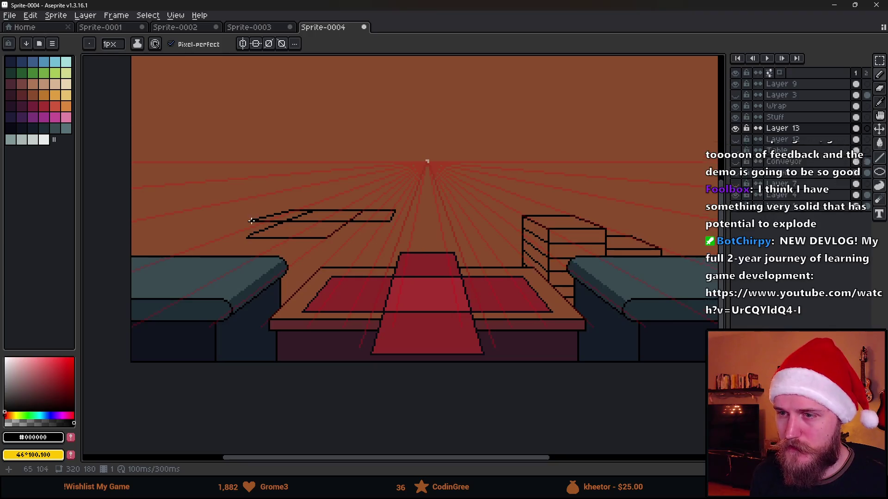
pyautogui.press('v')
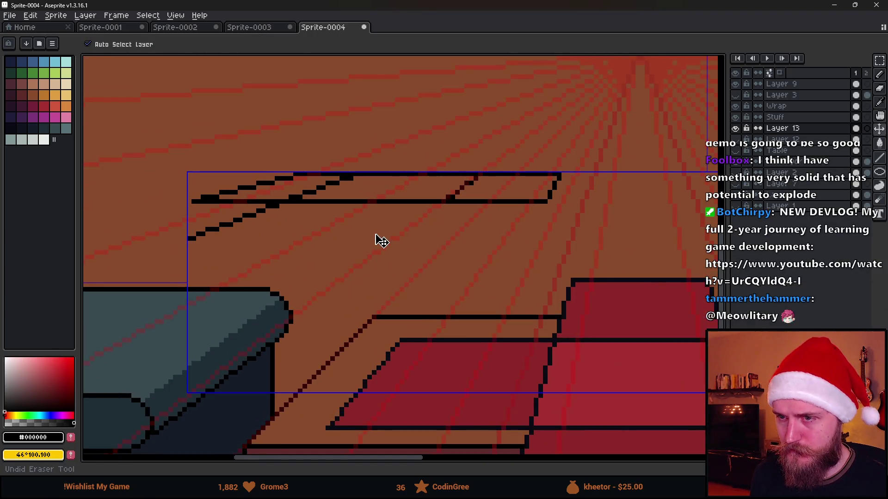
pyautogui.hotkey('ctrl', 'z')
pyautogui.press('b')
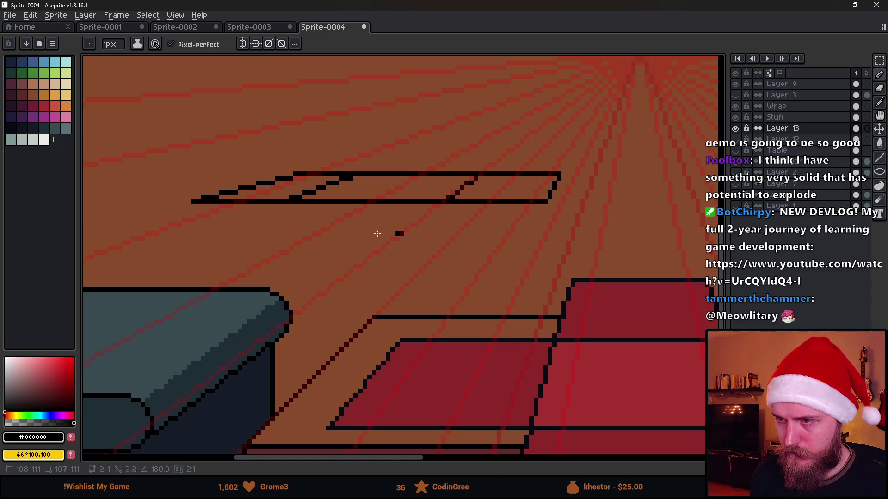
pyautogui.keyDown('shift'); pyautogui.click(400, 234); pyautogui.keyUp('shift')
pyautogui.keyDown('shift'); pyautogui.click(445, 202); pyautogui.keyUp('shift')
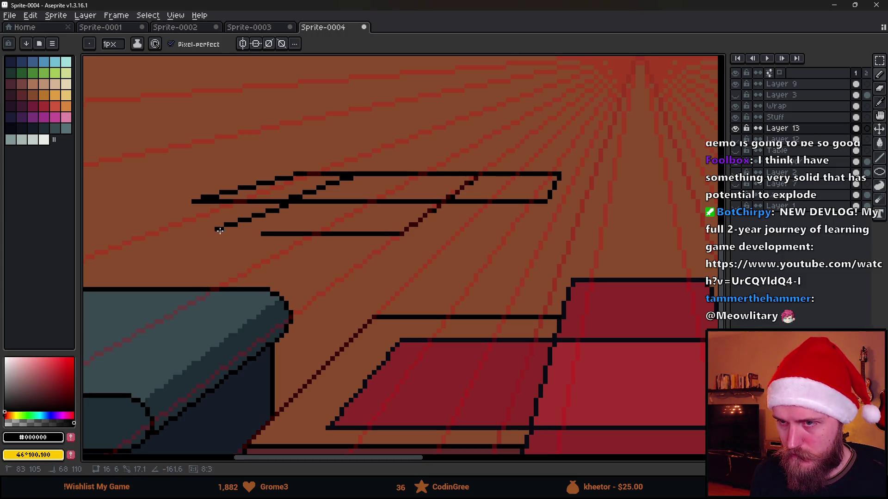
pyautogui.keyDown('shift'); pyautogui.click(213, 231); pyautogui.keyUp('shift')
pyautogui.scroll(-4, 282, 236)
pyautogui.scroll(3, 316, 202)
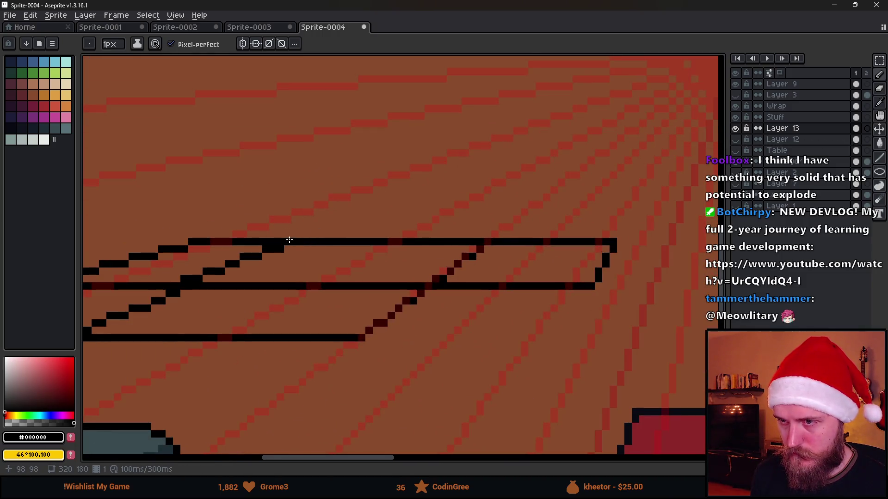
# - Sketch a raised top outline above the tray
pyautogui.moveTo(366, 213)
pyautogui.mouseDown()
pyautogui.moveTo(524, 212)
pyautogui.moveTo(494, 236)
pyautogui.mouseUp()
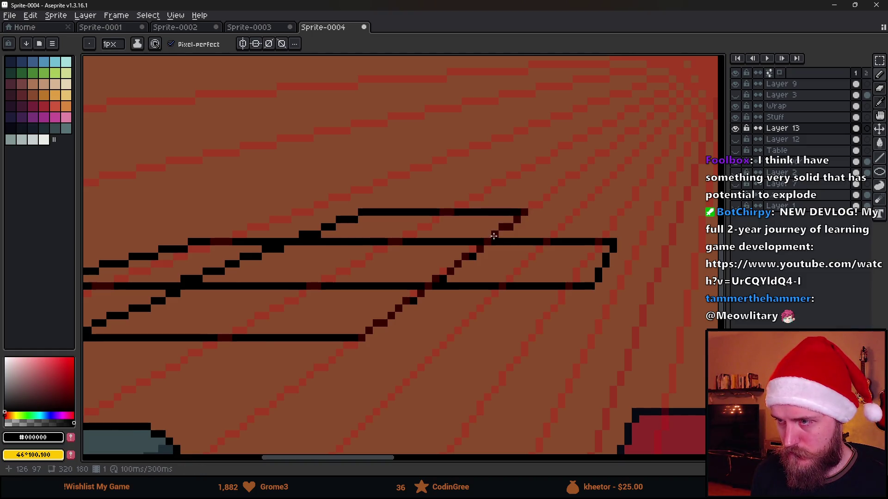
pyautogui.scroll(-5, 494, 236)
pyautogui.scroll(1, 412, 252)
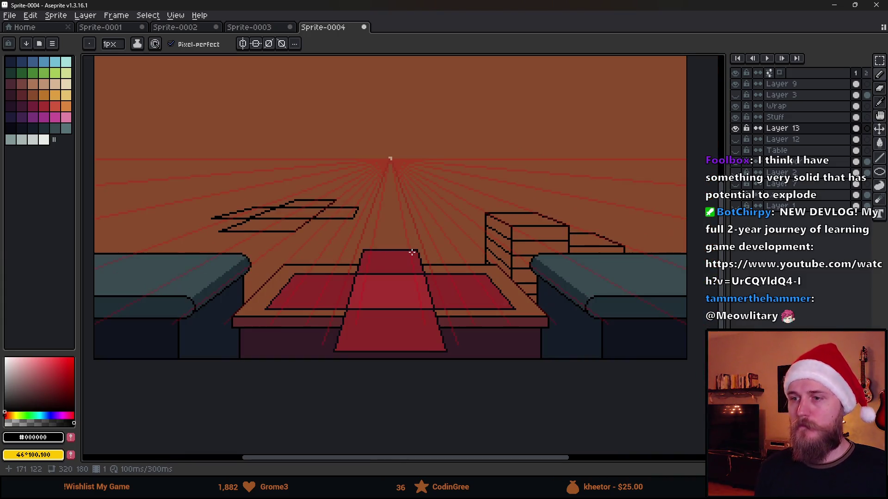
pyautogui.moveTo(412, 252); pyautogui.dragTo(481, 214)
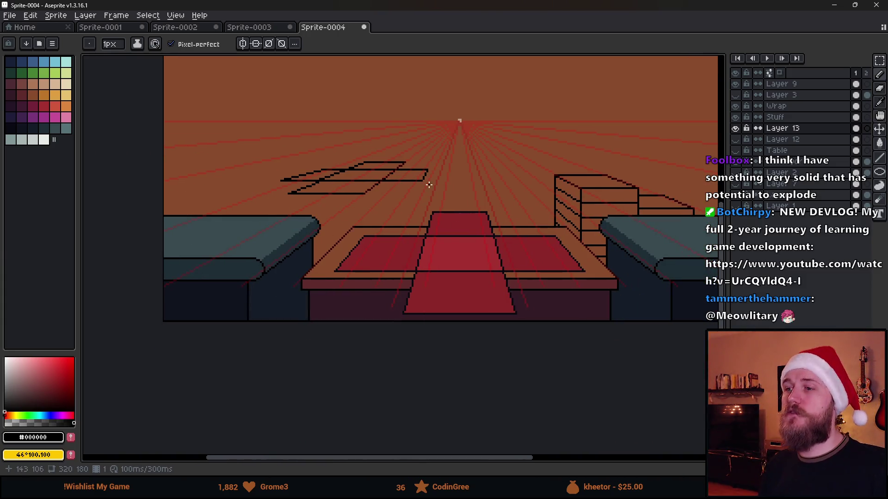
pyautogui.scroll(3, 369, 203)
# - Draw the box's middle, right and slanted back-right vertical edges
pyautogui.keyDown('shift'); pyautogui.click(336, 198); pyautogui.keyUp('shift')
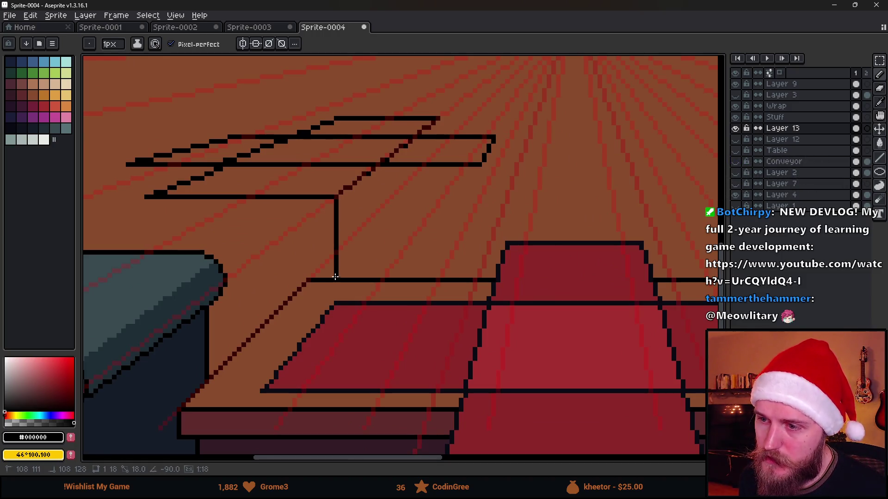
pyautogui.moveTo(379, 165)
pyautogui.mouseDown()
pyautogui.moveTo(379, 254)
pyautogui.moveTo(377, 171)
pyautogui.mouseUp()
pyautogui.scroll(1, 370, 164)
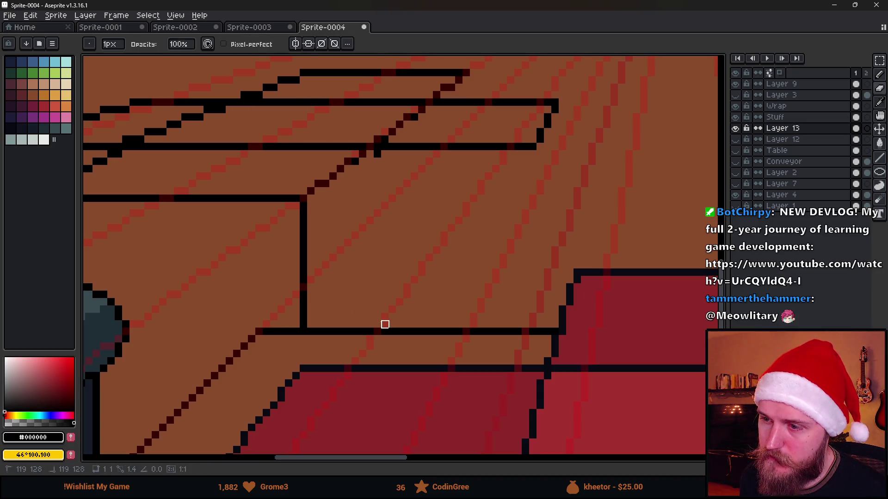
pyautogui.press('alt')
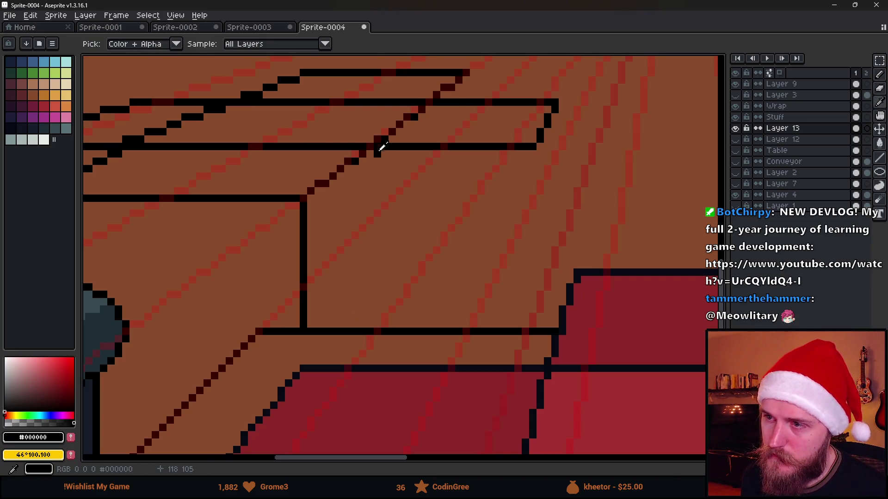
pyautogui.click(332, 198)
pyautogui.moveTo(376, 147); pyautogui.dragTo(377, 326)
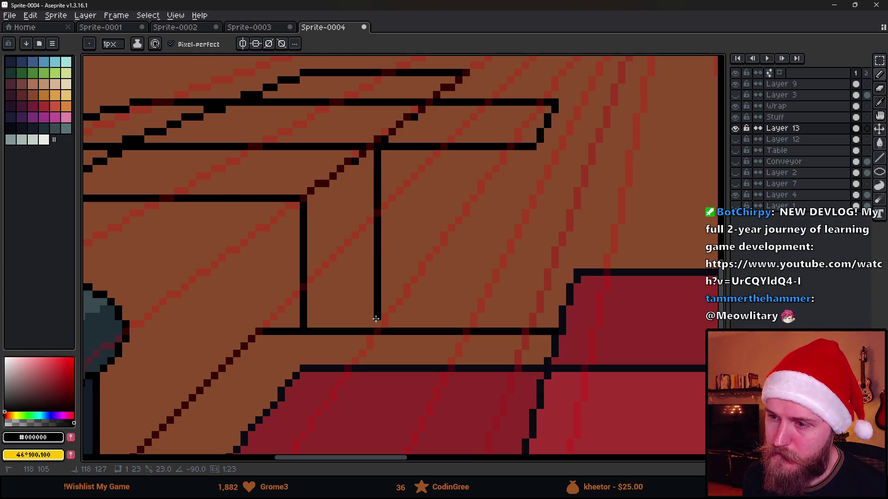
pyautogui.moveTo(534, 149); pyautogui.dragTo(535, 329)
pyautogui.hotkey('ctrl', 'z')
pyautogui.moveTo(534, 150); pyautogui.dragTo(535, 329)
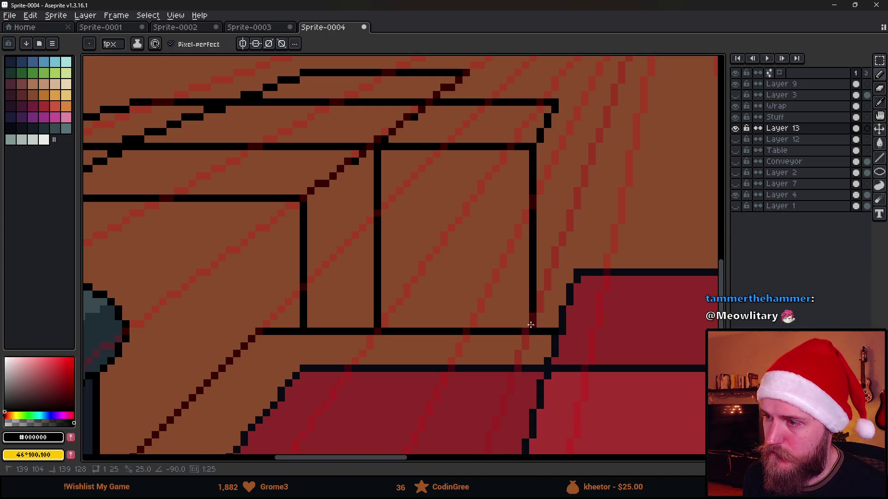
pyautogui.moveTo(559, 121)
pyautogui.mouseDown()
pyautogui.moveTo(542, 257)
pyautogui.moveTo(546, 329)
pyautogui.mouseUp()
# - Add the box's left vertical edges
pyautogui.scroll(-5, 574, 353)
pyautogui.scroll(3, 492, 366)
pyautogui.moveTo(265, 194); pyautogui.dragTo(262, 273)
pyautogui.moveTo(243, 158); pyautogui.dragTo(242, 259)
pyautogui.scroll(-3, 415, 156)
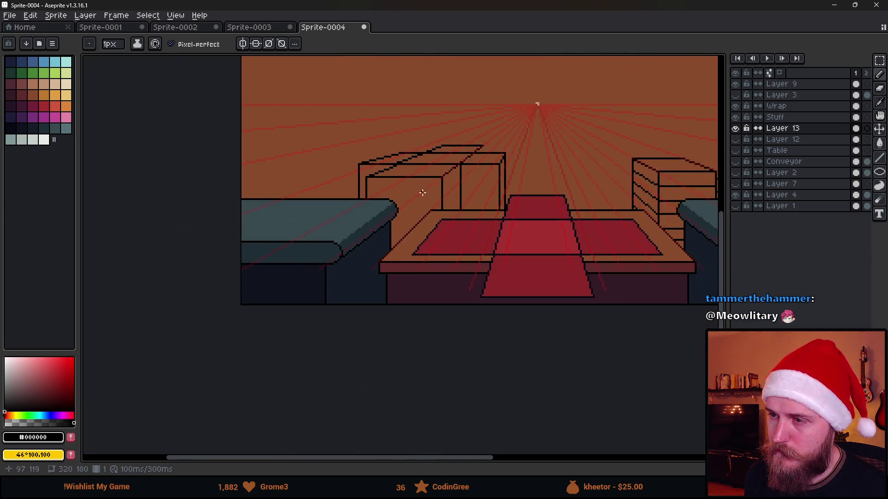
pyautogui.scroll(-1, 421, 189)
# - Redraw the box's top edge as a single clean row of pixels
pyautogui.moveTo(457, 206); pyautogui.dragTo(326, 236)
pyautogui.scroll(2, 326, 235)
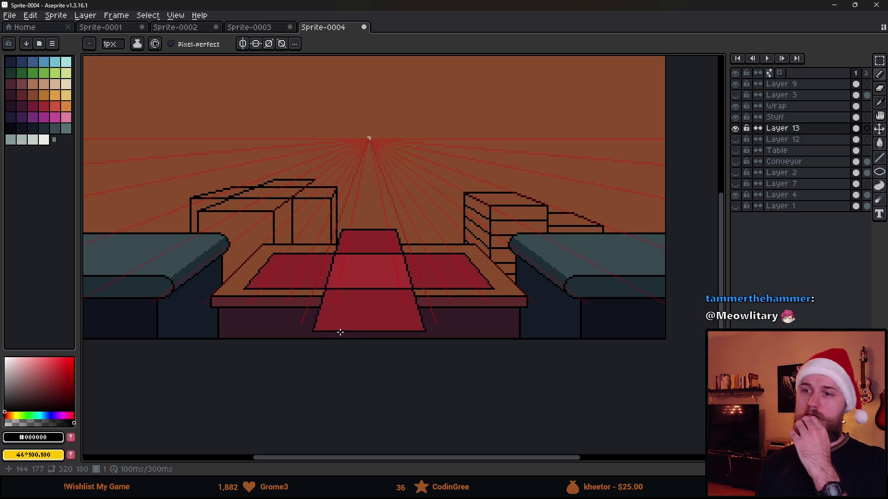
pyautogui.scroll(3, 267, 264)
pyautogui.scroll(2, 261, 174)
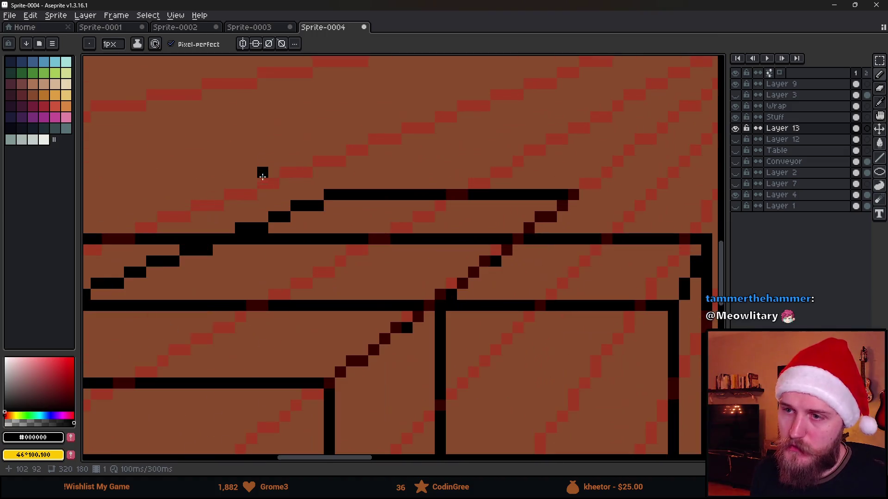
pyautogui.moveTo(321, 205); pyautogui.dragTo(553, 206)
pyautogui.press('e')
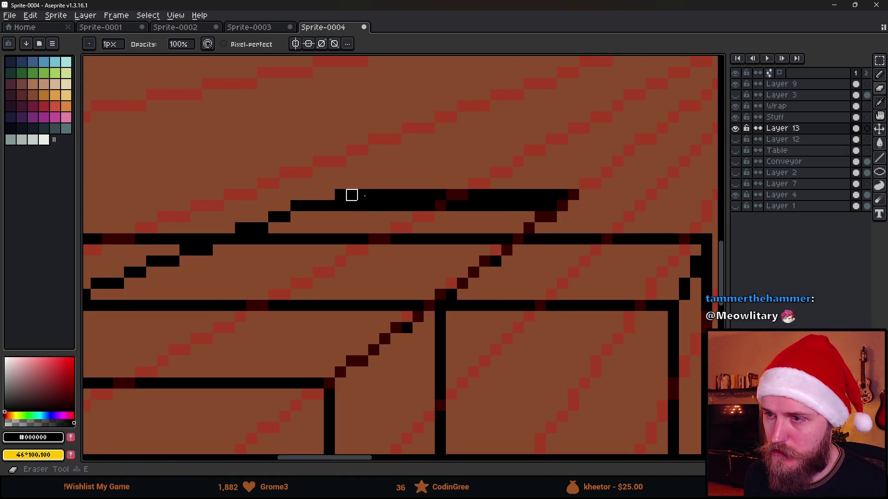
pyautogui.moveTo(327, 194); pyautogui.dragTo(605, 194)
# - Fill the gap in a box edge and hide Layer 9's red perspective guides
pyautogui.scroll(-3, 606, 194)
pyautogui.scroll(3, 545, 200)
pyautogui.press('b')
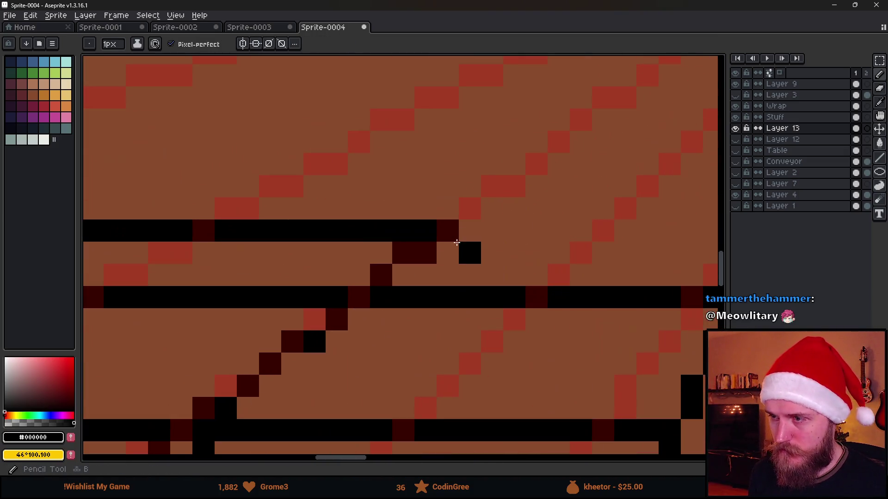
pyautogui.moveTo(442, 236); pyautogui.dragTo(442, 285)
pyautogui.scroll(-3, 449, 284)
pyautogui.scroll(-3, 504, 344)
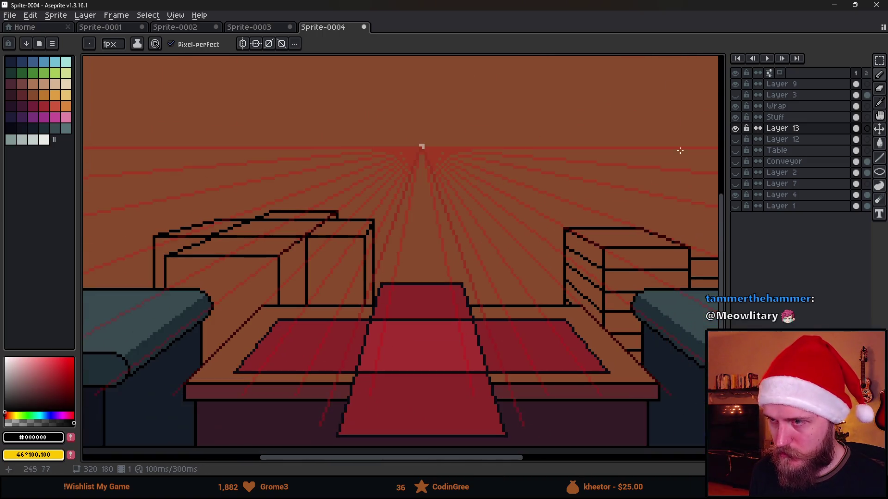
pyautogui.click(735, 83)
pyautogui.scroll(-1, 478, 245)
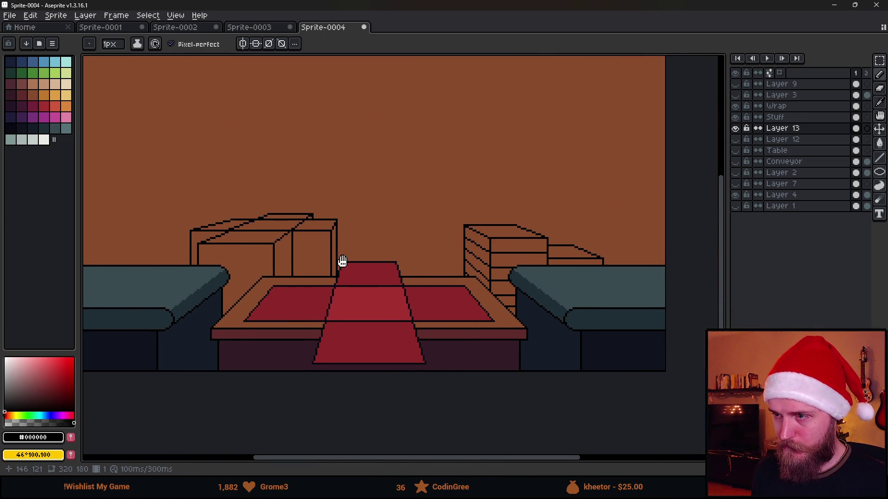
pyautogui.moveTo(340, 259); pyautogui.dragTo(363, 270)
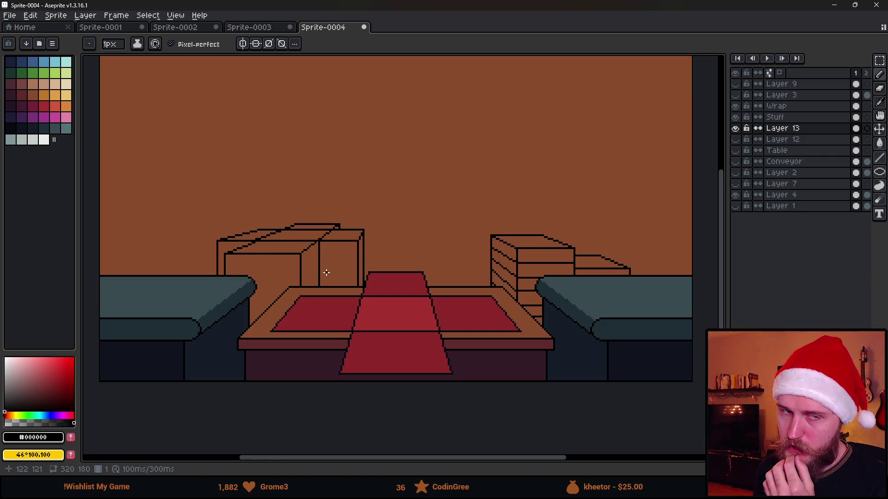
pyautogui.scroll(-2, 316, 250)
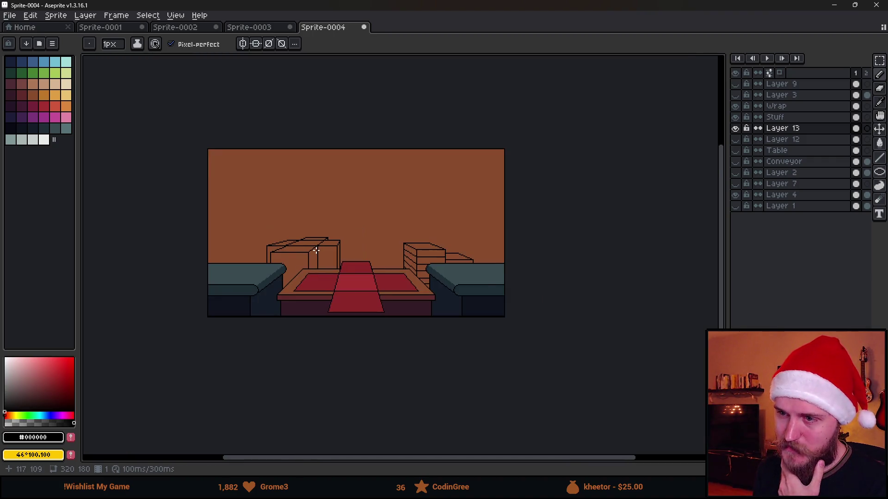
pyautogui.scroll(2, 316, 250)
pyautogui.scroll(1, 316, 250)
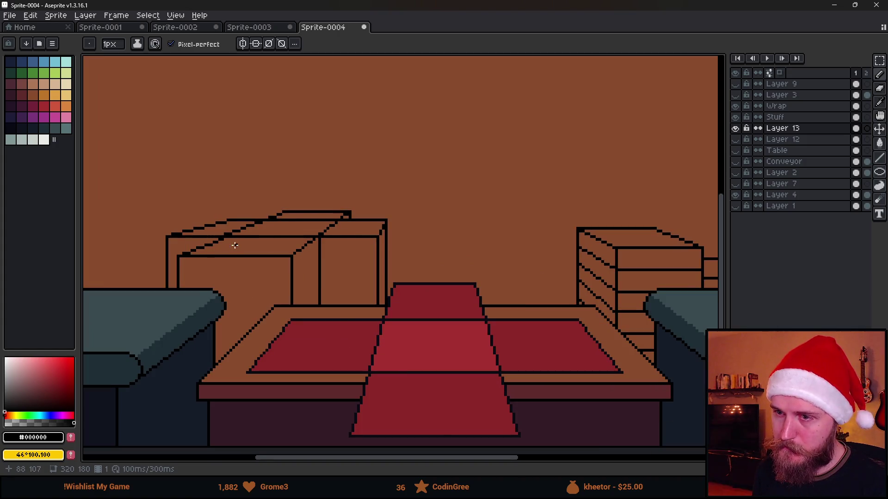
pyautogui.scroll(-1, 234, 246)
pyautogui.scroll(1, 318, 303)
pyautogui.keyDown('alt'); pyautogui.click(312, 307); pyautogui.keyUp('alt')
pyautogui.press('g')
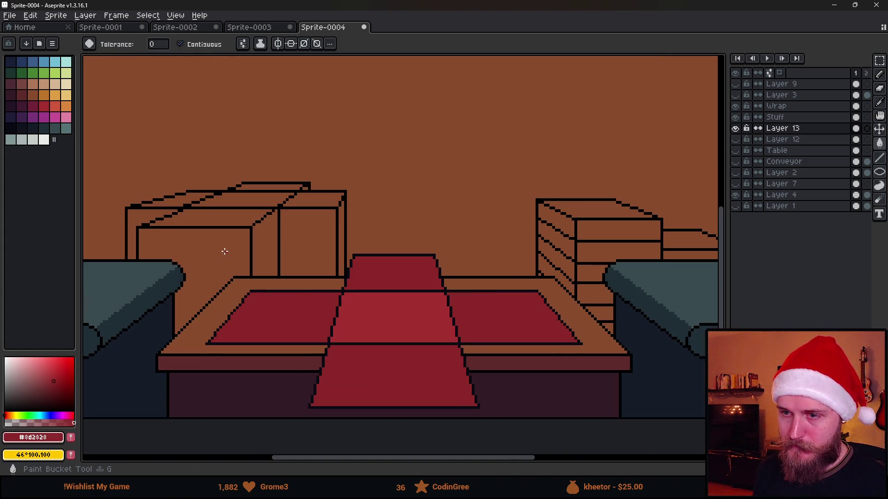
pyautogui.moveTo(225, 251); pyautogui.dragTo(324, 283)
pyautogui.click(329, 275)
pyautogui.hotkey('ctrl', 'z')
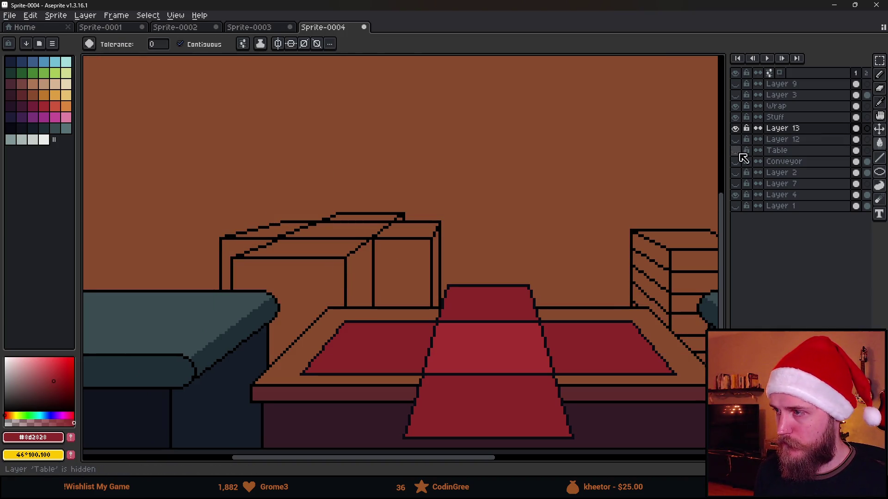
# - Hide the Stuff layer and Layer 13's red floor shapes, make Layer 13 active, and pick black
pyautogui.click(736, 118)
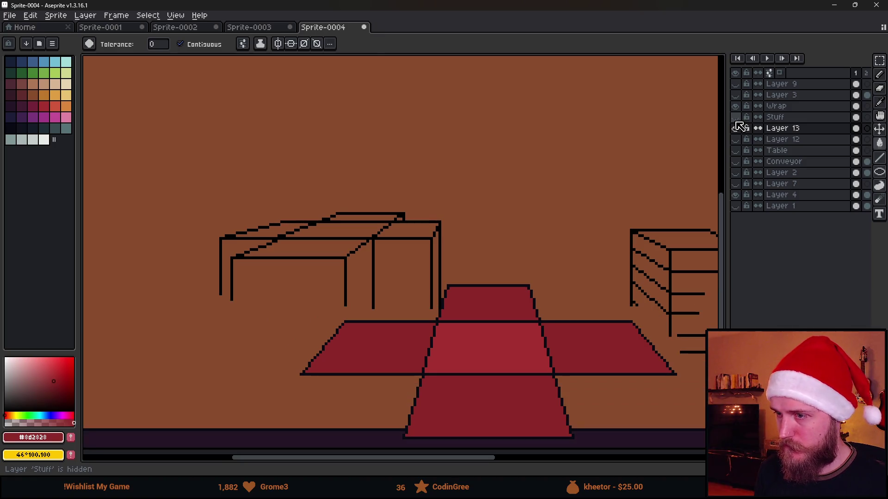
pyautogui.click(735, 128)
pyautogui.click(781, 118)
pyautogui.click(786, 129)
pyautogui.scroll(3, 543, 211)
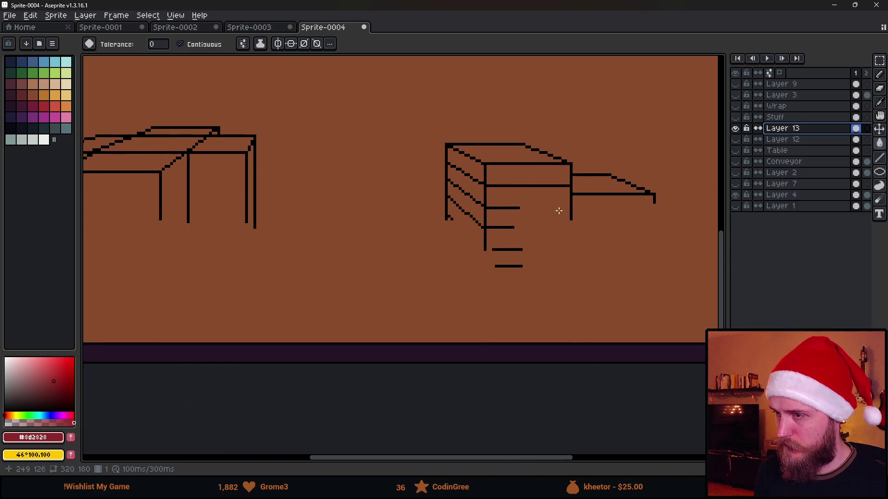
pyautogui.press('i')
pyautogui.click(570, 213)
pyautogui.press('b')
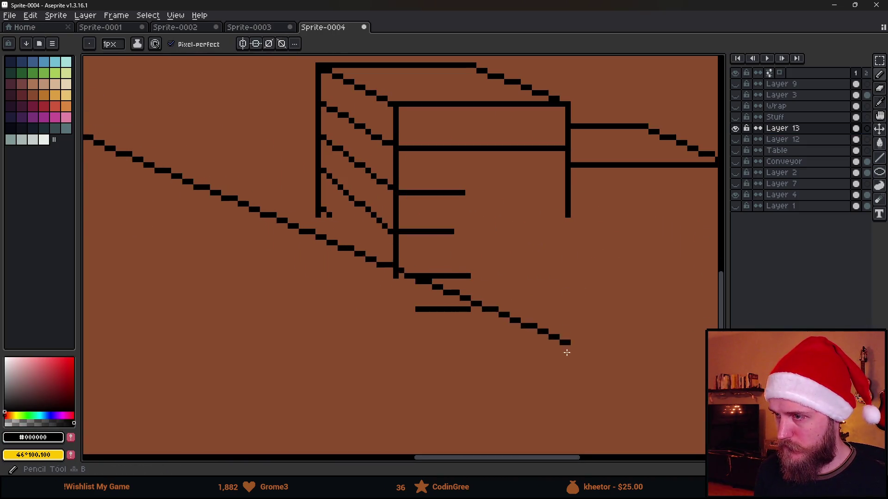
# - Draw the crate stack's lower left edge, bottom edge and right vertical edge with the Pencil
pyautogui.keyDown('shift'); pyautogui.click(318, 387); pyautogui.keyUp('shift')
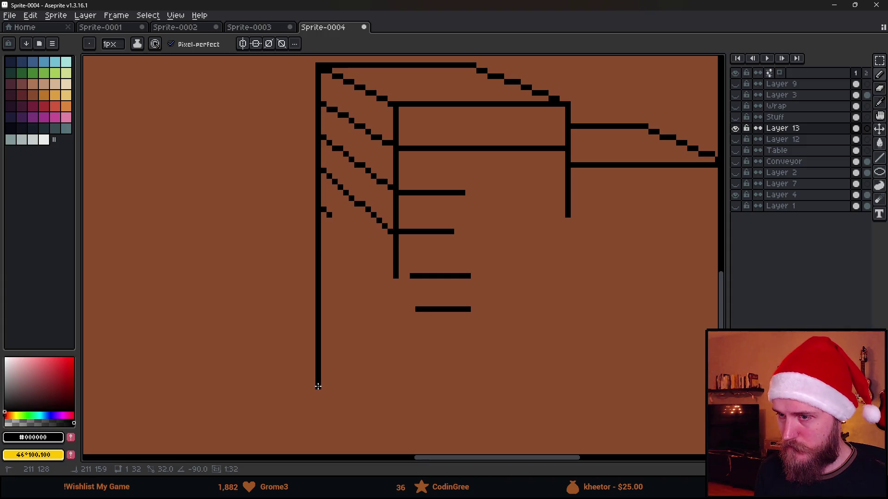
pyautogui.keyDown('shift'); pyautogui.click(478, 356); pyautogui.keyUp('shift')
pyautogui.click(485, 152)
pyautogui.keyDown('shift'); pyautogui.click(486, 357); pyautogui.keyUp('shift')
pyautogui.scroll(-2, 484, 355)
pyautogui.scroll(2, 353, 318)
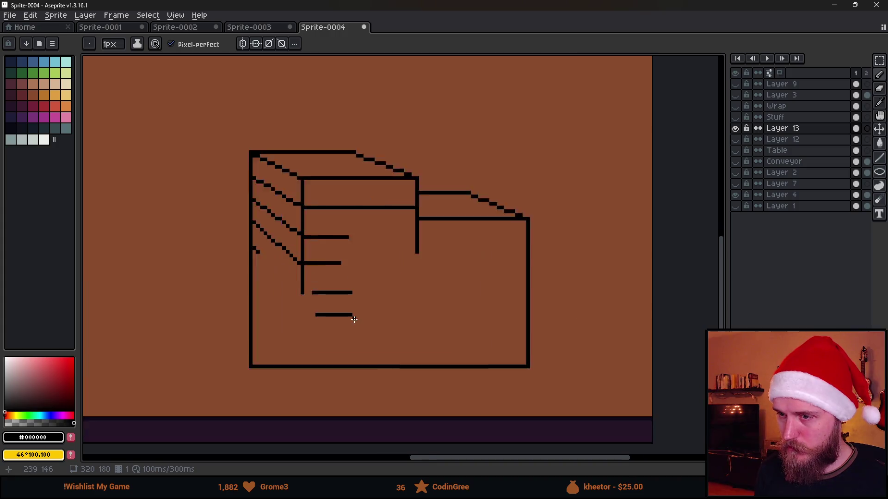
pyautogui.scroll(-2, 339, 261)
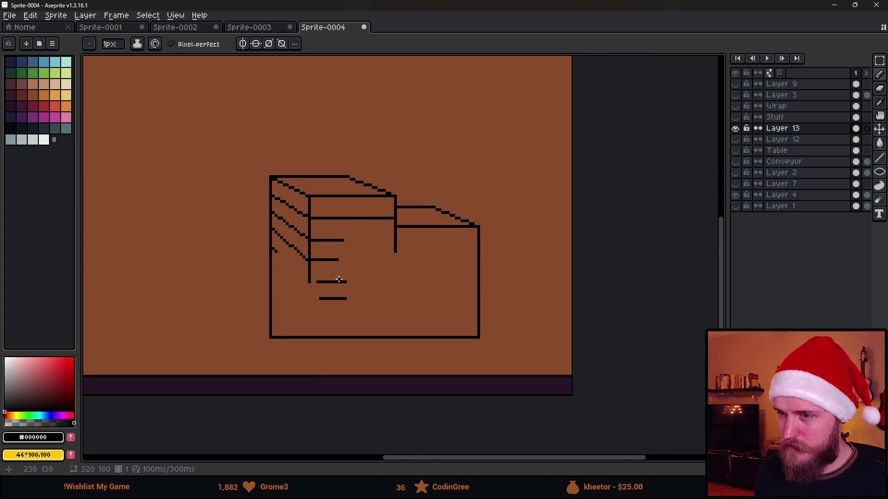
pyautogui.scroll(-1, 339, 279)
# - Extend the box's left edge downward and draw its bottom edge, undoing the inner right leg extension
pyautogui.moveTo(338, 307); pyautogui.dragTo(426, 307)
pyautogui.moveTo(286, 300); pyautogui.dragTo(477, 298)
pyautogui.scroll(3, 301, 241)
pyautogui.moveTo(283, 274); pyautogui.dragTo(282, 426)
pyautogui.moveTo(557, 405); pyautogui.dragTo(370, 376)
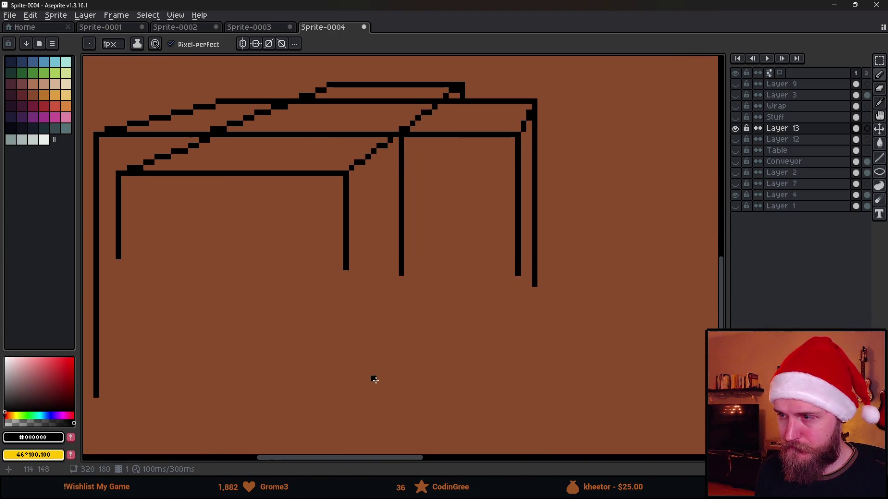
pyautogui.keyDown('shift'); pyautogui.click(536, 393); pyautogui.keyUp('shift')
pyautogui.moveTo(534, 393)
pyautogui.mouseDown()
pyautogui.moveTo(534, 285)
pyautogui.moveTo(519, 396)
pyautogui.mouseUp()
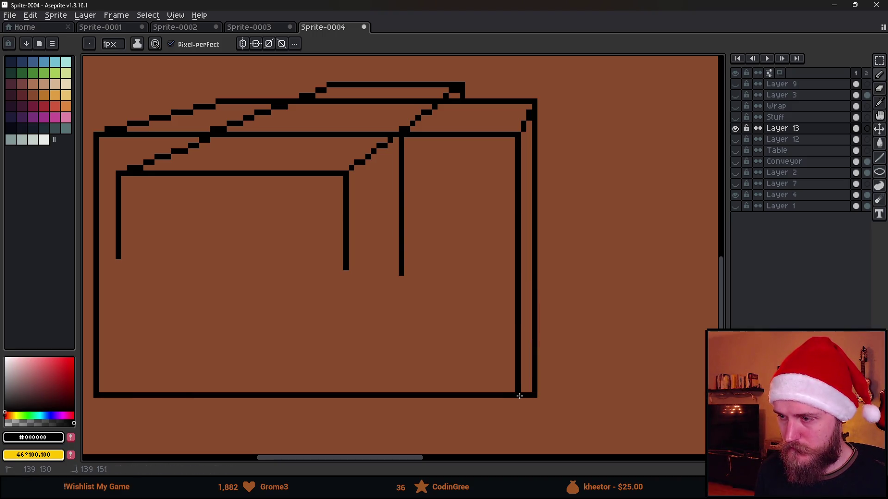
pyautogui.hotkey('ctrl', 'z')
# - Select the box's short leg ends and stretch them down to meet the bottom edge
pyautogui.press('m')
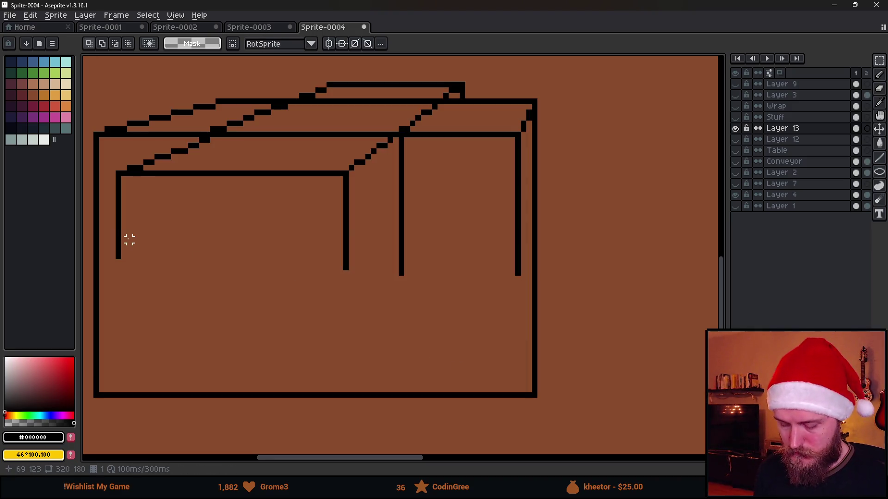
pyautogui.moveTo(103, 230)
pyautogui.mouseDown()
pyautogui.moveTo(376, 256)
pyautogui.moveTo(528, 256)
pyautogui.mouseUp()
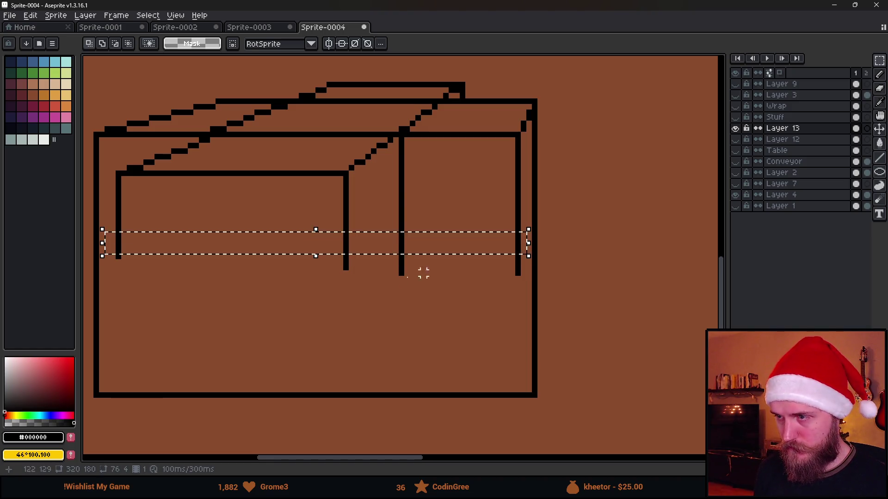
pyautogui.moveTo(316, 256)
pyautogui.mouseDown()
pyautogui.moveTo(329, 413)
pyautogui.moveTo(340, 423)
pyautogui.mouseUp()
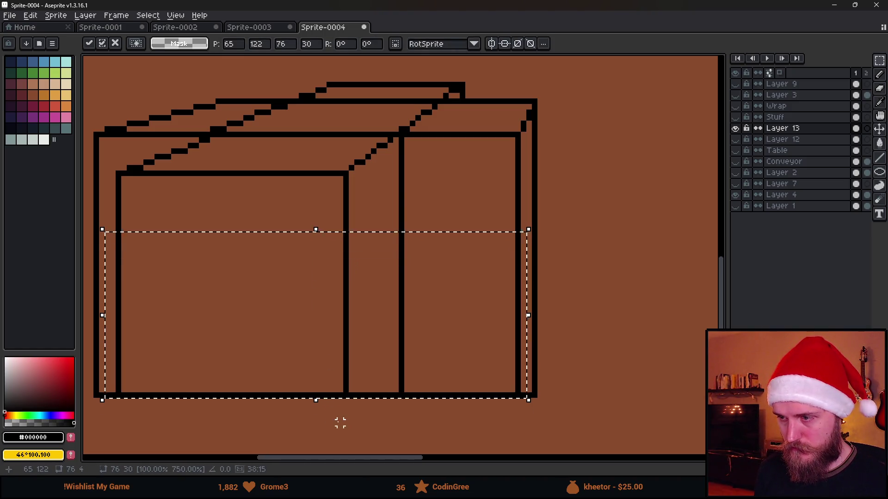
pyautogui.click(341, 423)
pyautogui.scroll(-3, 339, 416)
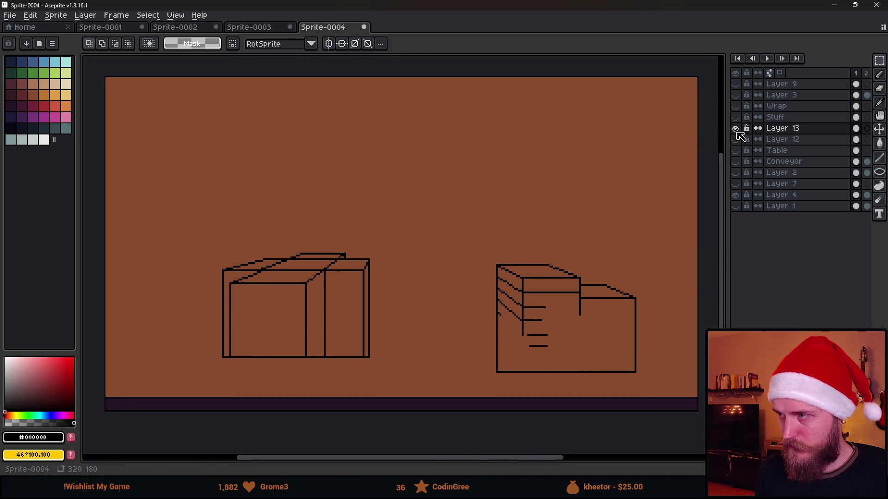
# - Toggle the Stuff layer on and off to check how the box fits
pyautogui.click(736, 118)
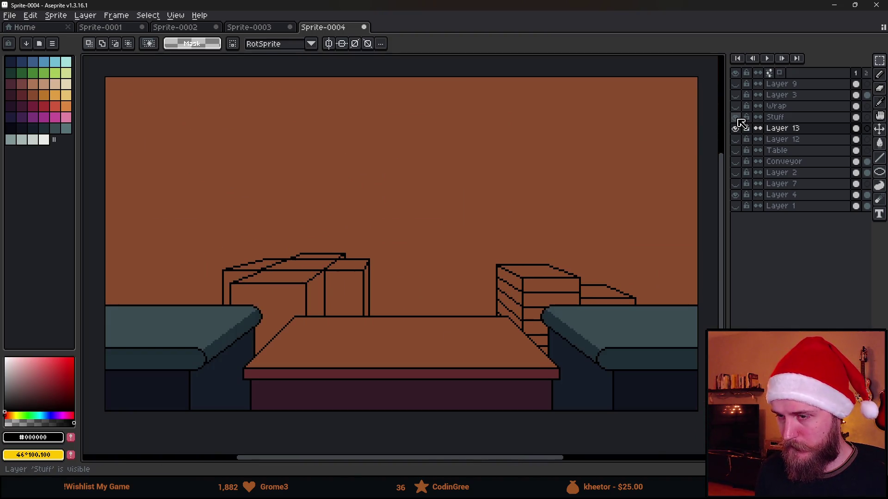
pyautogui.click(735, 117)
pyautogui.click(738, 119)
pyautogui.click(738, 119)
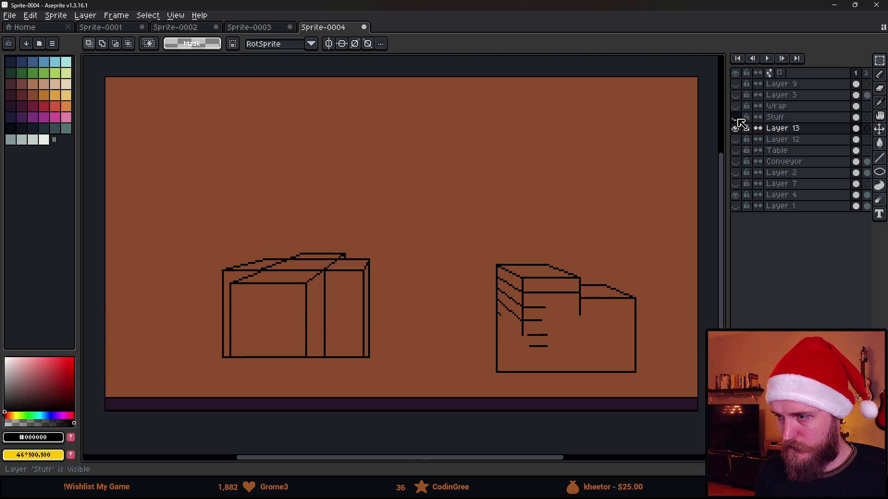
pyautogui.click(737, 119)
pyautogui.click(738, 119)
pyautogui.scroll(3, 533, 363)
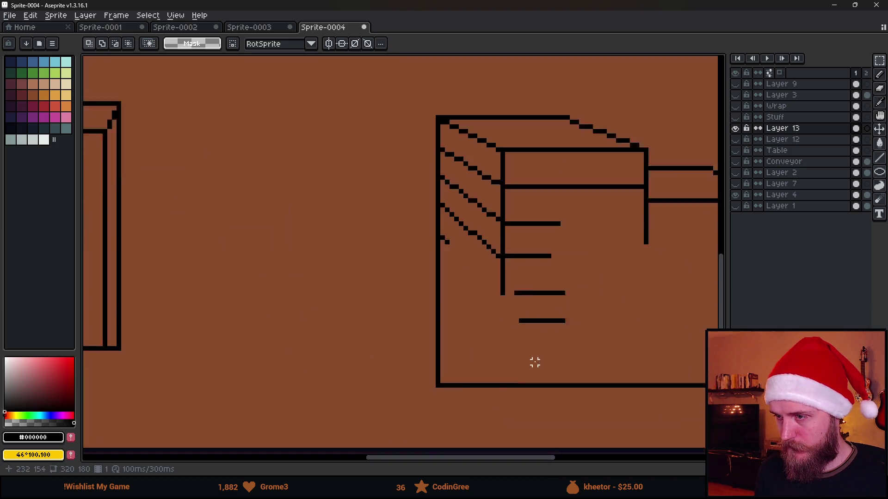
# - Add a fourth diagonal stair line, join the slat lines to the crate wall, and extend the wall down
pyautogui.press('b')
pyautogui.scroll(2, 424, 212)
pyautogui.moveTo(424, 212)
pyautogui.mouseDown()
pyautogui.moveTo(514, 287)
pyautogui.moveTo(517, 339)
pyautogui.mouseUp()
pyautogui.keyDown('shift'); pyautogui.click(520, 297); pyautogui.keyUp('shift')
pyautogui.keyDown('shift'); pyautogui.click(546, 340); pyautogui.keyUp('shift')
pyautogui.hscroll(5, 430, 335)
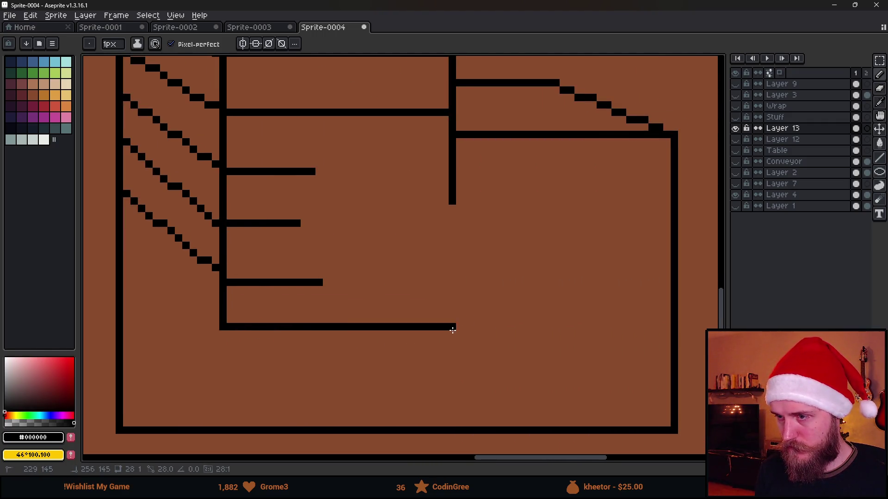
pyautogui.click(451, 209)
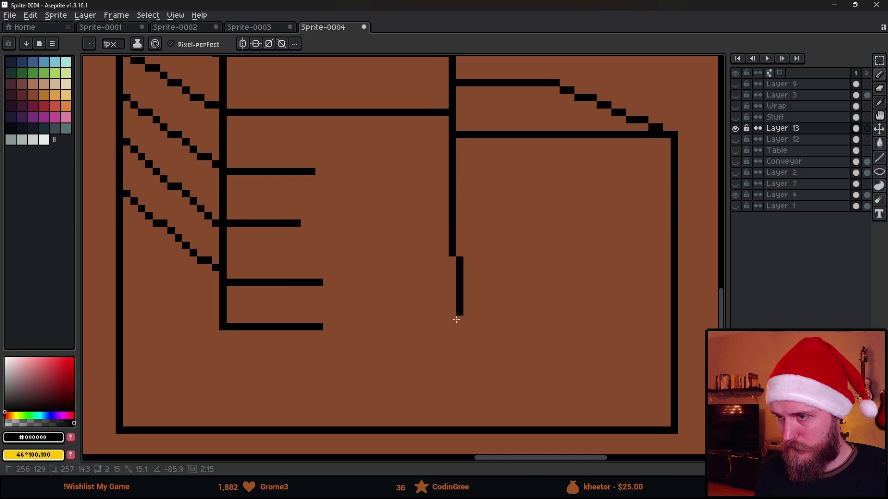
pyautogui.keyDown('shift'); pyautogui.click(451, 337); pyautogui.keyUp('shift')
# - Select the short slat line ends and stretch them across to the crate wall
pyautogui.press('m')
pyautogui.moveTo(262, 151); pyautogui.dragTo(288, 369)
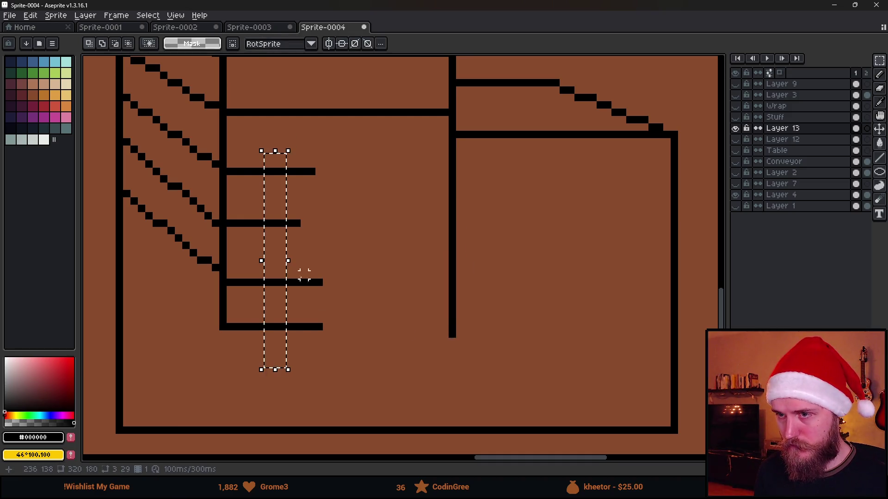
pyautogui.moveTo(288, 261); pyautogui.dragTo(452, 261)
pyautogui.click(570, 259)
pyautogui.scroll(-3, 570, 259)
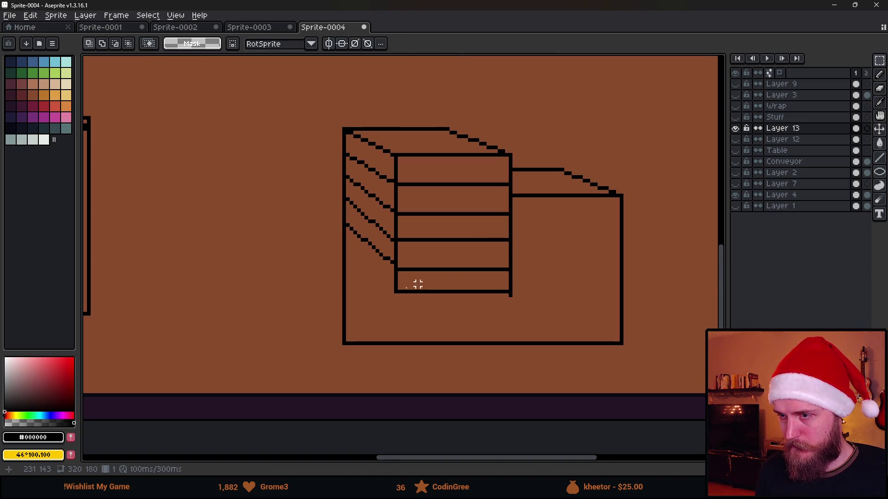
# - Toggle the Stuff layer repeatedly to compare the finished crate outline, ending hidden
pyautogui.click(736, 117)
pyautogui.click(736, 117)
pyautogui.click(736, 117)
pyautogui.click(736, 117)
pyautogui.click(736, 117)
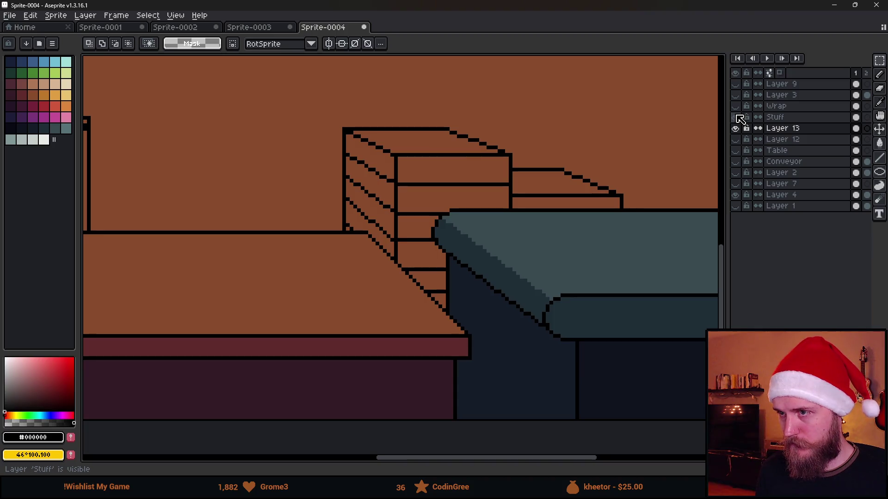
pyautogui.click(736, 117)
# - With the Paint Bucket ready, show the Stuff layer and the Wrap layer with the red cloth
pyautogui.press('g')
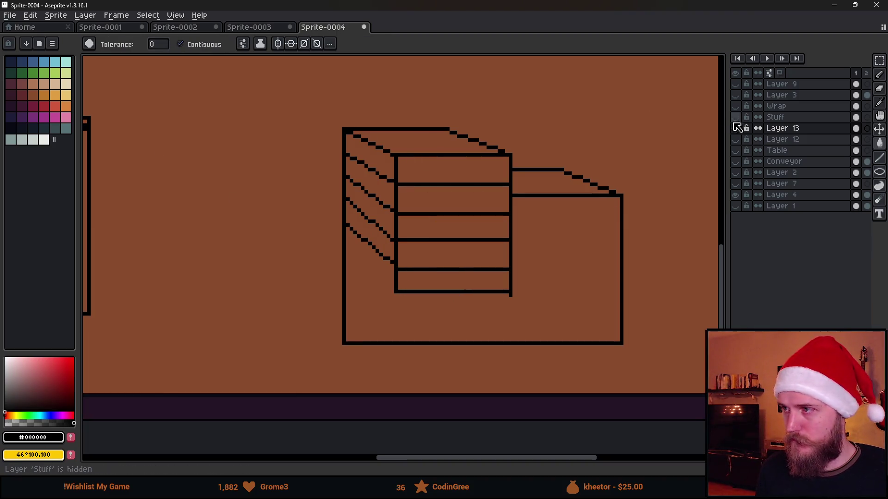
pyautogui.click(736, 117)
pyautogui.click(736, 106)
pyautogui.scroll(-3, 405, 253)
pyautogui.scroll(1, 405, 254)
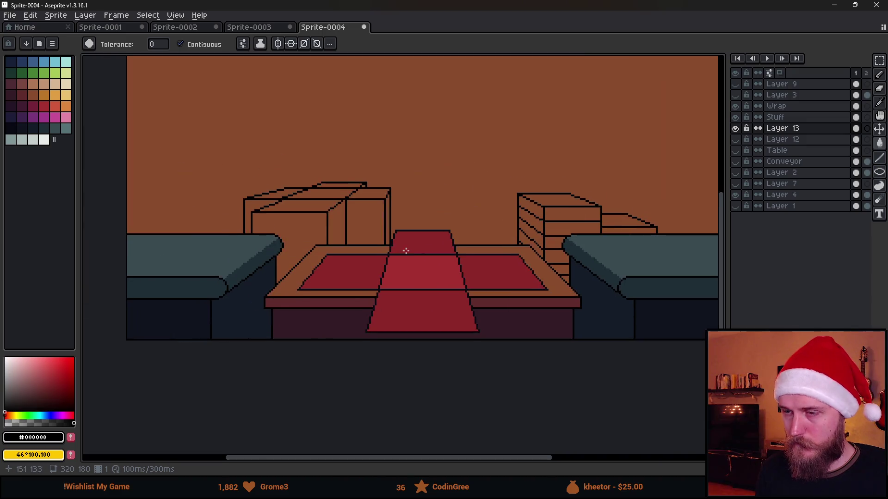
pyautogui.scroll(1, 405, 253)
# - Fill the box top's sections with bright and darker reds sampled from the cloth
pyautogui.keyDown('alt'); pyautogui.click(415, 244); pyautogui.keyUp('alt')
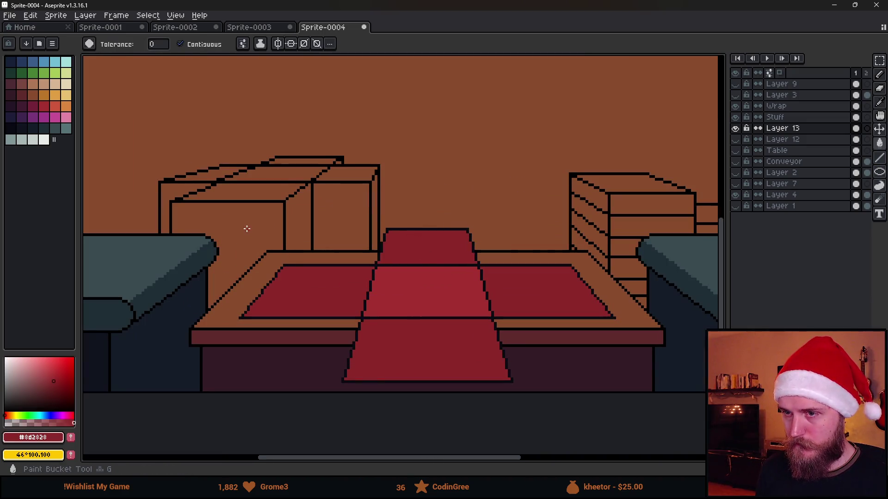
pyautogui.keyDown('alt'); pyautogui.click(416, 287); pyautogui.keyUp('alt')
pyautogui.click(278, 175)
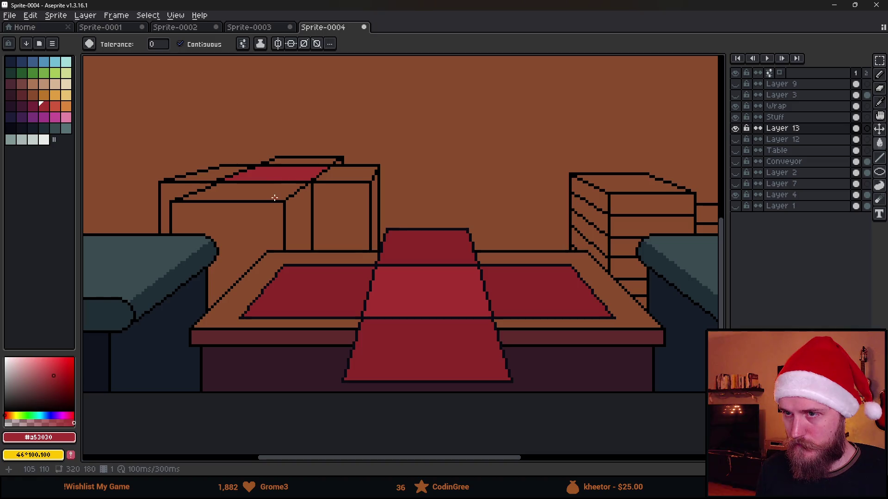
pyautogui.click(259, 194)
pyautogui.keyDown('alt'); pyautogui.click(418, 231); pyautogui.keyUp('alt')
pyautogui.click(342, 172)
pyautogui.click(277, 194)
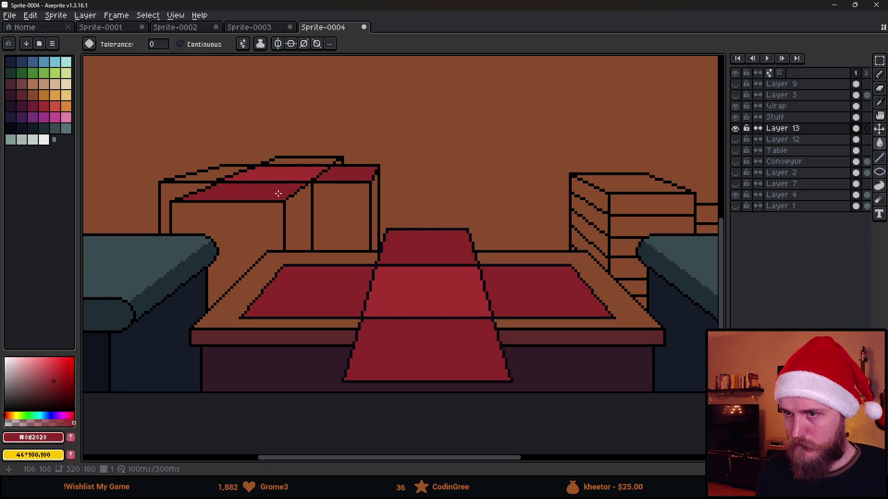
pyautogui.click(298, 160)
pyautogui.click(221, 172)
pyautogui.keyDown('alt'); pyautogui.click(275, 172); pyautogui.keyUp('alt')
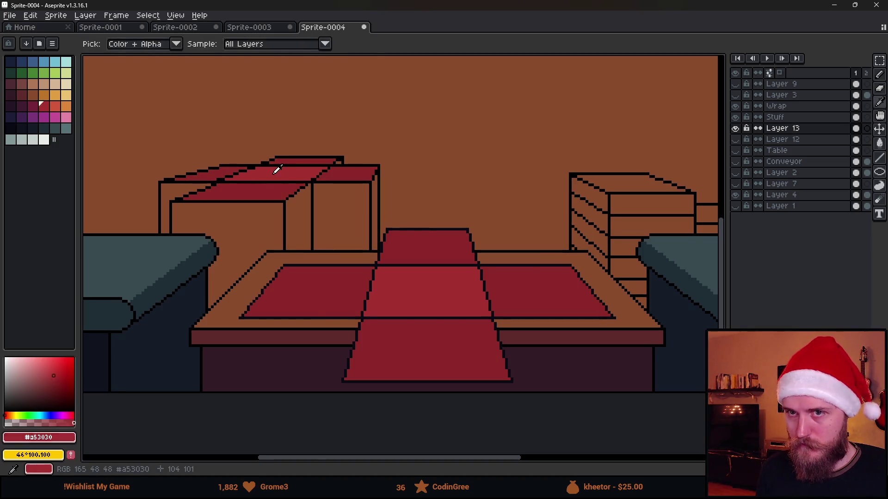
# - Fill the box's front, right and left faces dark magenta, with a darker magenta gap between faces
pyautogui.click(32, 106)
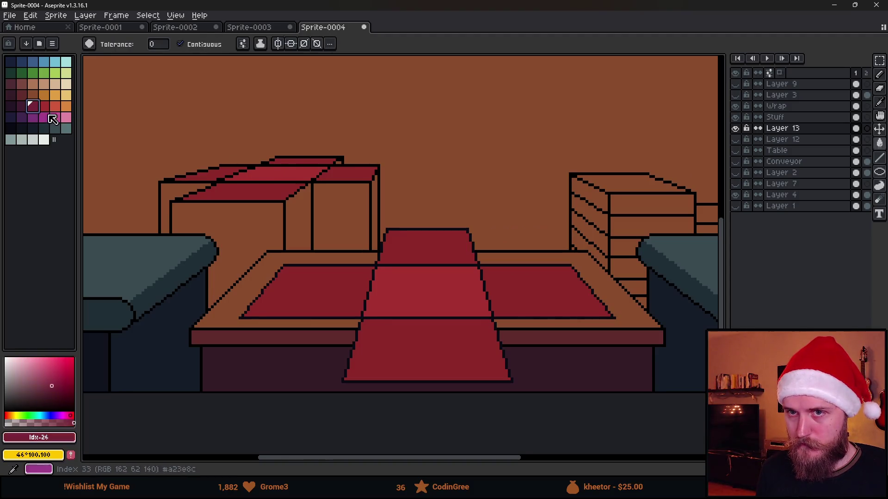
pyautogui.click(228, 217)
pyautogui.click(323, 225)
pyautogui.click(176, 192)
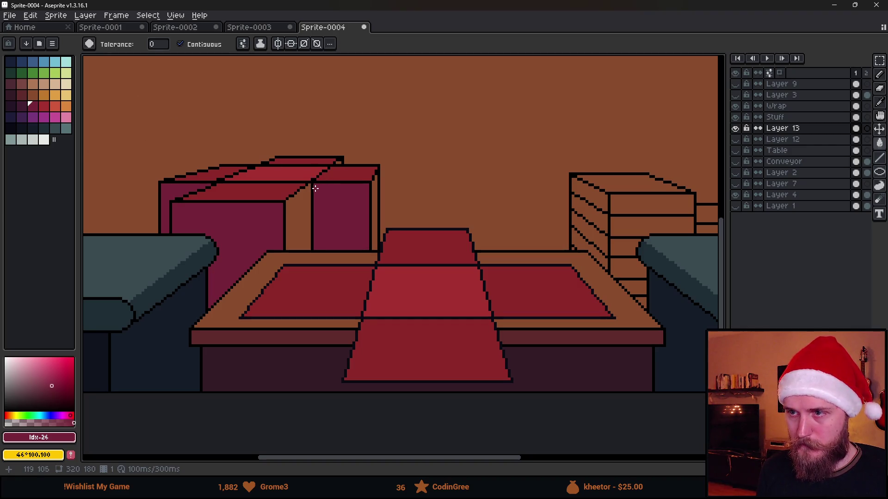
pyautogui.click(21, 107)
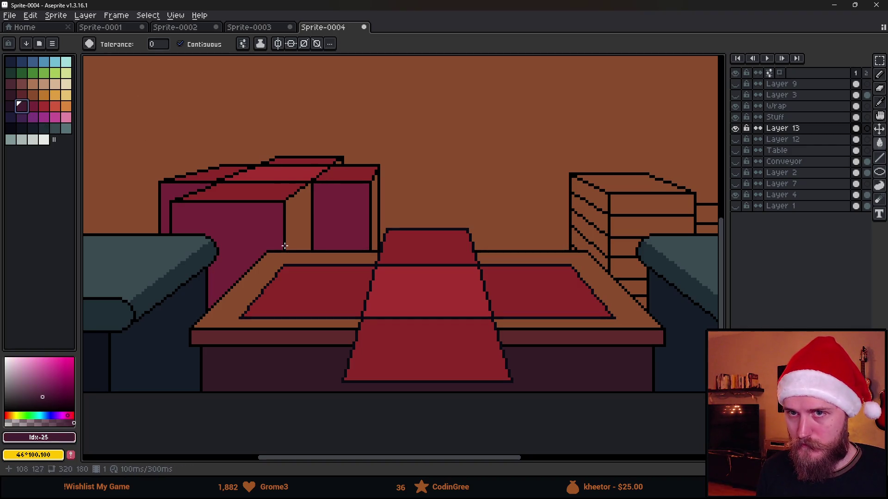
pyautogui.click(299, 219)
# - Fill the right crate's top, side-top and front-top panels with bright red, then sample darker red
pyautogui.scroll(3, 333, 178)
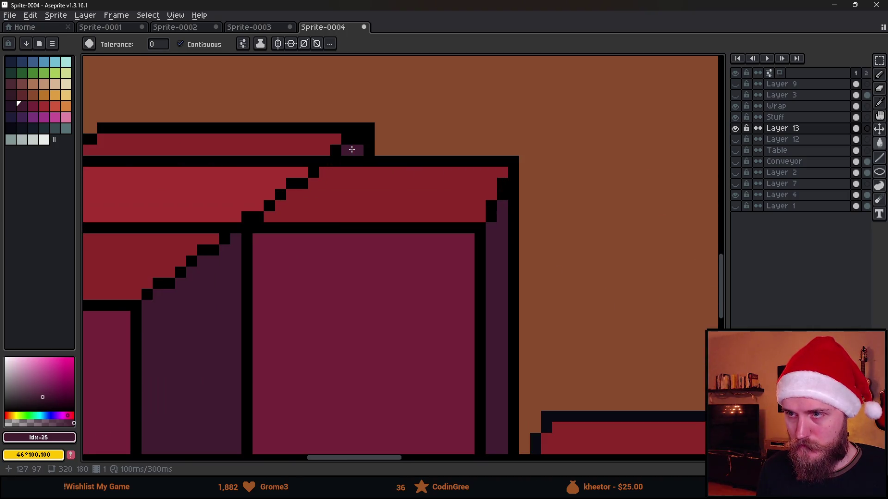
pyautogui.scroll(-8, 352, 149)
pyautogui.scroll(2, 385, 148)
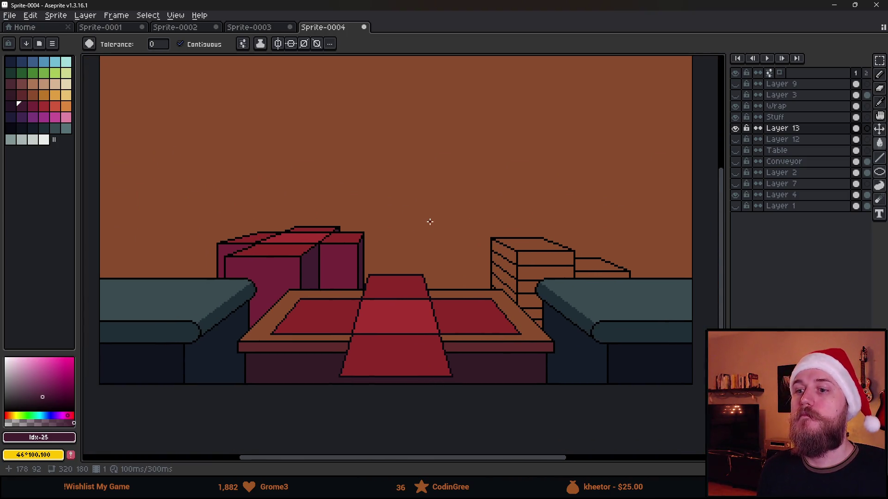
pyautogui.scroll(-1, 439, 266)
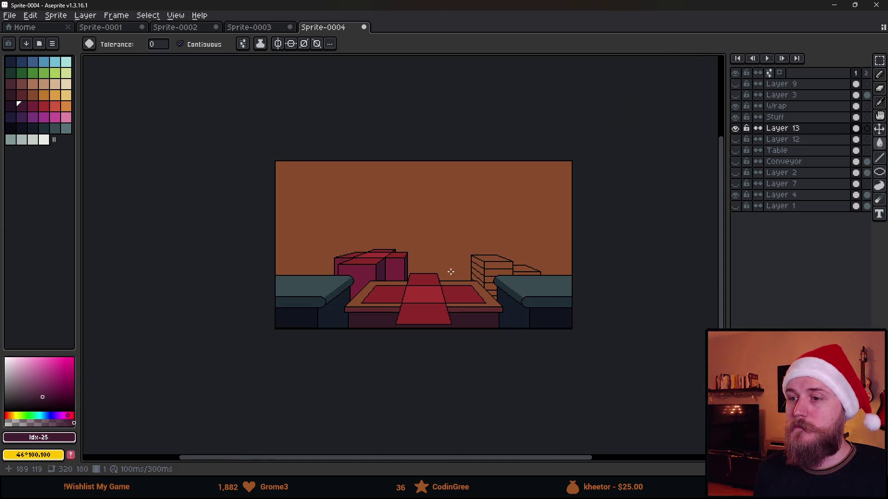
pyautogui.scroll(1, 476, 275)
pyautogui.scroll(1, 519, 238)
pyautogui.scroll(-1, 329, 231)
pyautogui.scroll(1, 452, 258)
pyautogui.keyDown('alt'); pyautogui.click(337, 212); pyautogui.keyUp('alt')
pyautogui.scroll(-1, 337, 212)
pyautogui.scroll(1, 424, 262)
pyautogui.click(600, 229)
pyautogui.keyDown('alt'); pyautogui.click(242, 214); pyautogui.keyUp('alt')
pyautogui.click(558, 259)
pyautogui.click(602, 258)
# - Fill two parts of the right shelf box with the darker red
pyautogui.scroll(-1, 631, 292)
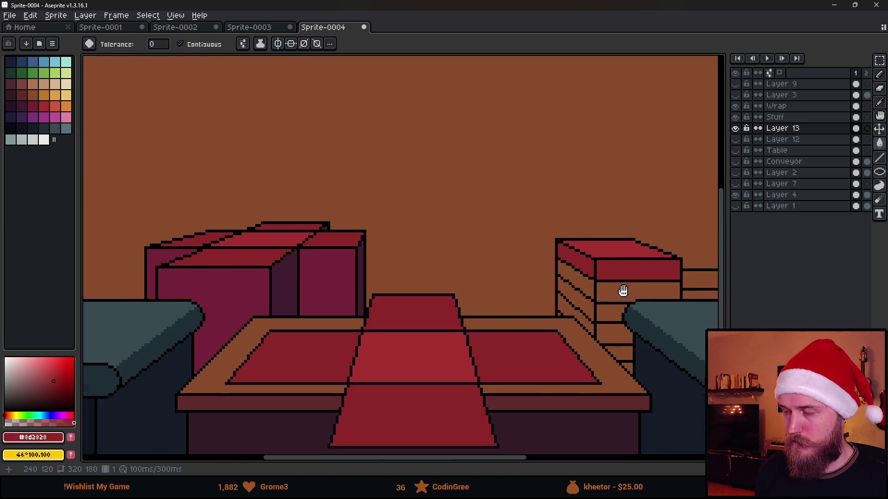
pyautogui.scroll(1, 470, 287)
pyautogui.scroll(-1, 470, 287)
pyautogui.scroll(1, 510, 284)
pyautogui.keyDown('alt'); pyautogui.click(529, 259); pyautogui.keyUp('alt')
pyautogui.click(593, 270)
pyautogui.scroll(-2, 525, 276)
pyautogui.scroll(2, 525, 276)
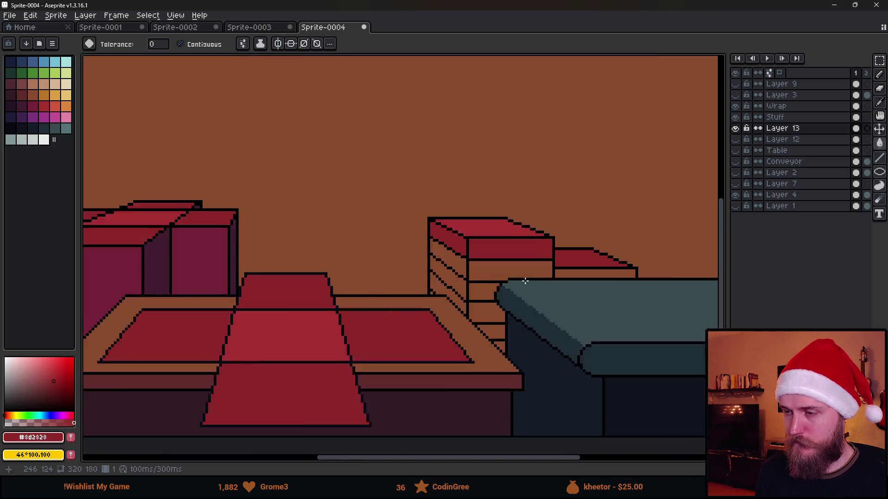
pyautogui.scroll(1, 426, 254)
pyautogui.hscroll(-3, 246, 252)
# - Sample purple from the box side and fill three side stripes and two front stripes of the crates
pyautogui.keyDown('alt'); pyautogui.click(246, 252); pyautogui.keyUp('alt')
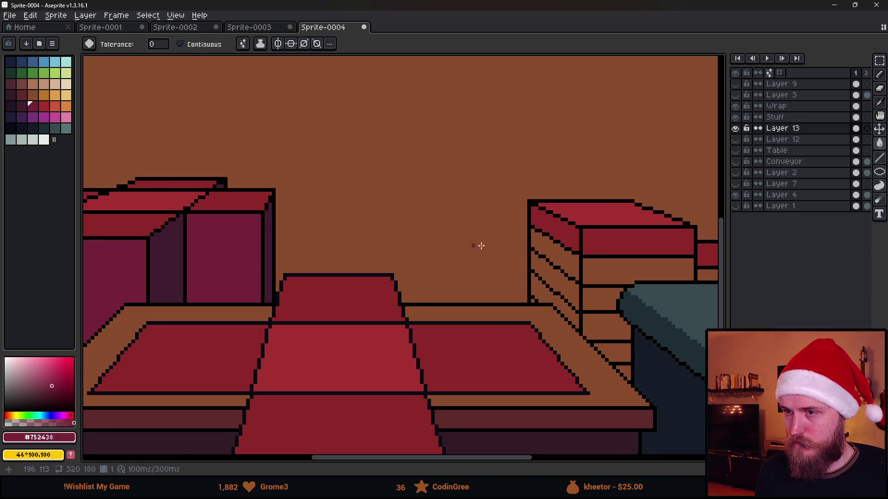
pyautogui.scroll(-3, 550, 225)
pyautogui.scroll(2, 522, 254)
pyautogui.hscroll(2, 521, 254)
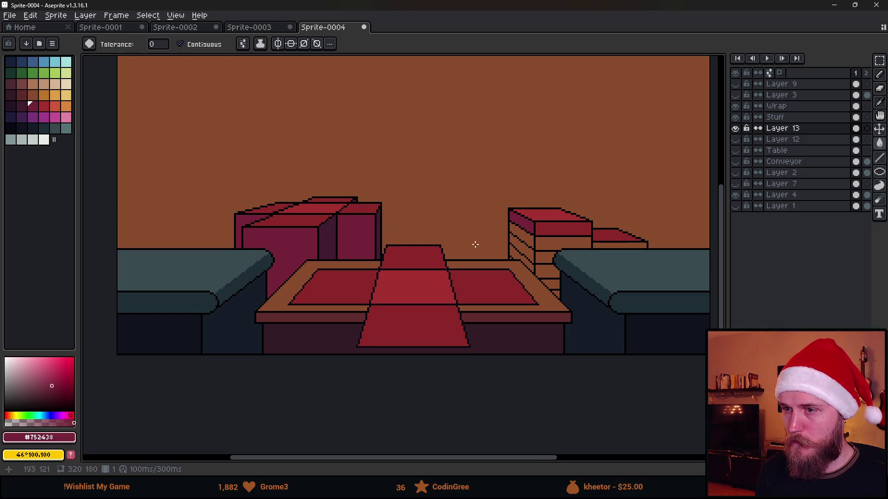
pyautogui.scroll(1, 553, 240)
pyautogui.click(516, 237)
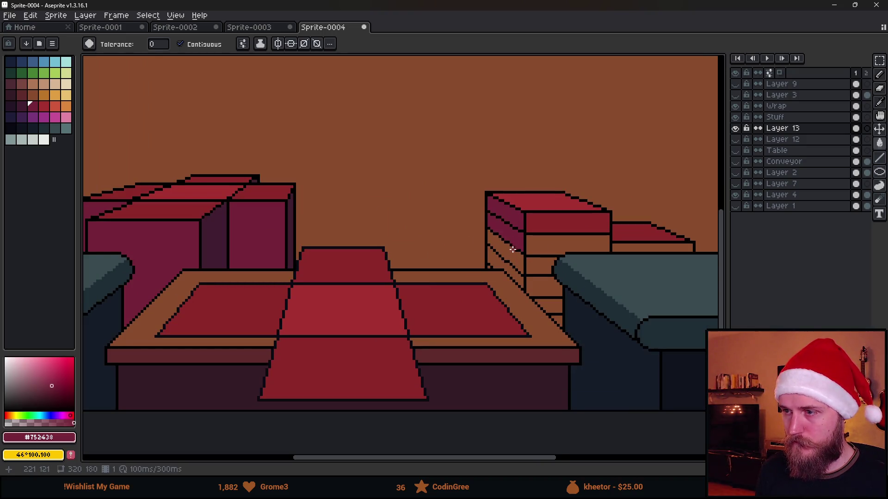
pyautogui.click(508, 252)
pyautogui.click(500, 263)
pyautogui.scroll(2, 488, 266)
pyautogui.scroll(-2, 489, 261)
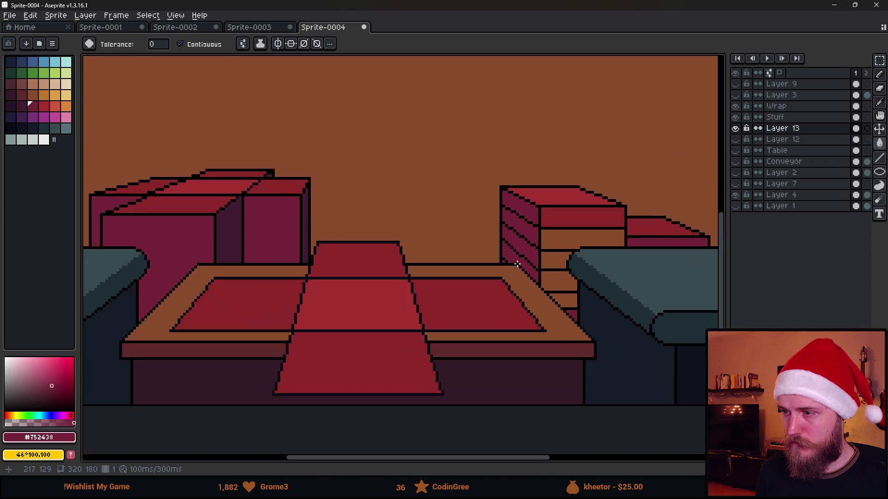
pyautogui.click(565, 238)
pyautogui.keyDown('alt'); pyautogui.click(569, 216); pyautogui.keyUp('alt')
# - Darken two lower front stripes of the right crates with red #752438
pyautogui.click(560, 259)
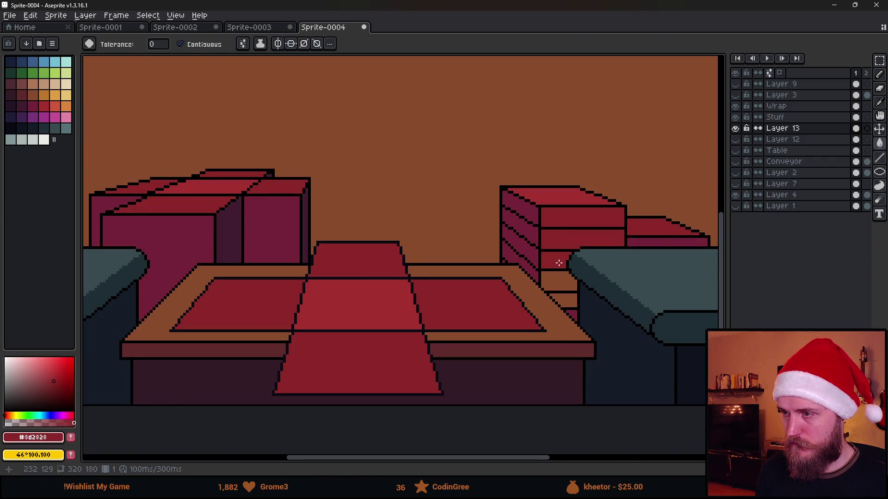
pyautogui.keyDown('alt'); pyautogui.click(535, 207); pyautogui.keyUp('alt')
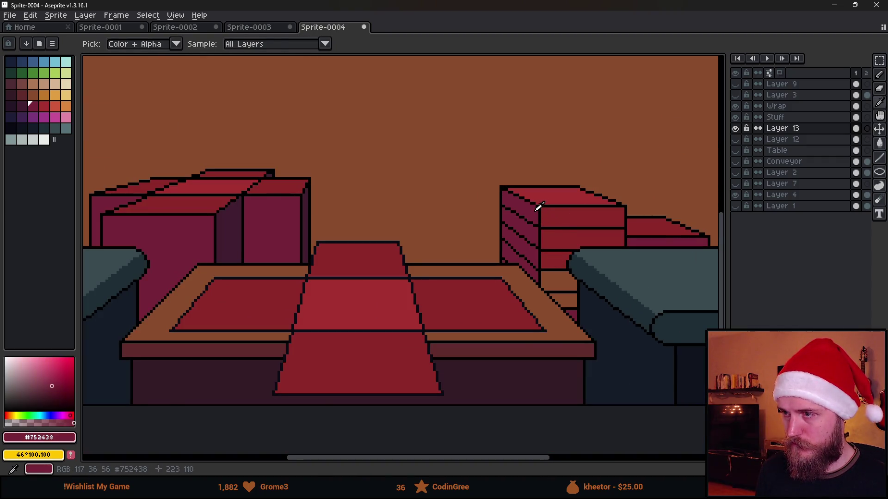
pyautogui.click(560, 281)
pyautogui.click(560, 298)
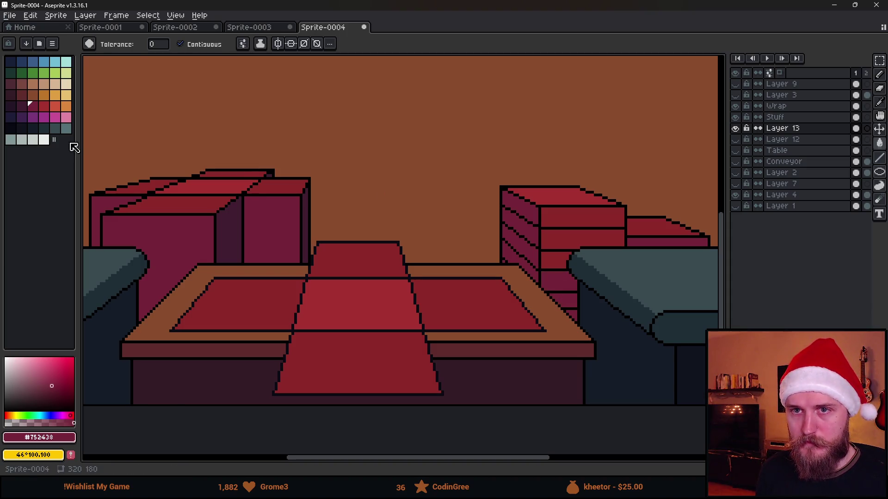
# - Fill two small areas at the crate base with a dark shadow palette colour
pyautogui.click(22, 106)
pyautogui.scroll(2, 622, 330)
pyautogui.click(623, 330)
pyautogui.click(620, 311)
pyautogui.scroll(-2, 620, 312)
pyautogui.scroll(-2, 620, 312)
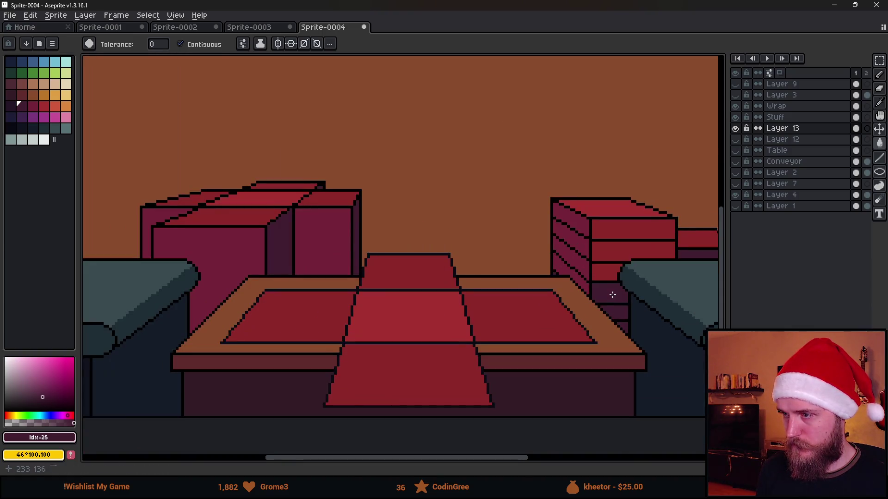
pyautogui.scroll(3, 622, 298)
# - Re-sample red #752438 from the crate face, then sample dark #411d31 from the left crate
pyautogui.keyDown('alt'); pyautogui.click(569, 259); pyautogui.keyUp('alt')
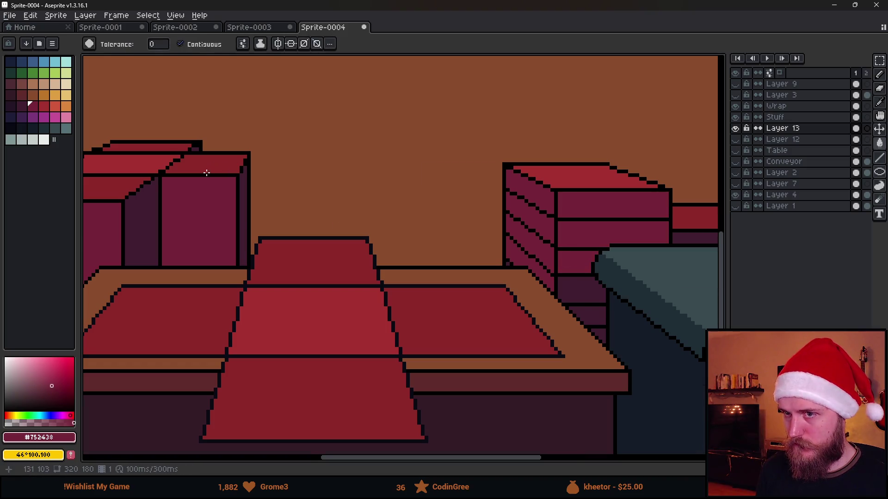
pyautogui.scroll(-2, 217, 176)
pyautogui.scroll(1, 401, 257)
pyautogui.scroll(-1, 400, 257)
pyautogui.scroll(1, 416, 267)
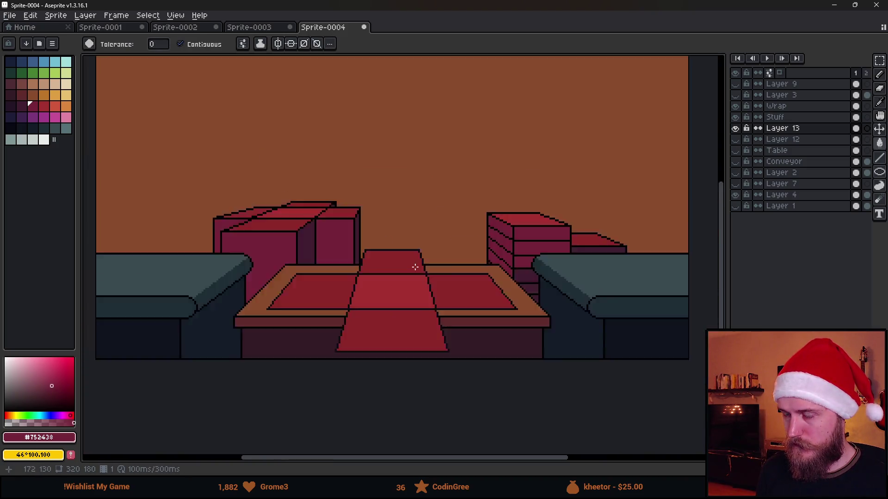
pyautogui.scroll(3, 529, 274)
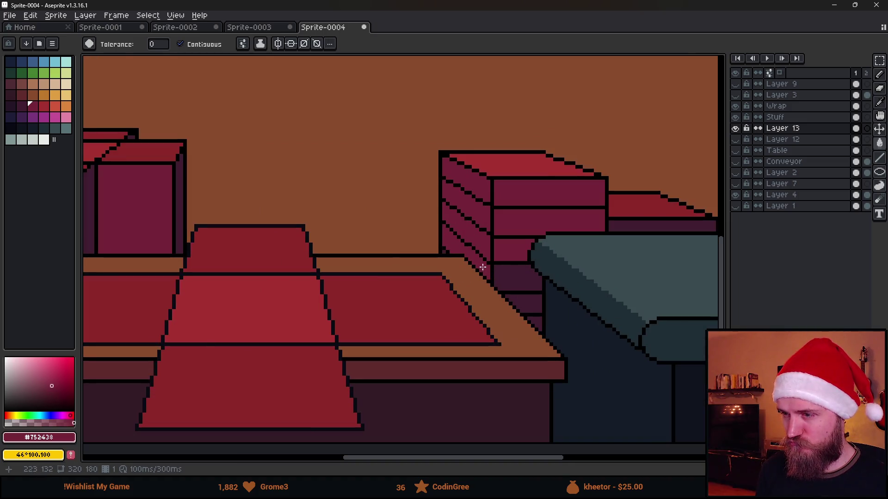
pyautogui.scroll(-4, 448, 260)
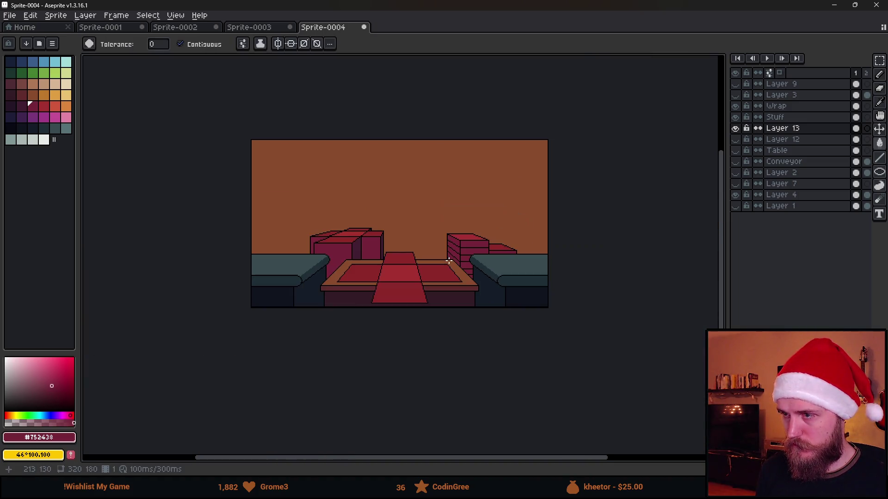
pyautogui.scroll(2, 448, 261)
pyautogui.keyDown('alt'); pyautogui.click(268, 228); pyautogui.keyUp('alt')
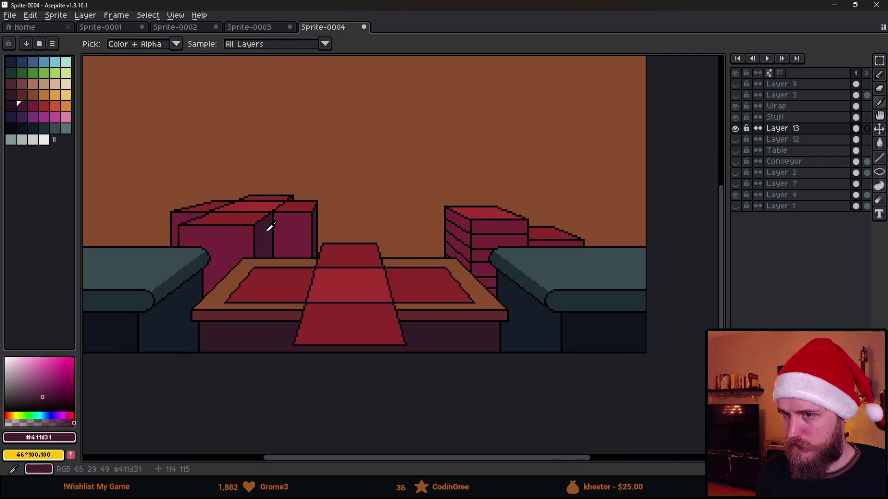
# - Fill five side stripes of the right crate stack with deep purple #411d31
pyautogui.scroll(2, 451, 233)
pyautogui.click(452, 218)
pyautogui.click(449, 240)
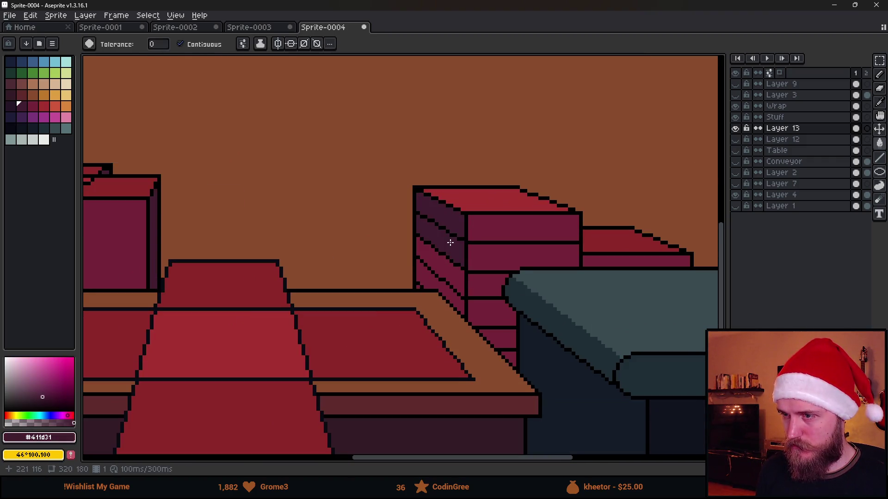
pyautogui.click(454, 268)
pyautogui.click(422, 290)
pyautogui.click(417, 288)
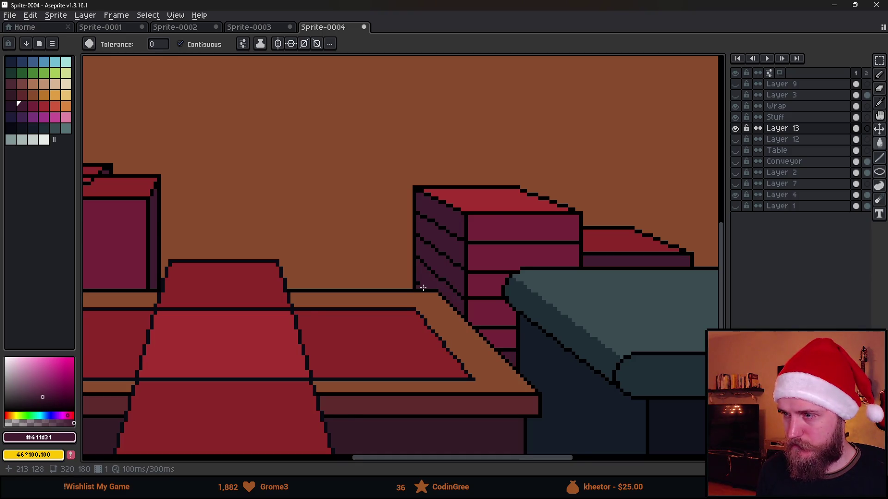
pyautogui.scroll(-1, 422, 288)
pyautogui.scroll(2, 481, 312)
pyautogui.scroll(-5, 481, 318)
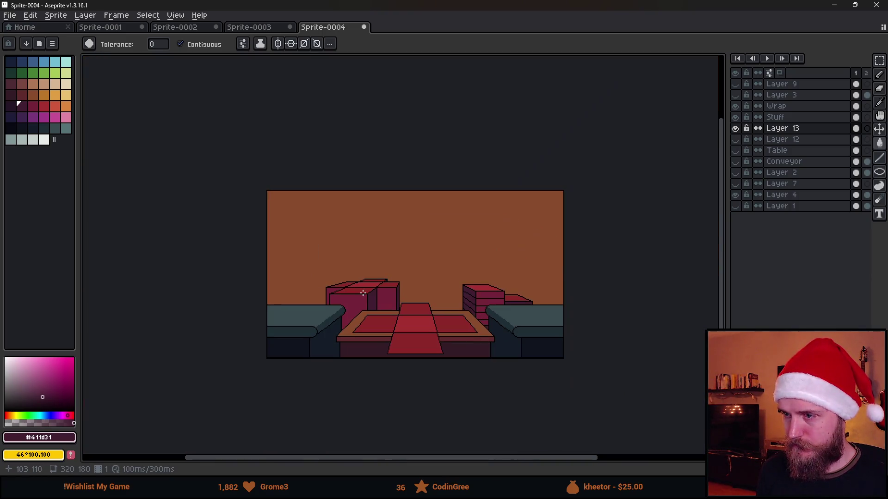
pyautogui.scroll(2, 363, 294)
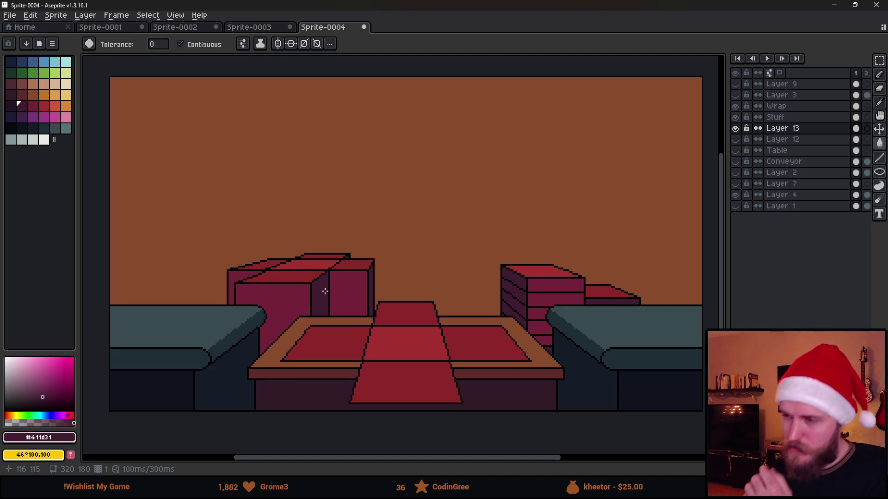
pyautogui.scroll(-2, 324, 296)
pyautogui.scroll(2, 333, 263)
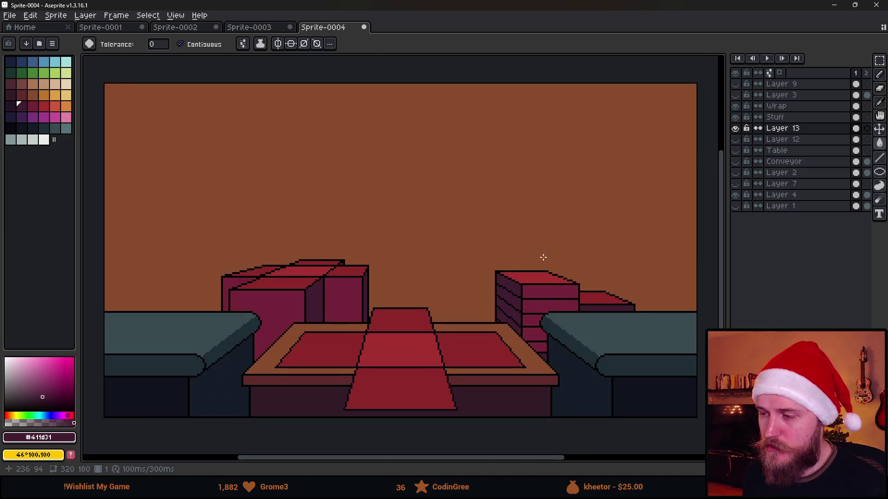
pyautogui.moveTo(428, 229); pyautogui.dragTo(471, 239)
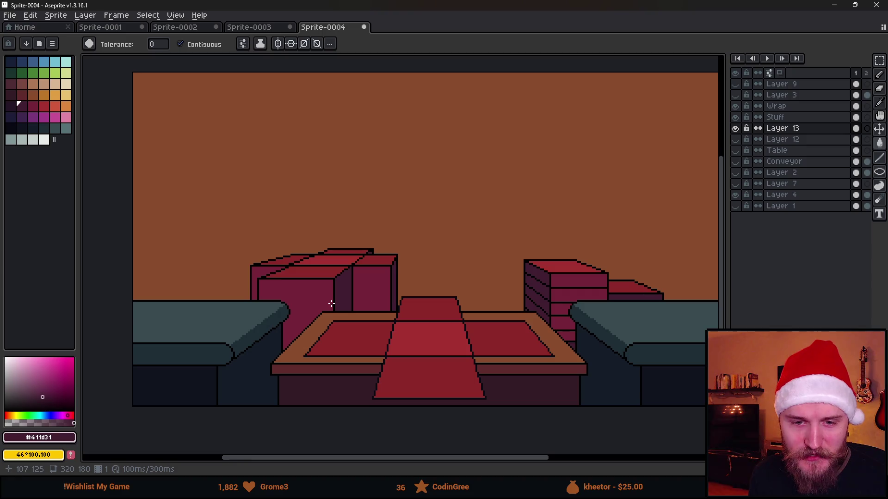
pyautogui.scroll(-1, 351, 289)
pyautogui.scroll(1, 379, 293)
pyautogui.moveTo(465, 332)
pyautogui.mouseDown()
pyautogui.moveTo(483, 347)
pyautogui.moveTo(462, 319)
pyautogui.mouseUp()
pyautogui.scroll(-2, 374, 300)
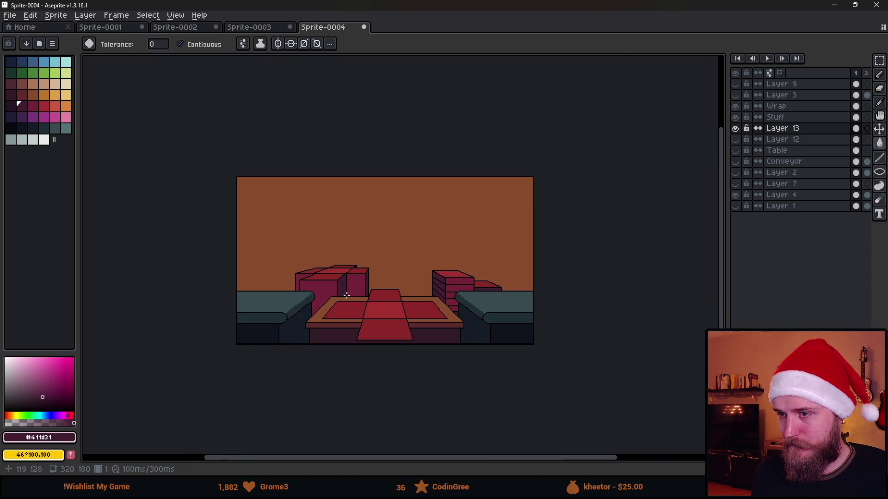
pyautogui.scroll(2, 347, 295)
pyautogui.moveTo(407, 278); pyautogui.dragTo(410, 291)
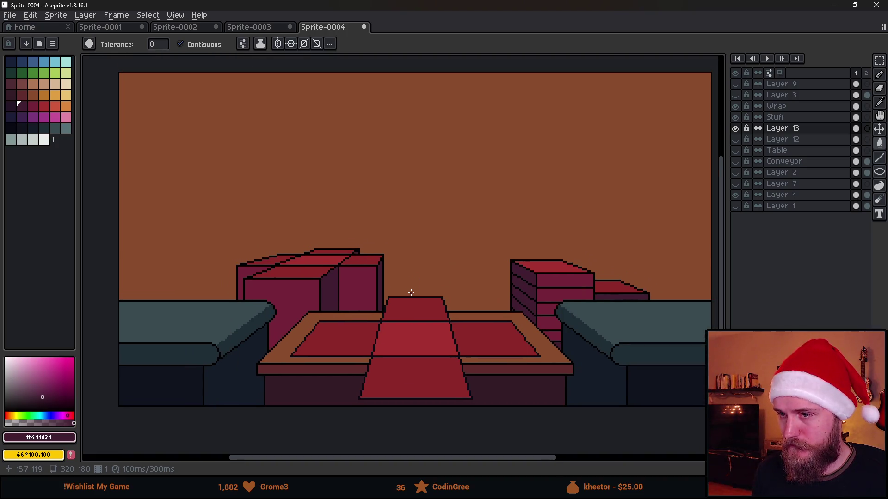
# - Check Layer 3 and the red perspective guides, leaving both hidden, and recentre the scene
pyautogui.click(736, 95)
pyautogui.click(736, 95)
pyautogui.click(736, 84)
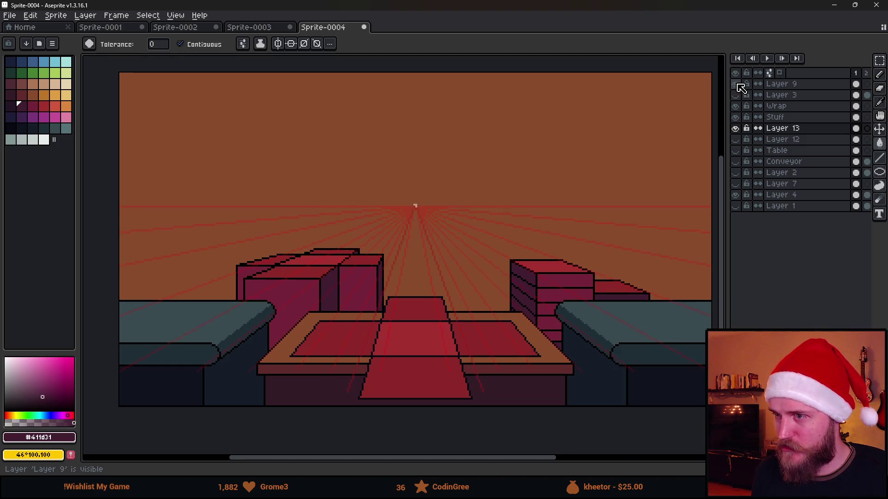
pyautogui.click(737, 85)
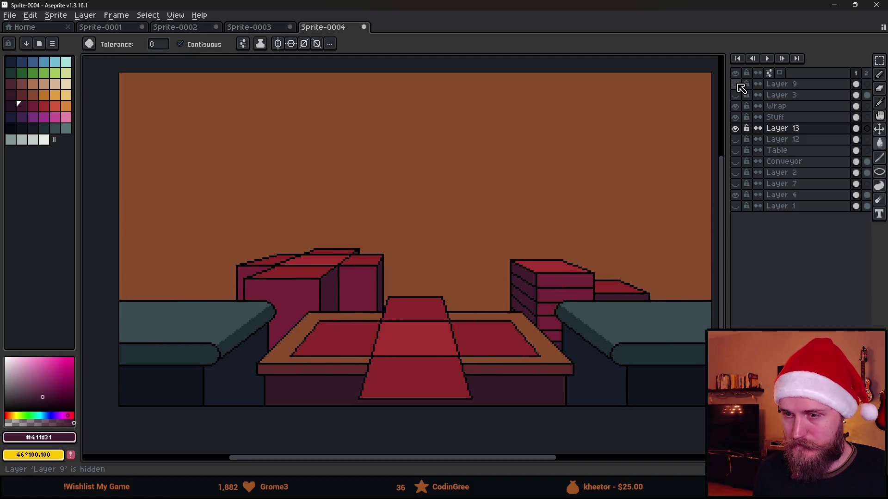
pyautogui.click(737, 85)
pyautogui.click(737, 84)
pyautogui.scroll(-2, 463, 291)
pyautogui.scroll(2, 475, 307)
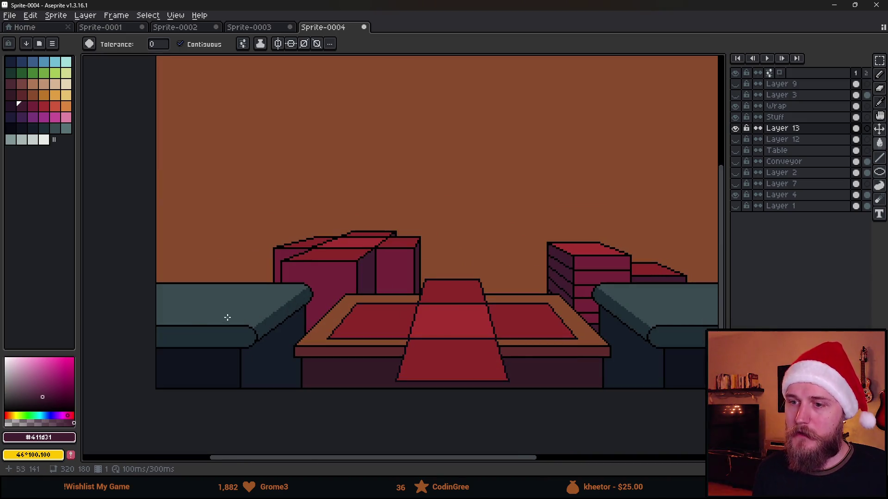
pyautogui.moveTo(460, 294)
pyautogui.mouseDown()
pyautogui.moveTo(420, 327)
pyautogui.moveTo(389, 318)
pyautogui.moveTo(403, 330)
pyautogui.mouseUp()
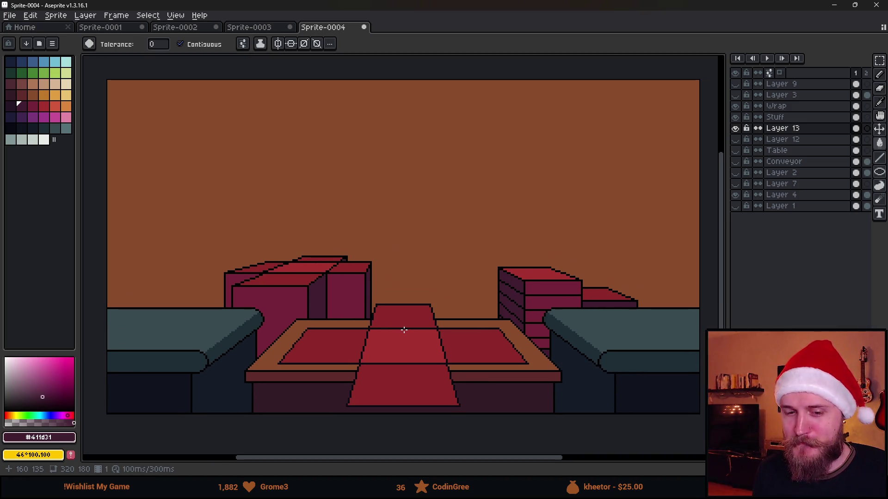
pyautogui.scroll(-2, 370, 285)
pyautogui.scroll(2, 357, 250)
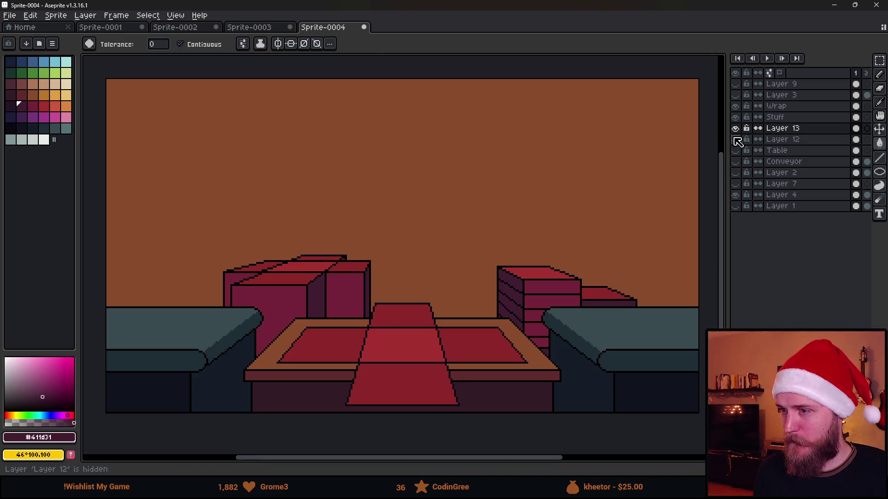
# - Toggle visibility of Layer 13, Stuff, Wrap and Layer 4, then select Layer 4
pyautogui.click(736, 151)
pyautogui.click(735, 129)
pyautogui.click(735, 129)
pyautogui.click(747, 130)
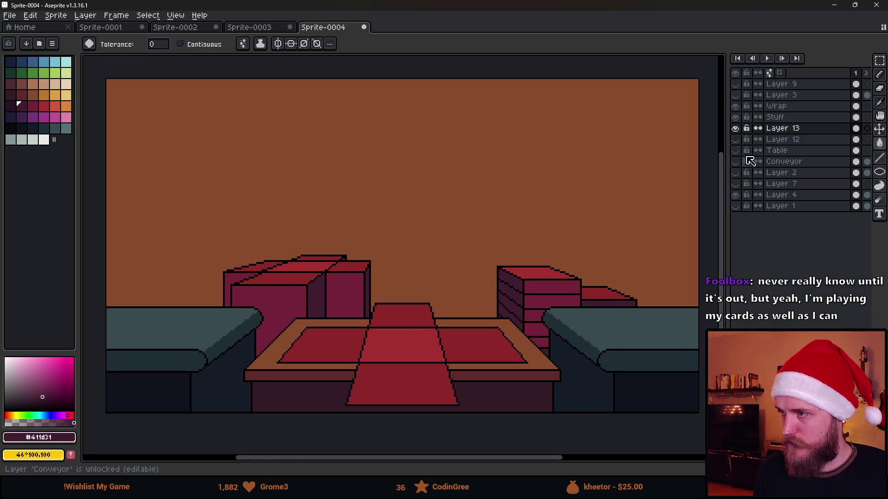
pyautogui.click(736, 118)
pyautogui.click(736, 118)
pyautogui.click(736, 107)
pyautogui.click(736, 106)
pyautogui.click(738, 195)
pyautogui.click(738, 195)
pyautogui.click(782, 195)
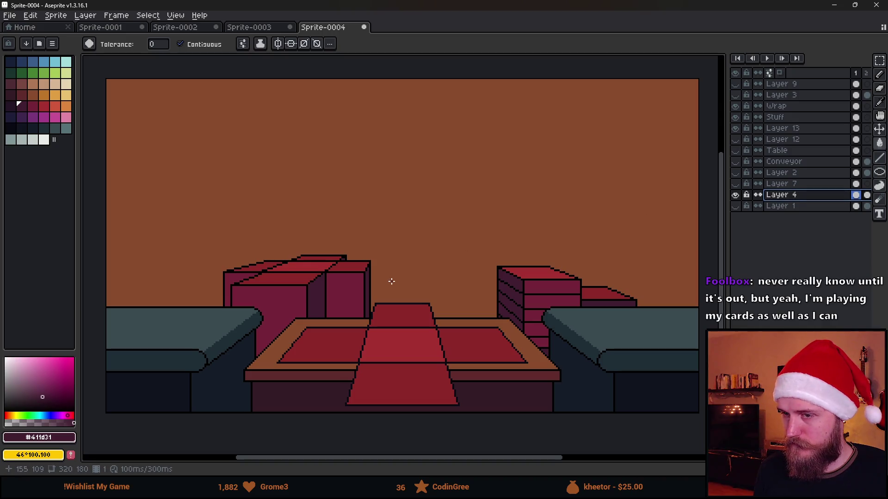
# - Rename Layer 4 to 'Wall' and add a new 'Shadows' layer above it
pyautogui.moveTo(253, 276); pyautogui.dragTo(287, 271)
pyautogui.doubleClick(803, 197)
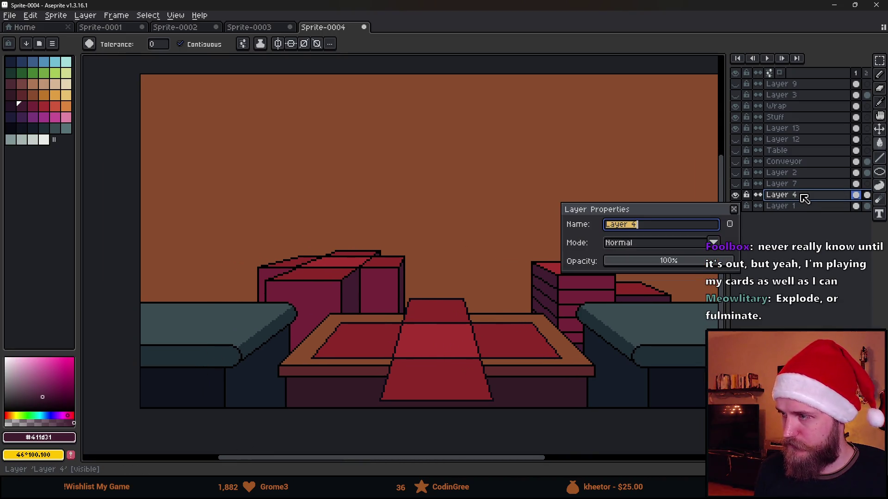
pyautogui.write('Wall')
pyautogui.press('Return')
pyautogui.hotkey('shift', 'n')
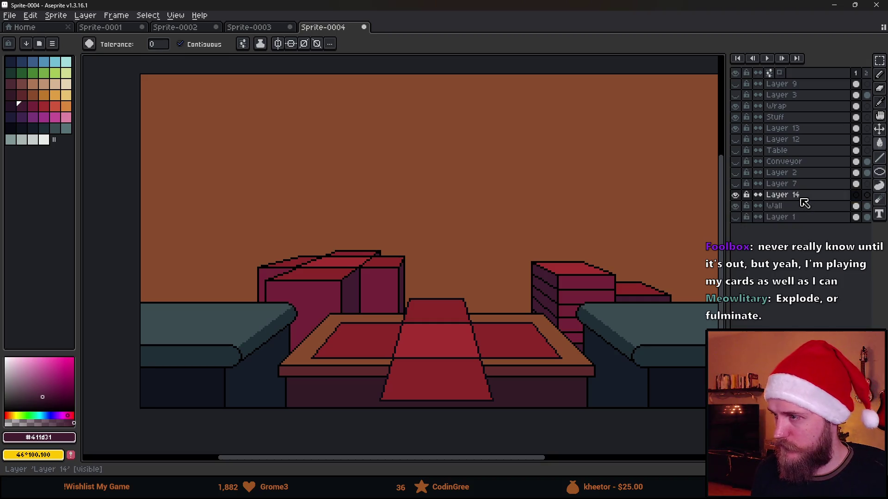
pyautogui.doubleClick(802, 196)
pyautogui.write('Shadows')
pyautogui.press('Return')
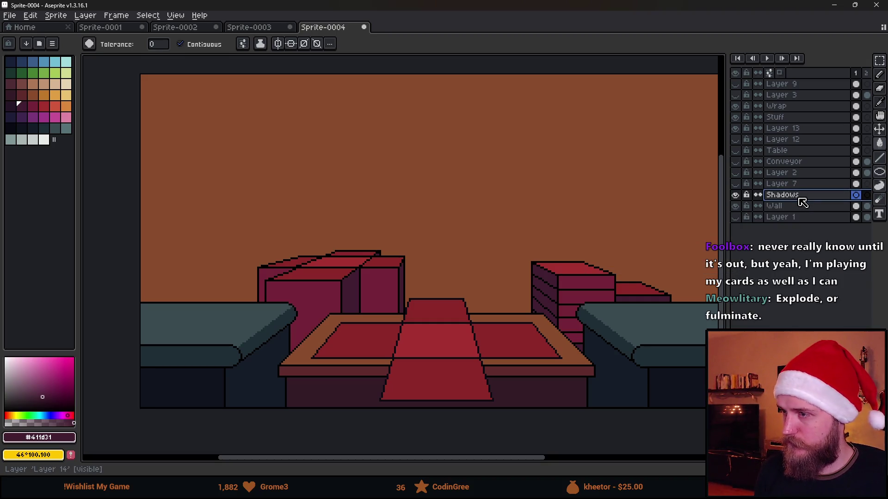
# - Pick the dark red-brown shadow colour and switch to the 1px Pencil
pyautogui.keyDown('alt'); pyautogui.click(193, 192); pyautogui.keyUp('alt')
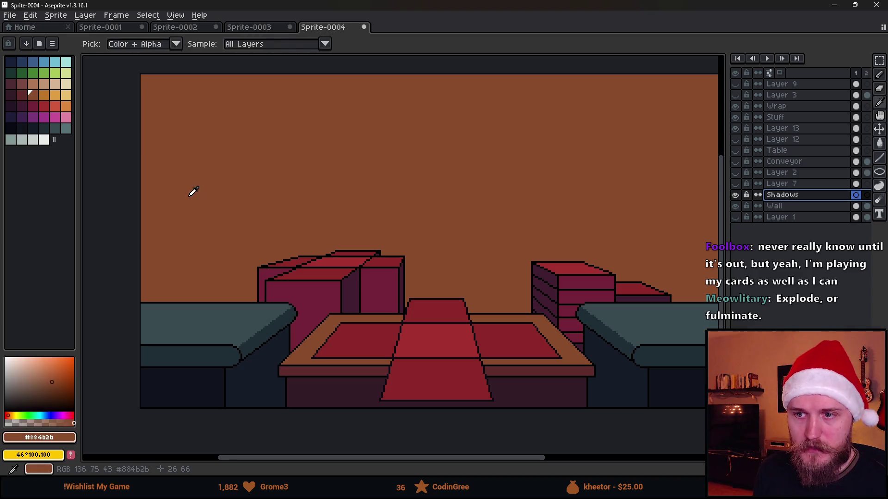
pyautogui.click(23, 95)
pyautogui.press('b')
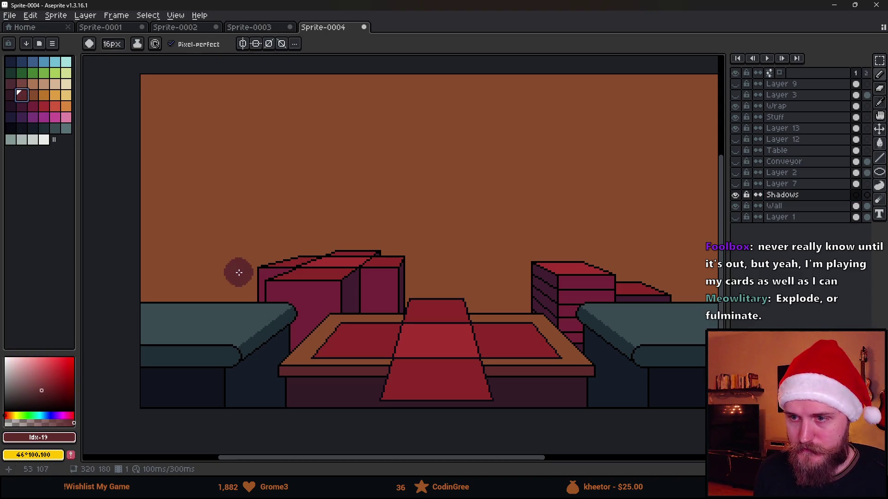
pyautogui.click(255, 281)
pyautogui.scroll(-10, 261, 291)
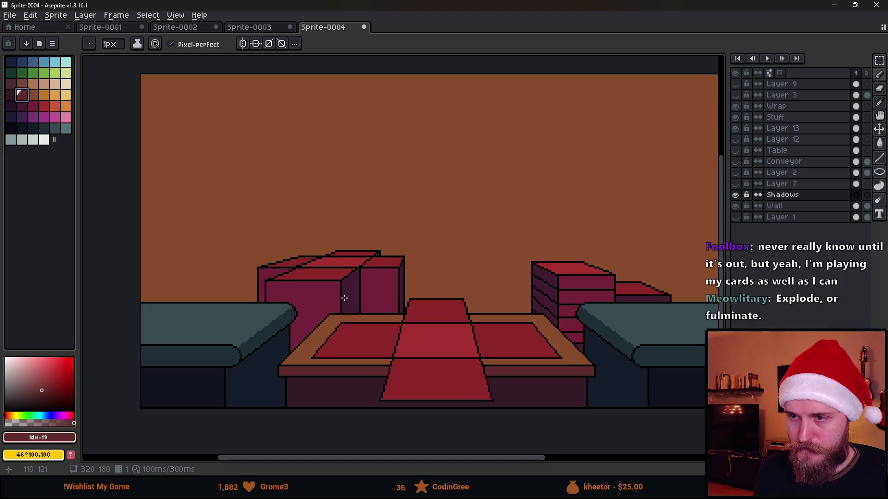
pyautogui.scroll(5, 390, 265)
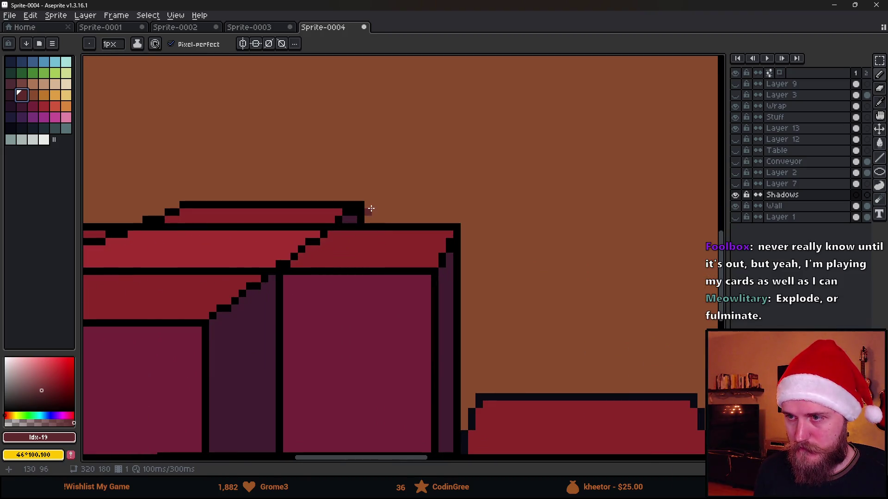
# - Add a shadow pixel at the top box's corner
pyautogui.scroll(-5, 451, 292)
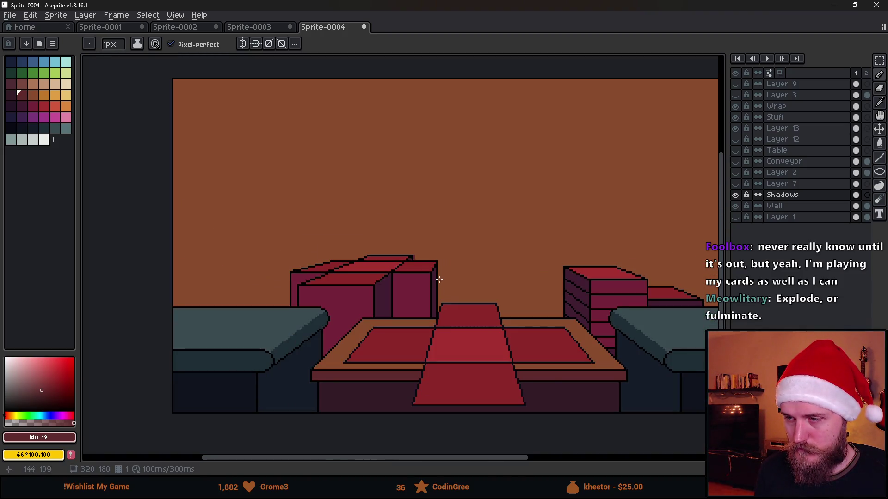
pyautogui.scroll(4, 430, 256)
pyautogui.click(397, 254)
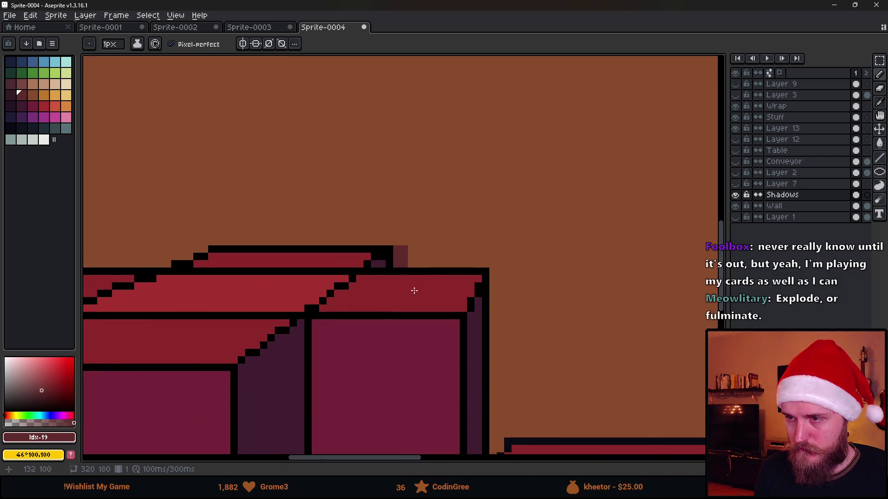
pyautogui.scroll(-4, 410, 319)
pyautogui.scroll(3, 391, 319)
pyautogui.scroll(2, 399, 269)
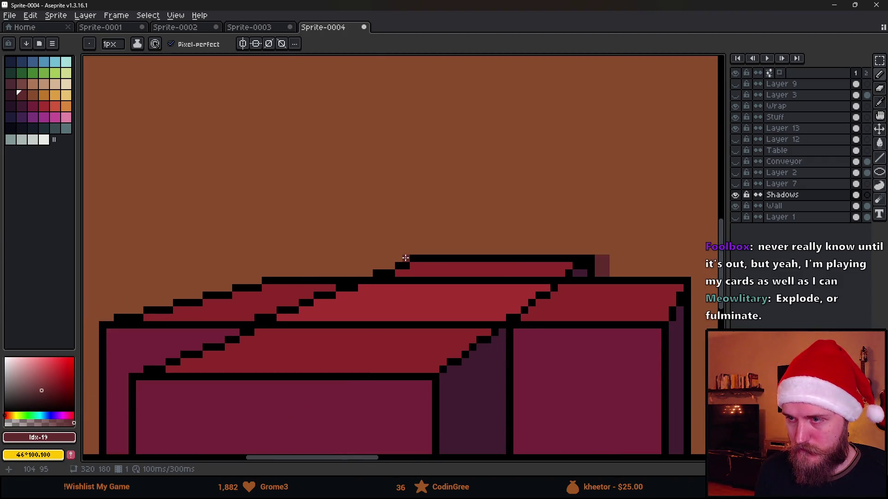
pyautogui.scroll(-4, 401, 311)
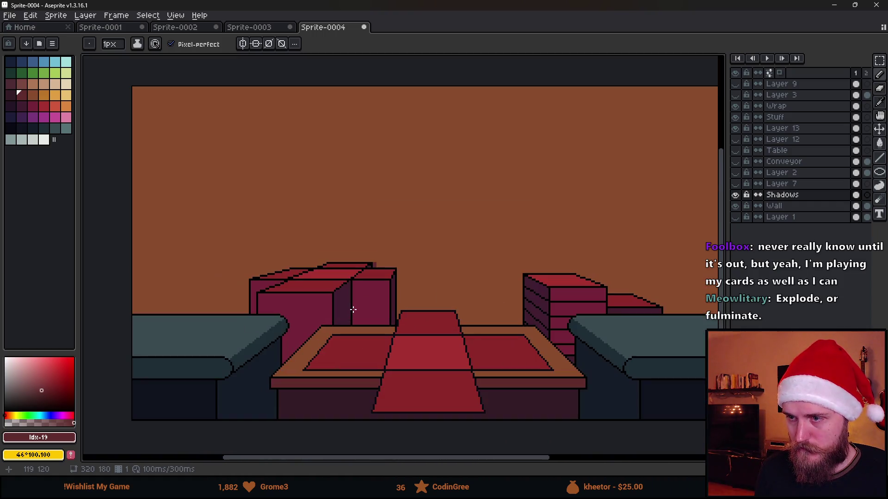
pyautogui.scroll(1, 263, 317)
pyautogui.scroll(-1, 463, 282)
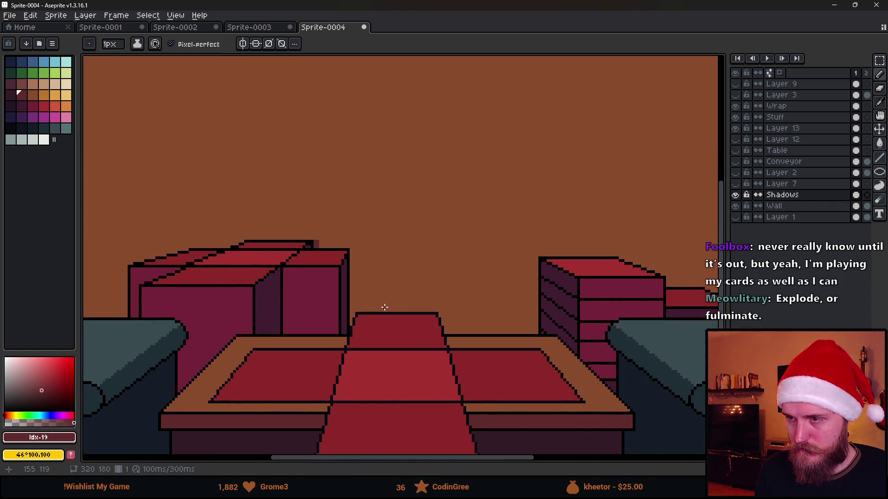
pyautogui.scroll(2, 357, 263)
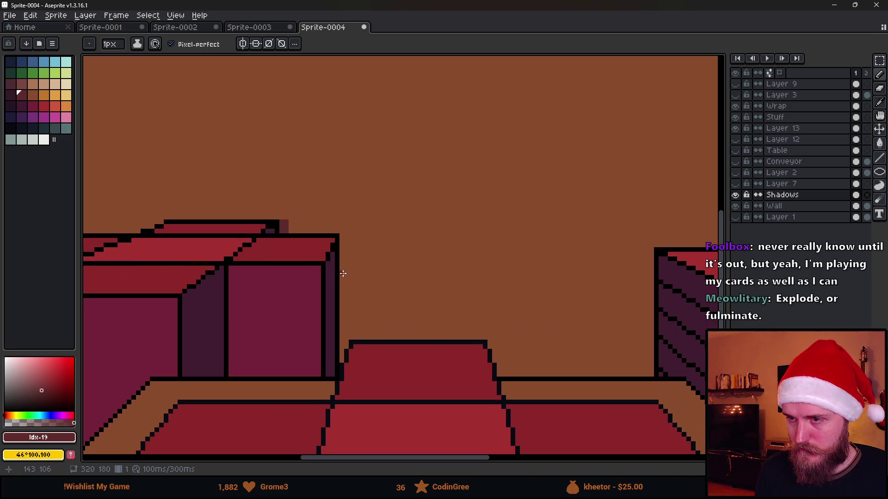
# - Outline and fill a shadow patch on the wall beside the left crate stack
pyautogui.moveTo(340, 292)
pyautogui.mouseDown()
pyautogui.moveTo(359, 289)
pyautogui.moveTo(369, 307)
pyautogui.moveTo(372, 291)
pyautogui.moveTo(364, 290)
pyautogui.moveTo(370, 349)
pyautogui.mouseUp()
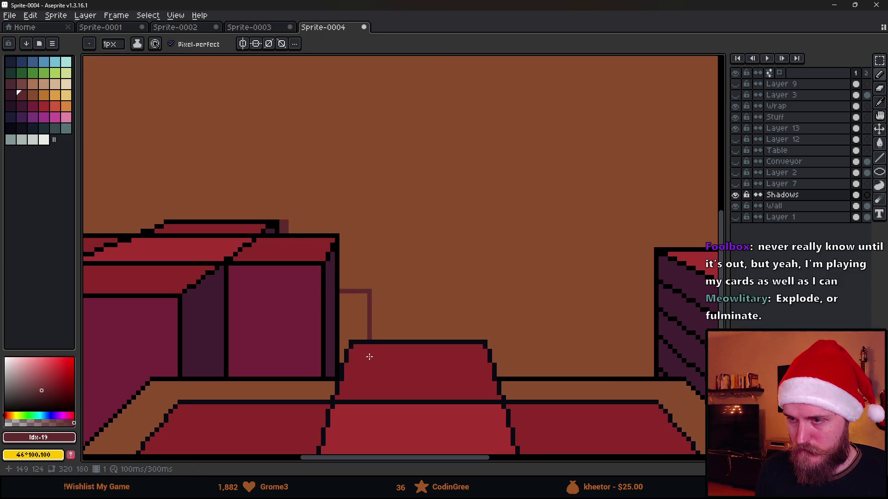
pyautogui.scroll(-4, 369, 357)
pyautogui.scroll(4, 371, 360)
pyautogui.press('+')
pyautogui.press('+')
pyautogui.press('+')
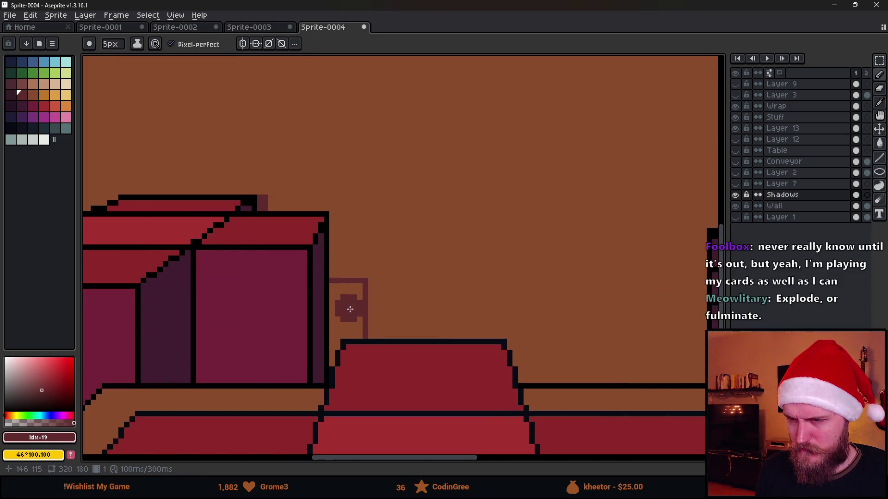
pyautogui.moveTo(343, 296)
pyautogui.mouseDown()
pyautogui.moveTo(337, 301)
pyautogui.moveTo(353, 290)
pyautogui.moveTo(355, 334)
pyautogui.mouseUp()
pyautogui.scroll(-5, 355, 358)
pyautogui.scroll(3, 370, 372)
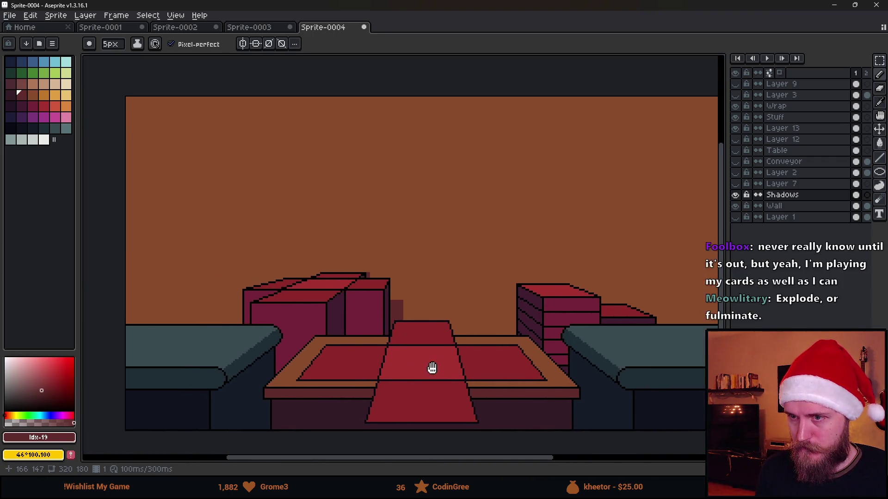
# - Outline and fill a shadow patch on the wall beside the right crate stack
pyautogui.scroll(2, 418, 305)
pyautogui.press('-')
pyautogui.press('-')
pyautogui.press('-')
pyautogui.click(426, 296)
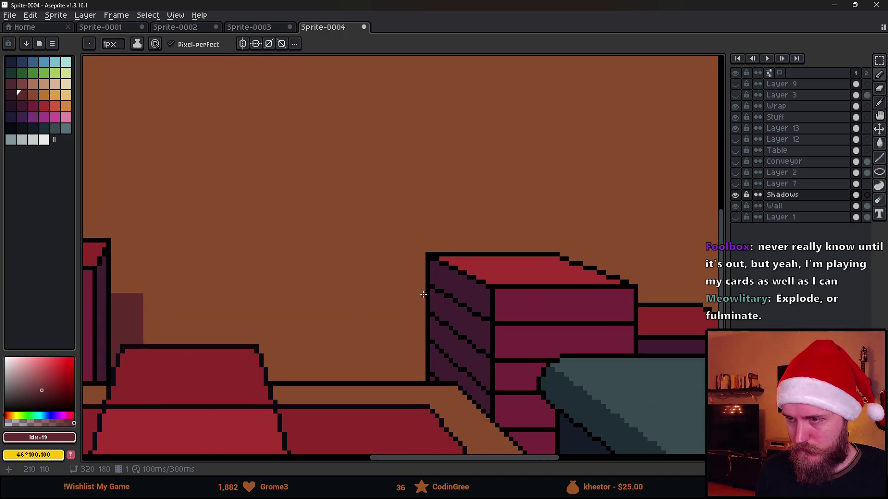
pyautogui.keyDown('shift'); pyautogui.click(386, 296); pyautogui.keyUp('shift')
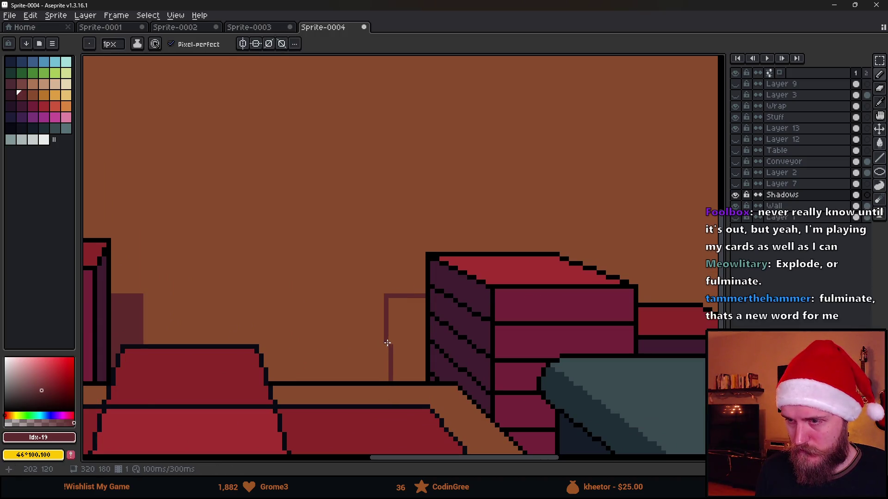
pyautogui.scroll(1, 399, 318)
pyautogui.press('+')
pyautogui.press('+')
pyautogui.press('+')
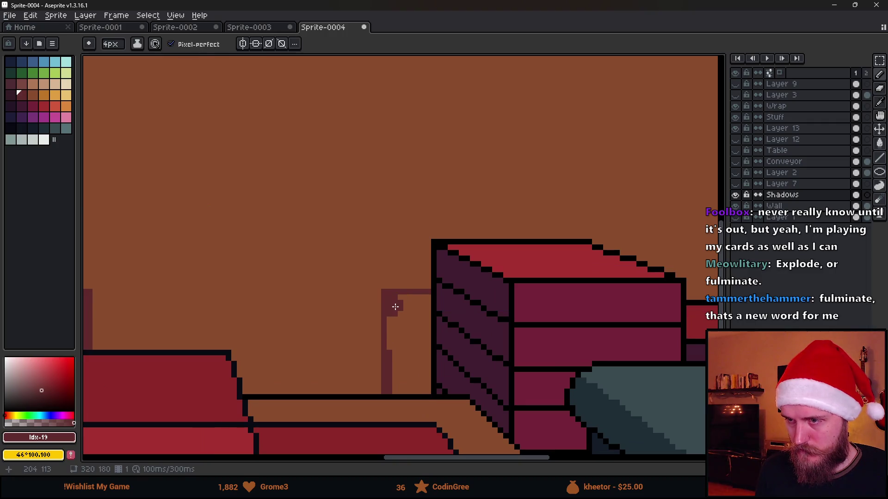
pyautogui.moveTo(401, 390)
pyautogui.mouseDown()
pyautogui.moveTo(396, 307)
pyautogui.moveTo(423, 307)
pyautogui.moveTo(421, 394)
pyautogui.moveTo(417, 328)
pyautogui.mouseUp()
pyautogui.scroll(-5, 427, 352)
pyautogui.scroll(1, 427, 357)
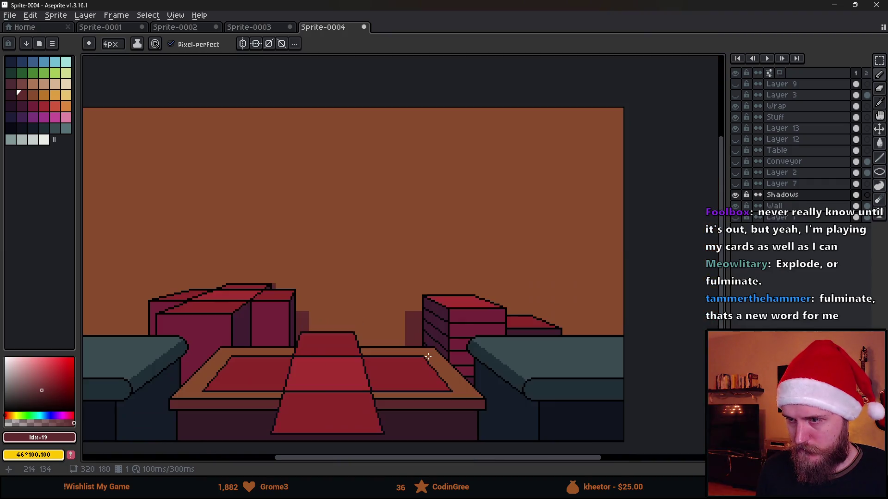
# - Pan across the whole scene to review the new wall shadows
pyautogui.moveTo(408, 368); pyautogui.dragTo(494, 364)
pyautogui.moveTo(574, 360)
pyautogui.mouseDown()
pyautogui.moveTo(512, 348)
pyautogui.moveTo(416, 363)
pyautogui.moveTo(387, 354)
pyautogui.mouseUp()
pyautogui.hscroll(2, 365, 345)
pyautogui.hscroll(-5, 345, 347)
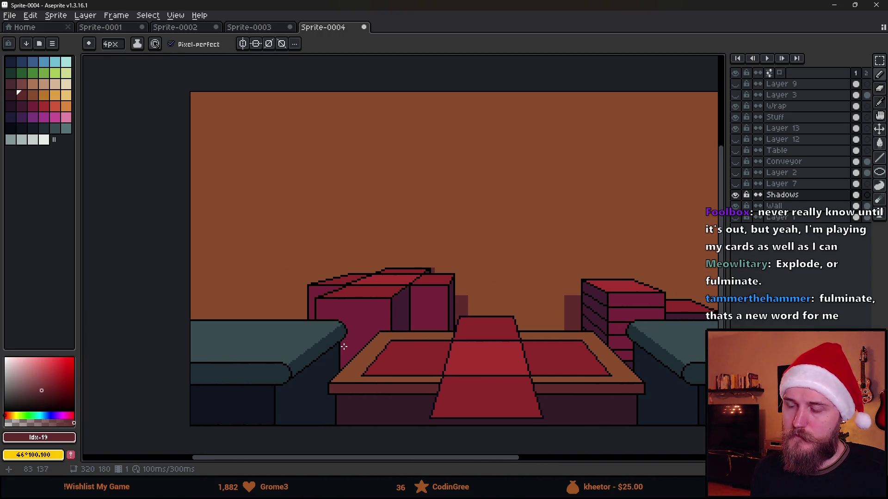
pyautogui.hscroll(5, 442, 355)
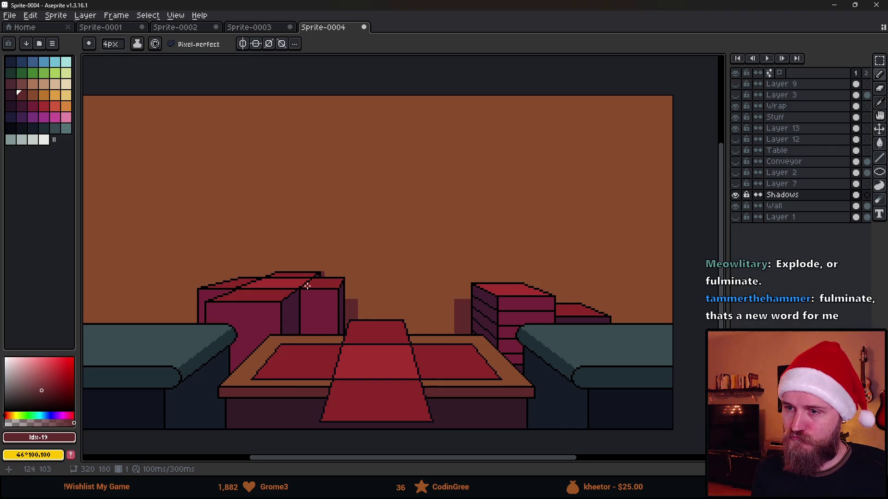
pyautogui.scroll(4, 351, 294)
pyautogui.press('b')
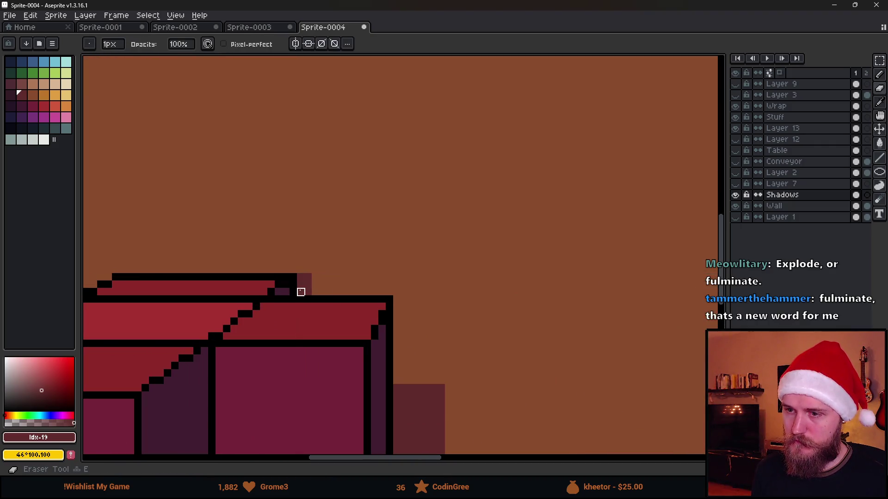
pyautogui.scroll(-6, 308, 292)
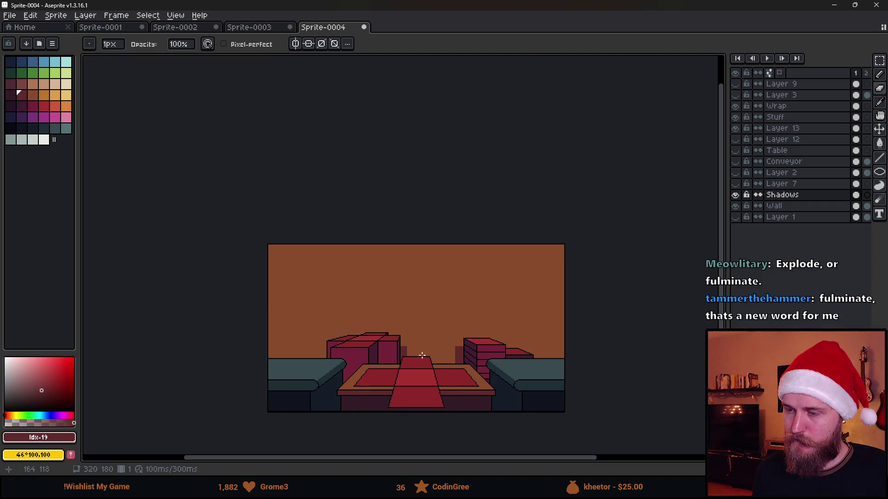
pyautogui.scroll(3, 421, 367)
pyautogui.scroll(-4, 422, 368)
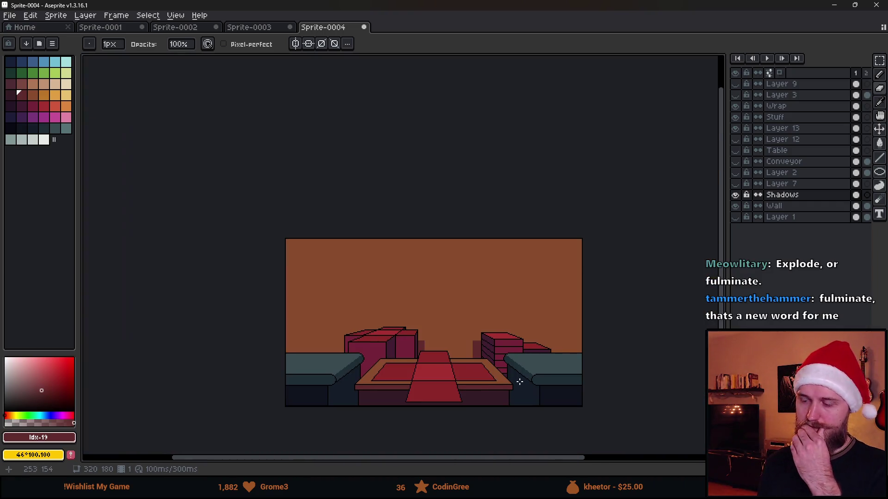
pyautogui.moveTo(519, 382); pyautogui.dragTo(491, 375)
pyautogui.scroll(2, 380, 333)
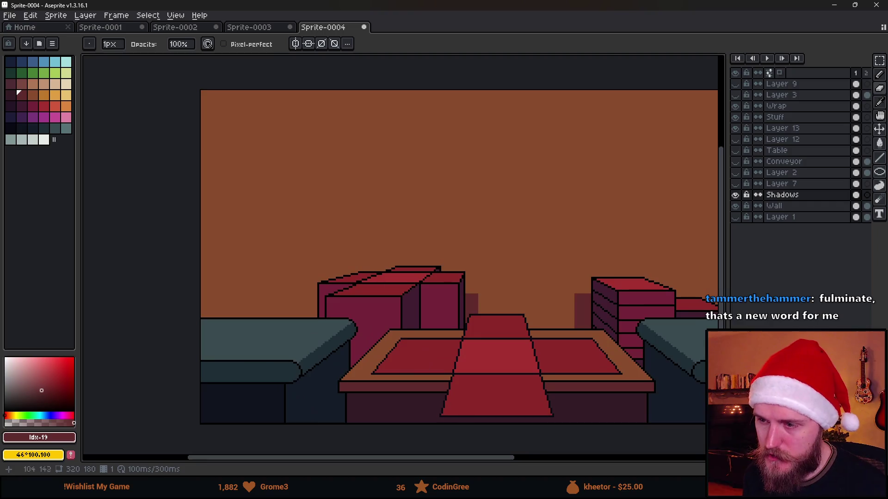
pyautogui.moveTo(405, 349); pyautogui.dragTo(334, 345)
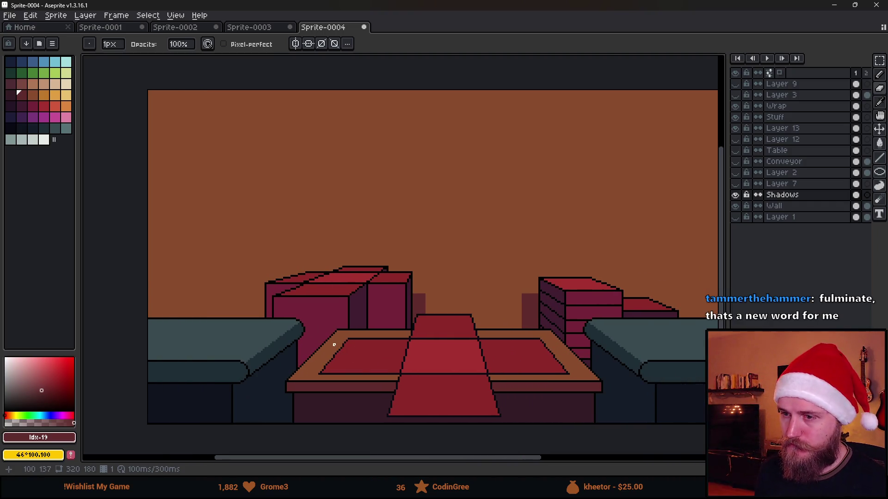
pyautogui.scroll(-2, 337, 311)
pyautogui.scroll(2, 437, 327)
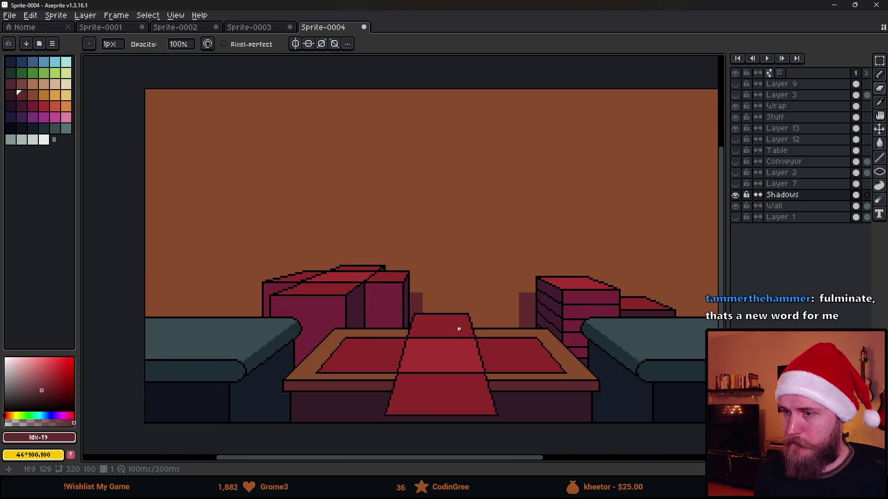
pyautogui.hscroll(2, 425, 331)
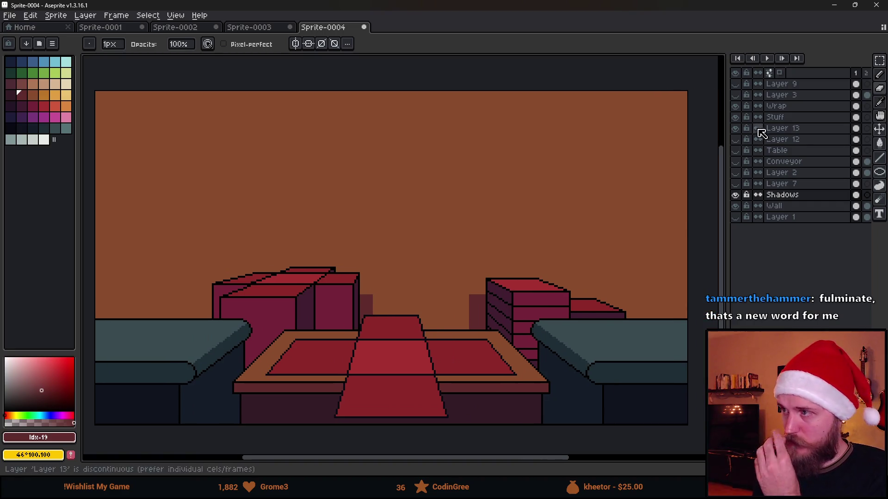
# - Select Wrap, add Layer 14 above it, and turn on Layer 9's guide lines
pyautogui.click(792, 108)
pyautogui.click(736, 107)
pyautogui.click(736, 107)
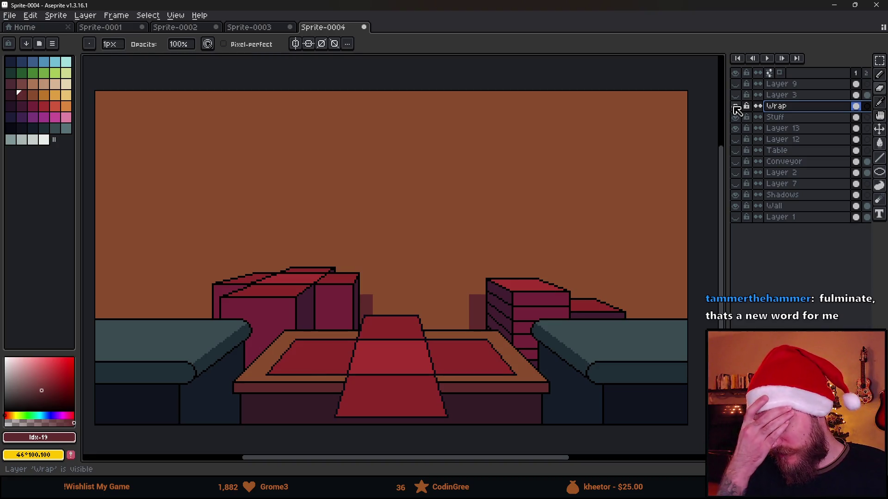
pyautogui.hotkey('shift', 'n')
pyautogui.click(735, 84)
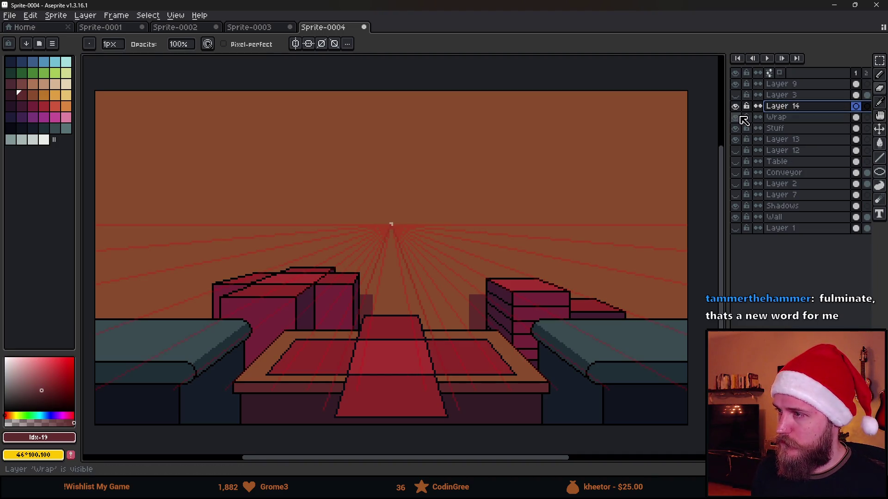
pyautogui.click(776, 117)
pyautogui.scroll(2, 436, 307)
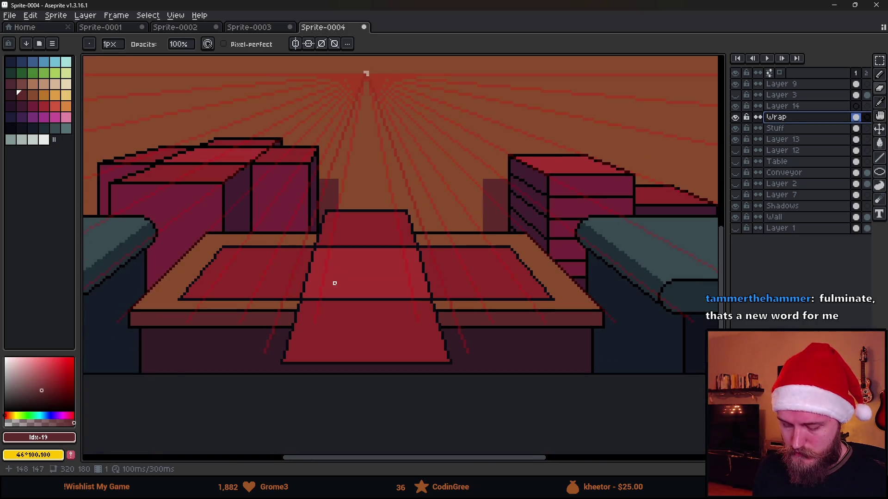
# - Select a rectangle over the counter on Layer 14, cancel the transform and hide Wrap
pyautogui.press('m')
pyautogui.moveTo(167, 164); pyautogui.dragTo(598, 430)
pyautogui.click(815, 105)
pyautogui.hotkey('ctrl', 't')
pyautogui.hotkey('ctrl', 'd')
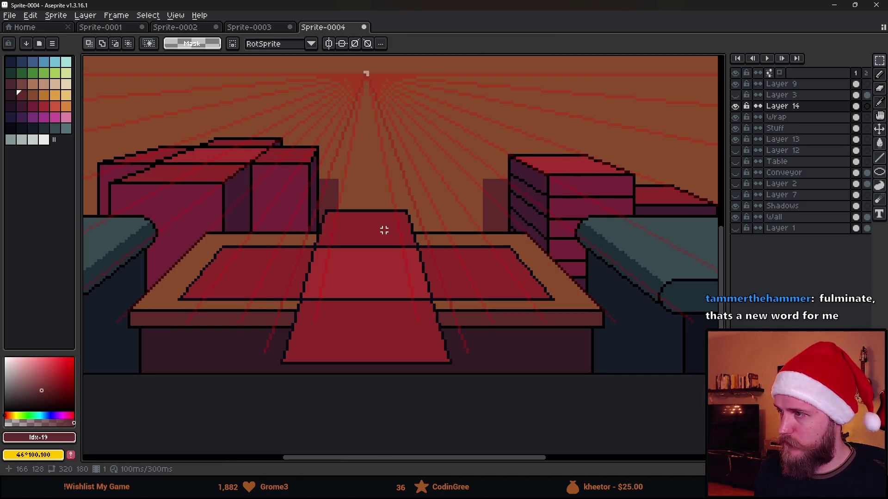
pyautogui.click(735, 119)
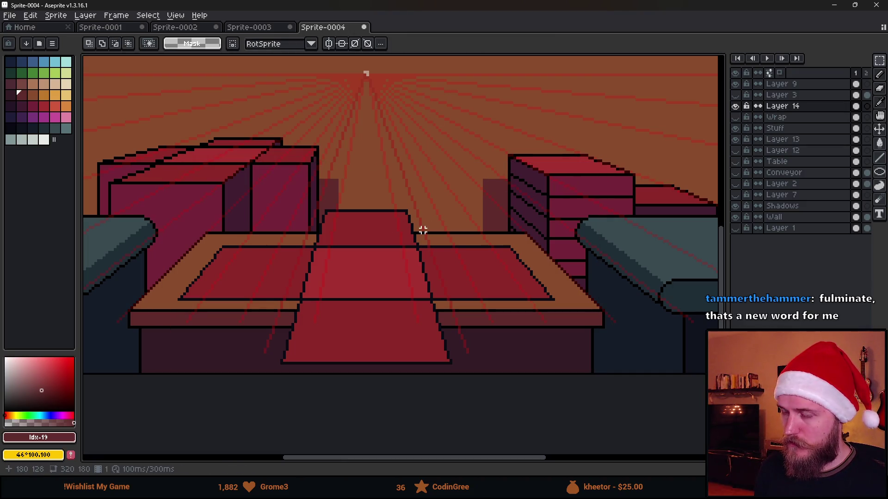
# - Sample the near-black outline colour #090a14 from the palette
pyautogui.scroll(1, 301, 280)
pyautogui.scroll(-1, 301, 280)
pyautogui.scroll(1, 300, 282)
pyautogui.press('e')
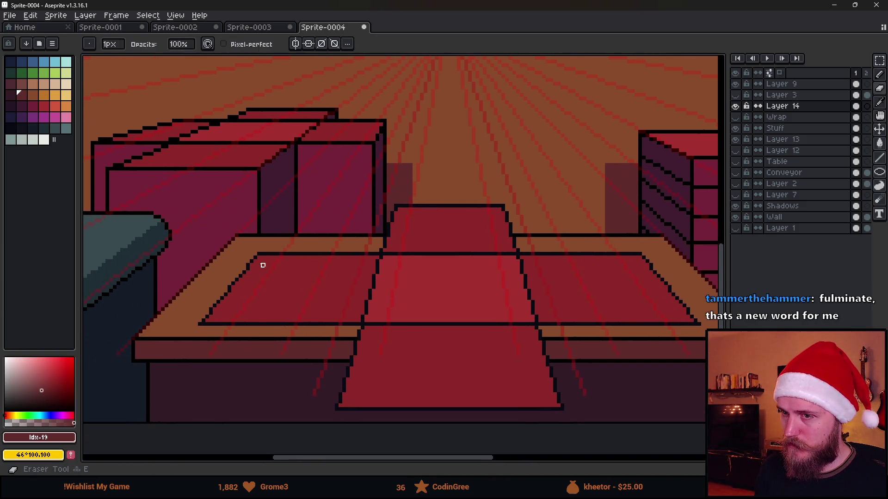
pyautogui.keyDown('alt'); pyautogui.scroll(10, 225, 313); pyautogui.keyUp('alt')
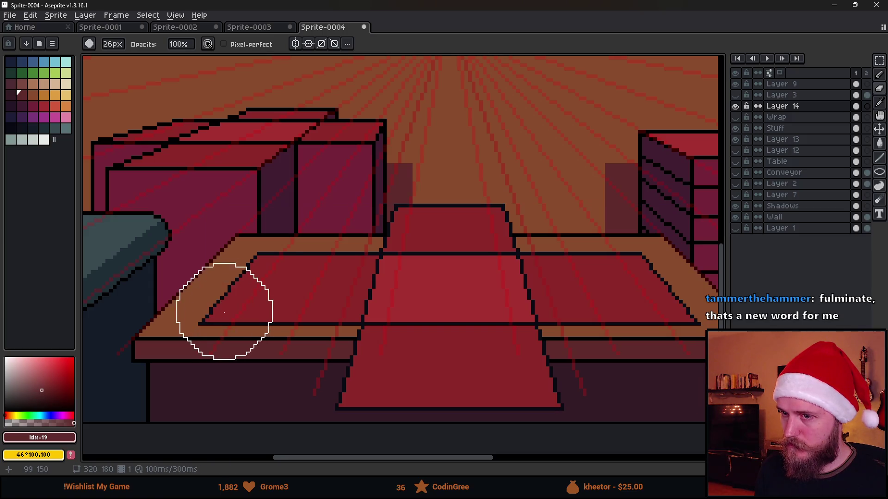
pyautogui.press('i')
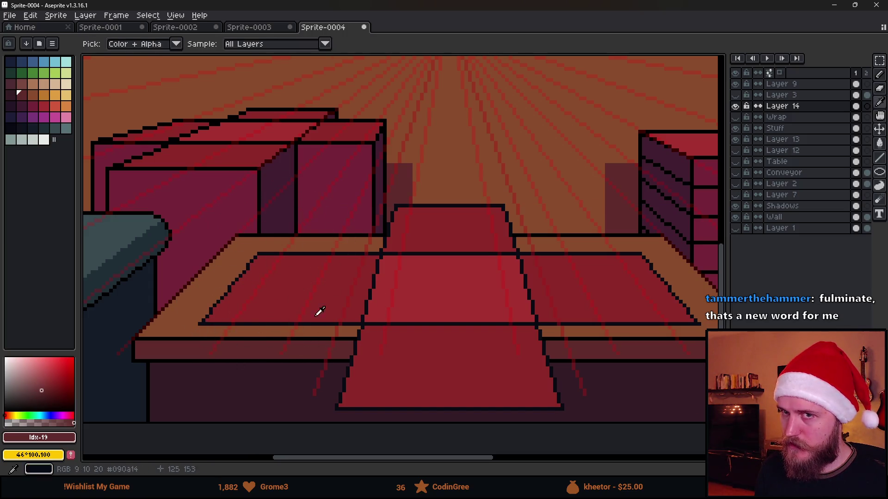
pyautogui.click(18, 129)
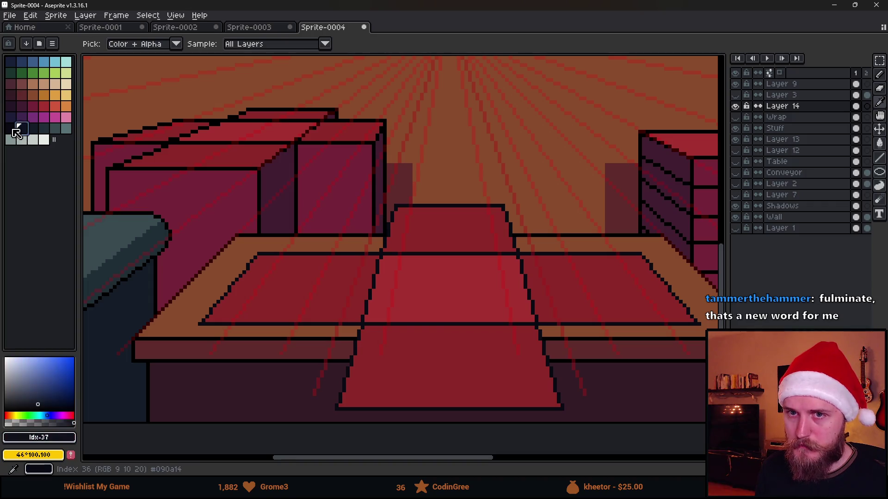
# - On Layer 14, draw two dark vertical partition outlines beside the conveyor's left edge, discarding a stray slanted line
pyautogui.click(16, 133)
pyautogui.press('b')
pyautogui.click(784, 106)
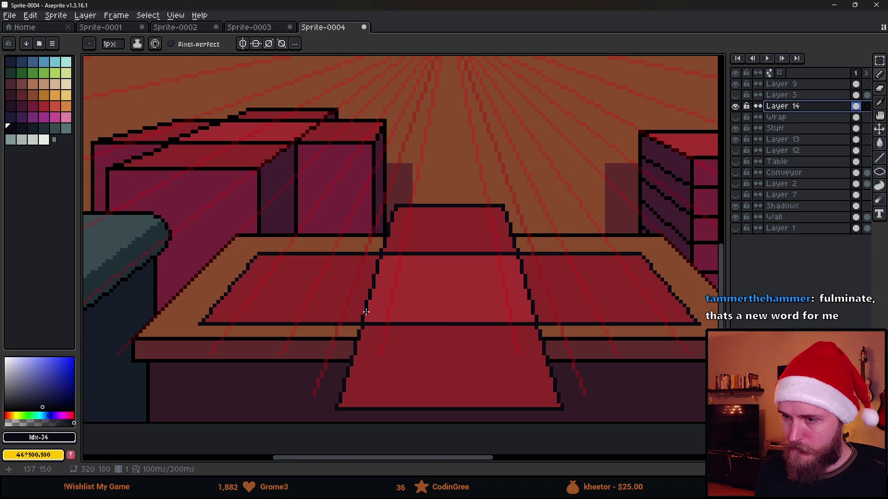
pyautogui.scroll(4, 366, 312)
pyautogui.scroll(-3, 361, 324)
pyautogui.moveTo(374, 248); pyautogui.dragTo(374, 208)
pyautogui.scroll(-2, 427, 236)
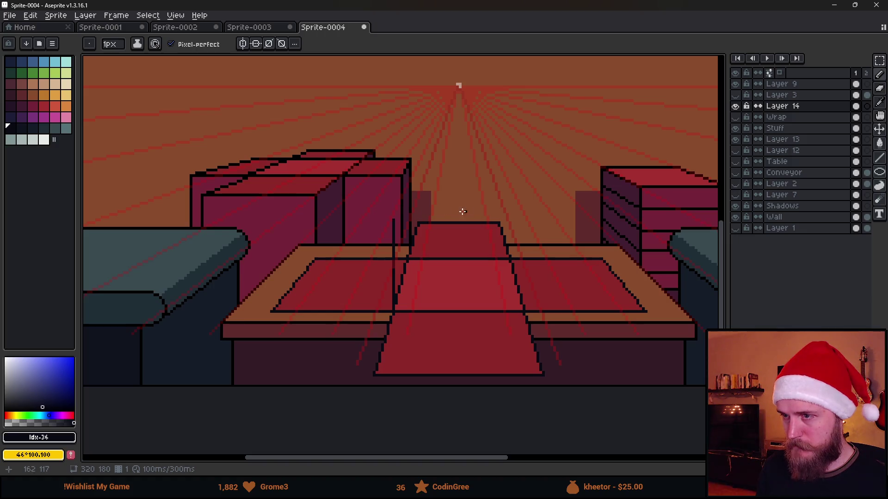
pyautogui.scroll(3, 467, 208)
pyautogui.scroll(-2, 468, 209)
pyautogui.scroll(1, 469, 209)
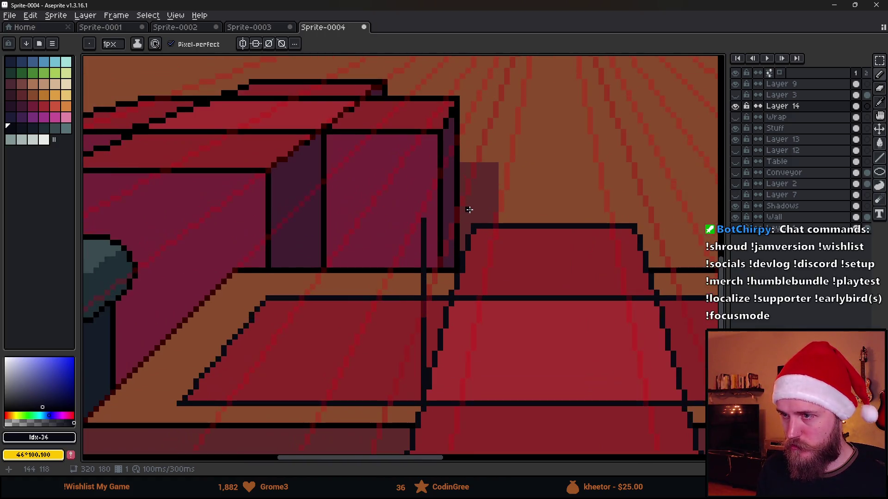
pyautogui.scroll(-1, 372, 242)
pyautogui.scroll(1, 375, 196)
pyautogui.moveTo(357, 192); pyautogui.dragTo(360, 186)
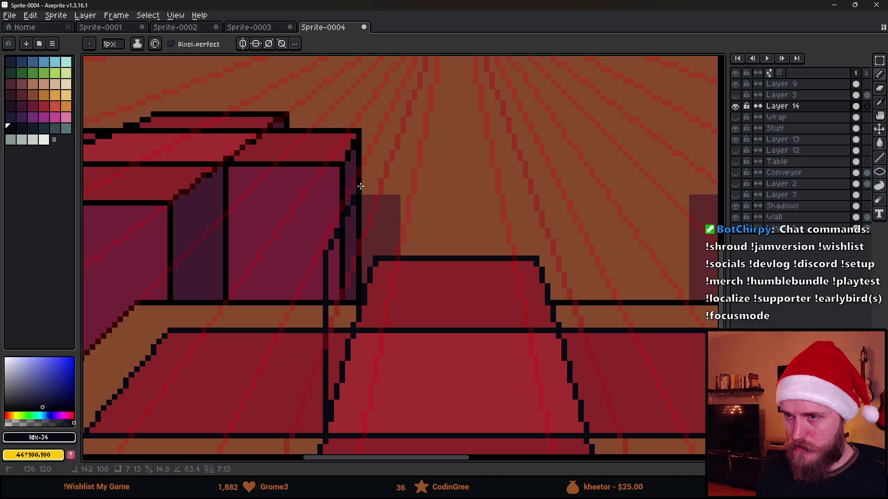
pyautogui.scroll(-1, 373, 251)
pyautogui.click(373, 251)
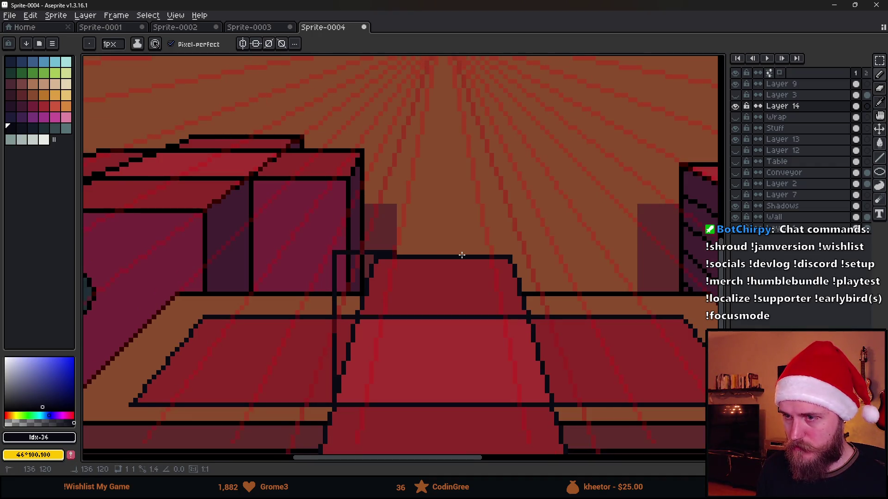
pyautogui.press('Escape')
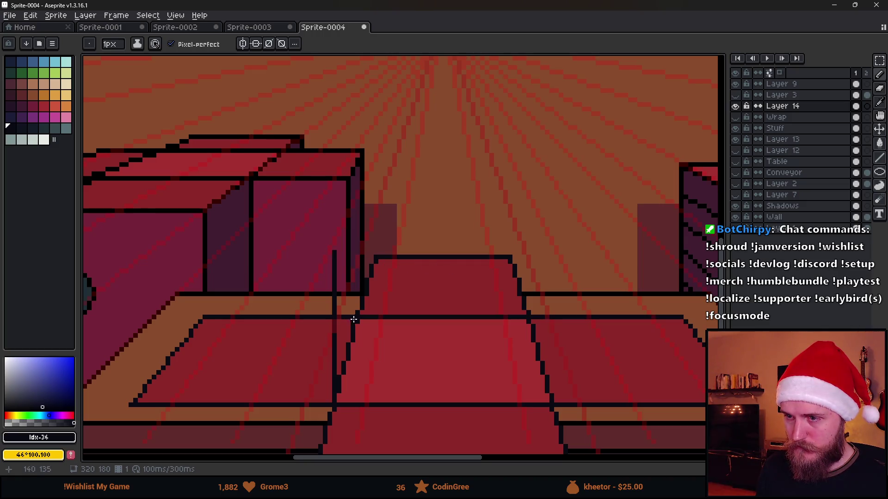
pyautogui.moveTo(356, 313); pyautogui.dragTo(357, 210)
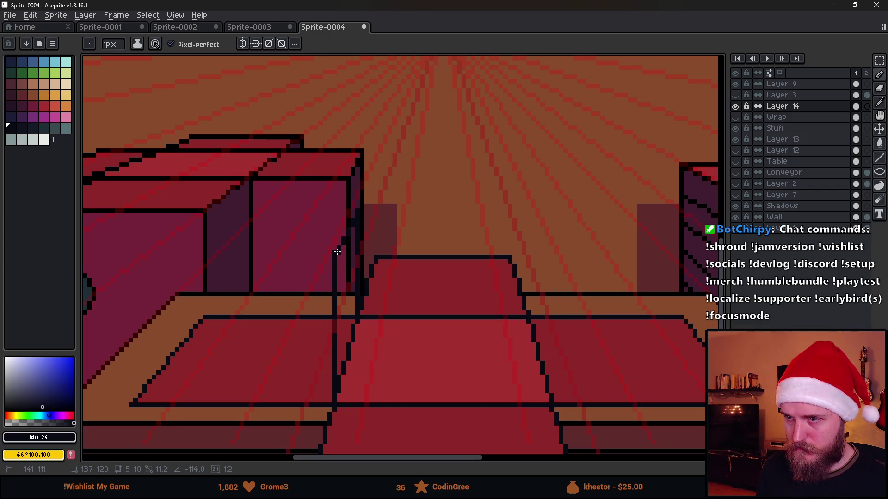
pyautogui.click(337, 251)
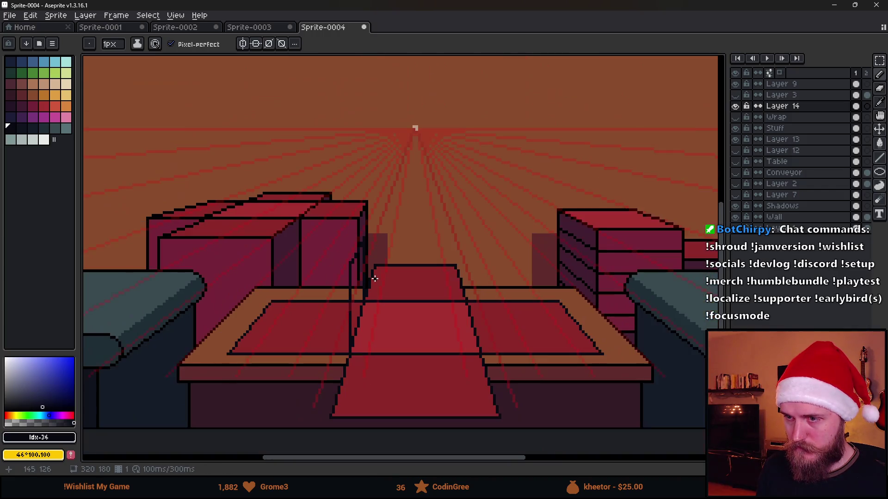
# - Fill the narrow strip between the outlines with the conveyor's red and touch up its edge pixels
pyautogui.scroll(-2, 365, 278)
pyautogui.scroll(2, 318, 324)
pyautogui.keyDown('alt'); pyautogui.click(317, 327); pyautogui.keyUp('alt')
pyautogui.press('g')
pyautogui.click(374, 280)
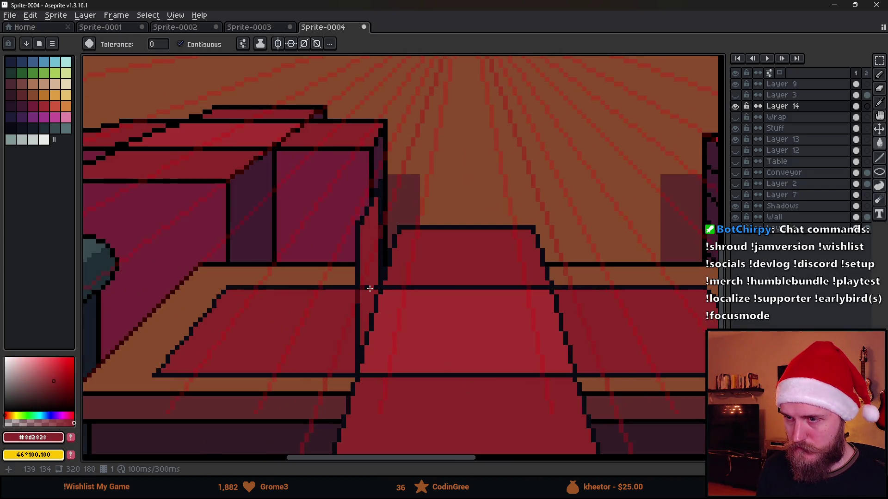
pyautogui.press('b')
pyautogui.scroll(1, 371, 294)
pyautogui.moveTo(369, 289); pyautogui.dragTo(391, 296)
pyautogui.scroll(-3, 396, 302)
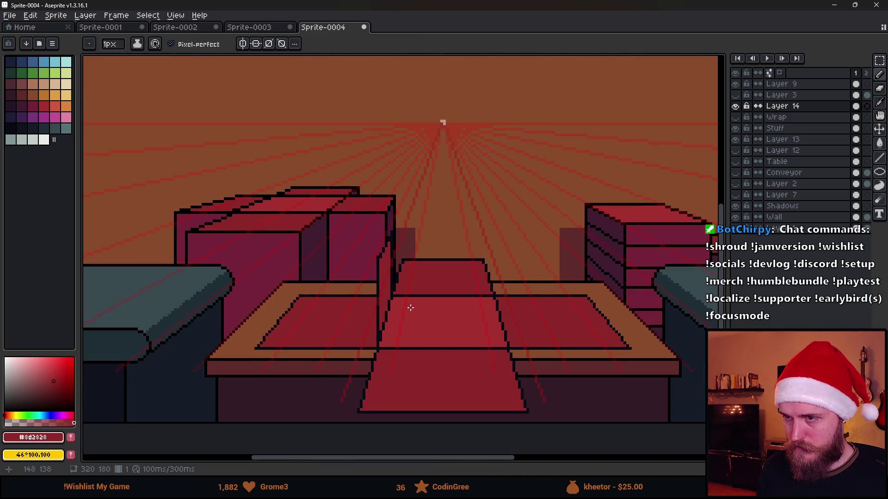
pyautogui.scroll(4, 373, 224)
pyautogui.scroll(1, 379, 215)
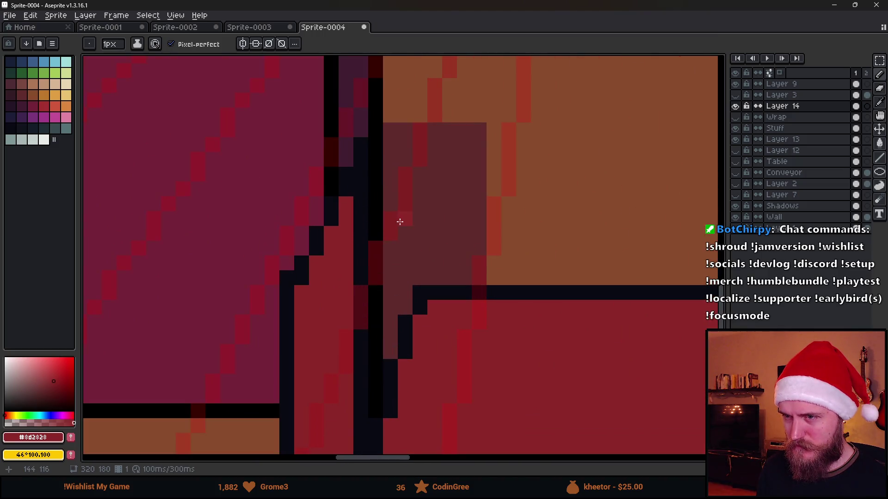
pyautogui.scroll(2, 393, 208)
pyautogui.scroll(-3, 386, 191)
pyautogui.scroll(-3, 419, 236)
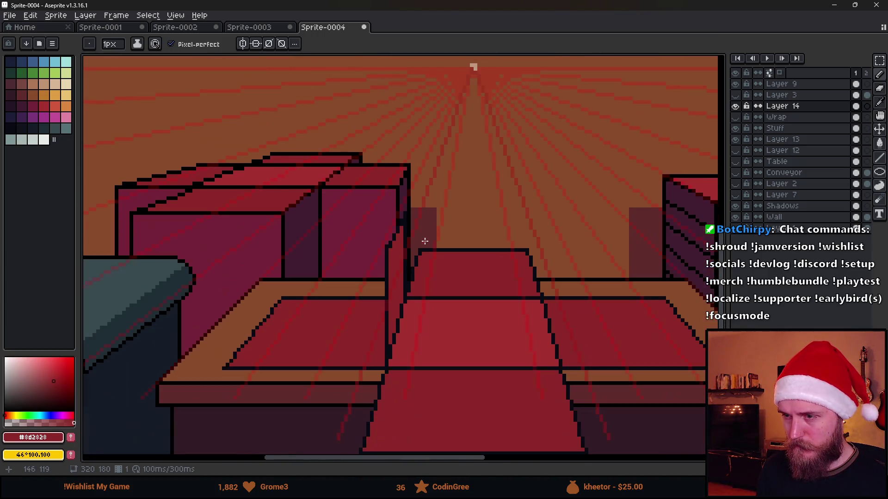
pyautogui.scroll(1, 422, 242)
pyautogui.scroll(-1, 472, 271)
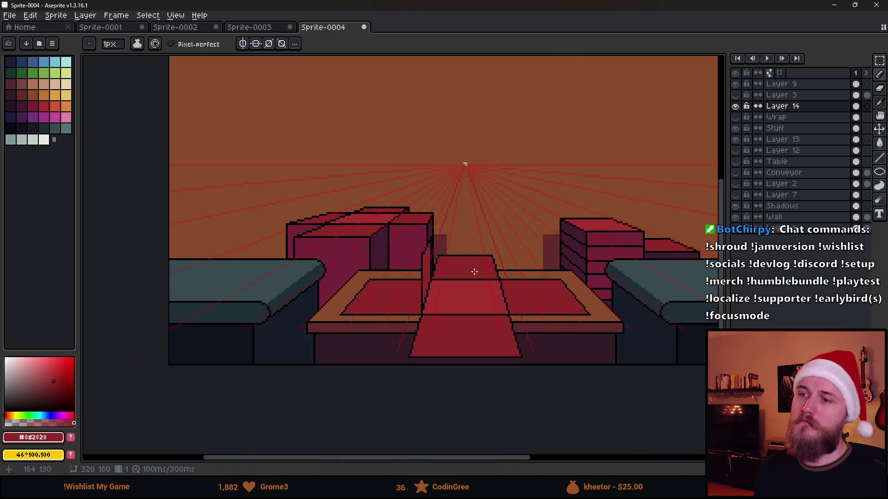
pyautogui.scroll(1, 507, 281)
pyautogui.scroll(1, 502, 282)
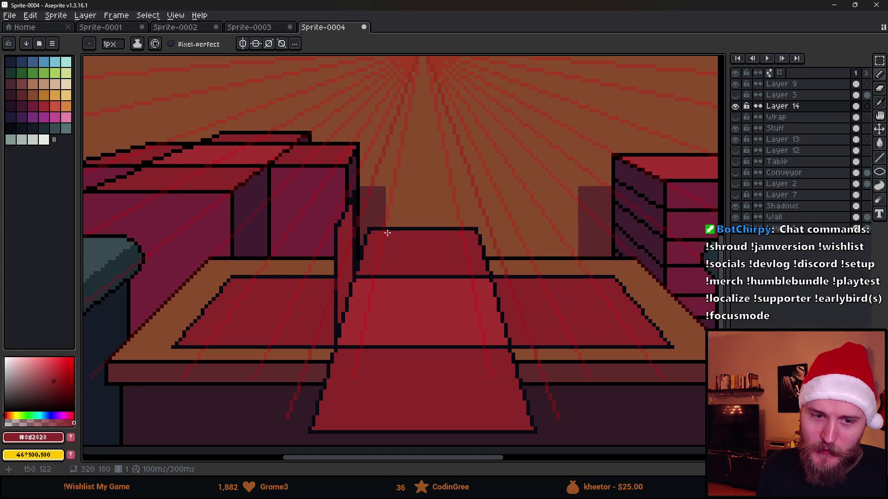
pyautogui.scroll(-1, 401, 263)
pyautogui.scroll(-2, 453, 290)
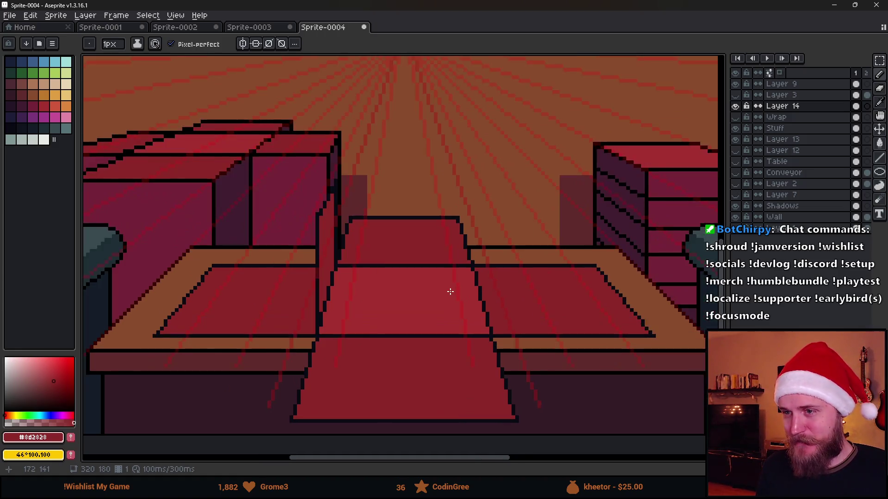
pyautogui.scroll(-1, 463, 287)
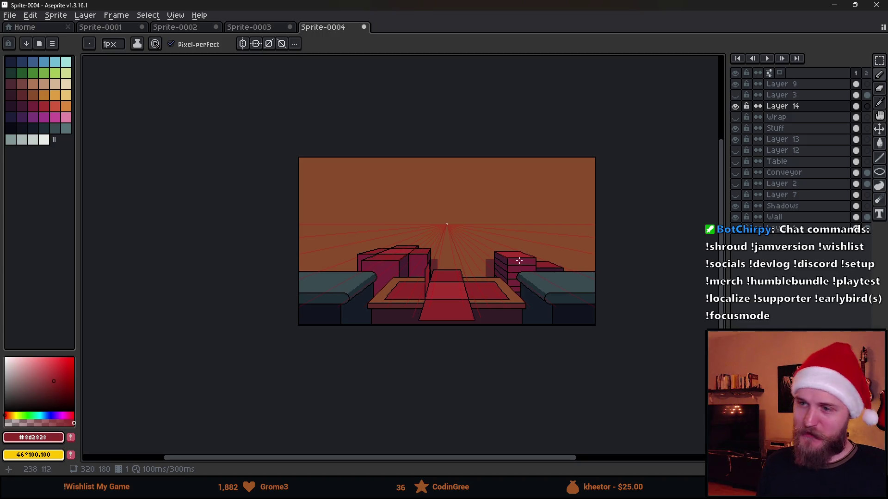
pyautogui.scroll(5, 446, 269)
pyautogui.scroll(-1, 387, 275)
pyautogui.scroll(2, 385, 277)
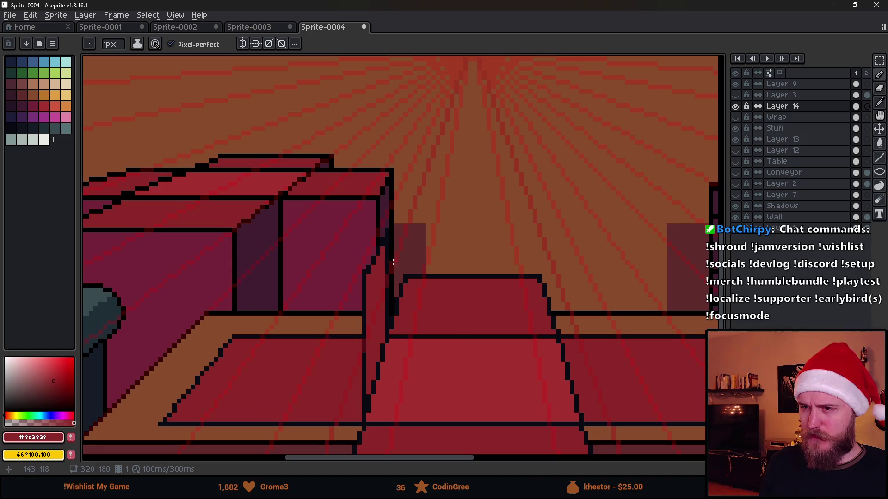
pyautogui.press('e')
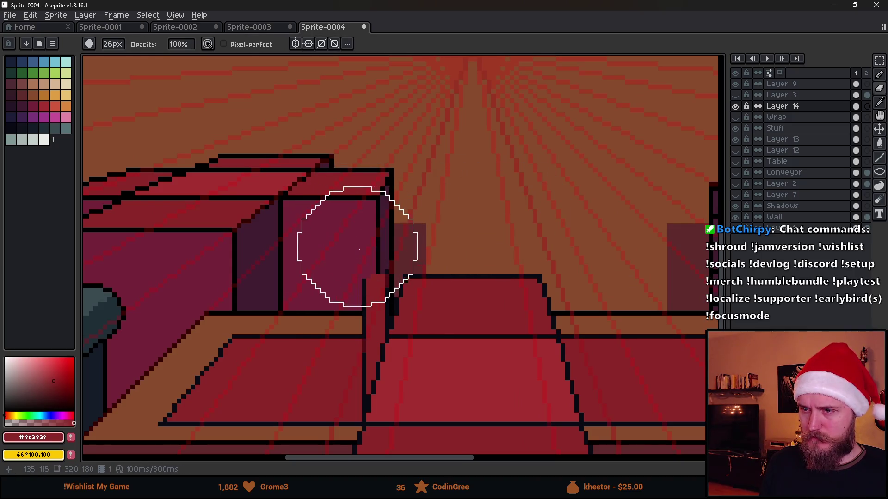
# - Hide the perspective guide rays on Layer 9 after briefly comparing with them shown
pyautogui.click(736, 84)
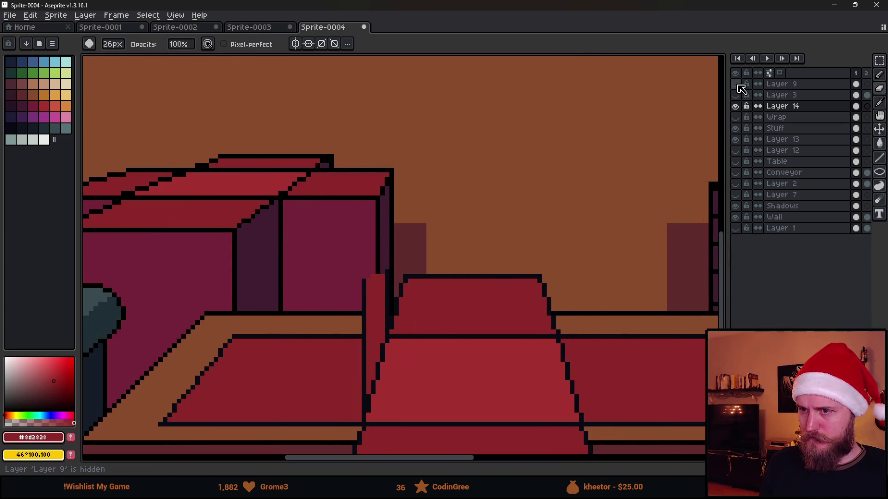
pyautogui.click(739, 86)
pyautogui.click(739, 86)
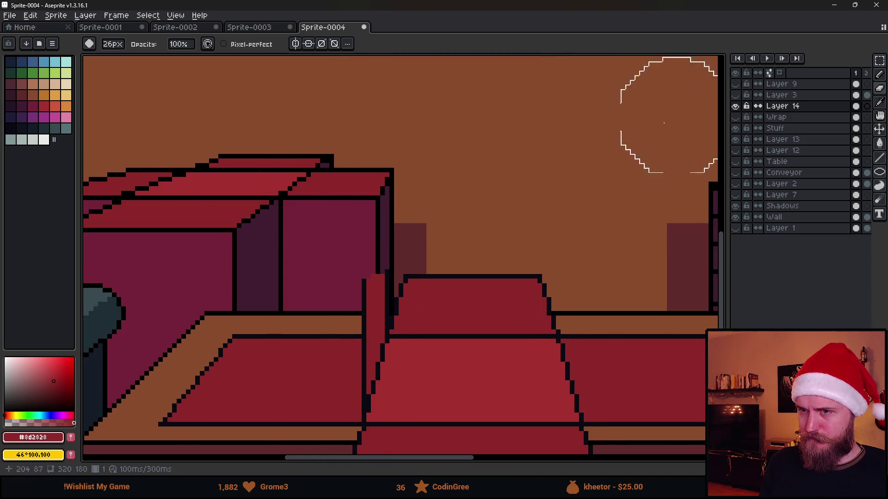
pyautogui.scroll(-1, 470, 237)
pyautogui.scroll(1, 404, 291)
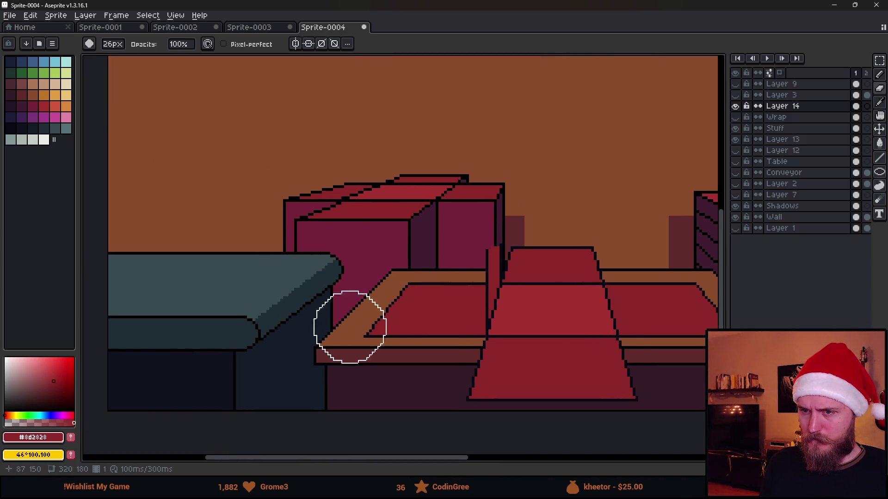
pyautogui.scroll(3, 263, 345)
# - Show Layer 13 and recolour all its black crate outlines to dark navy with a non-contiguous fill
pyautogui.click(10, 128)
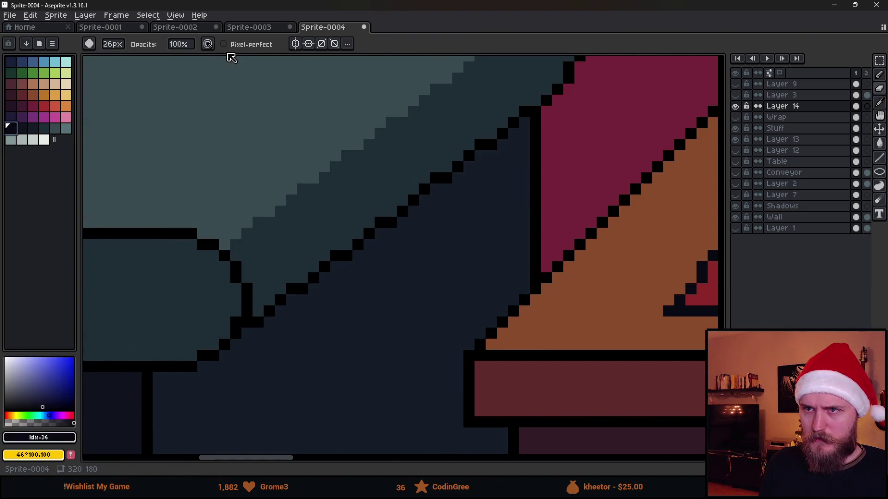
pyautogui.press('g')
pyautogui.scroll(-2, 388, 224)
pyautogui.scroll(2, 470, 222)
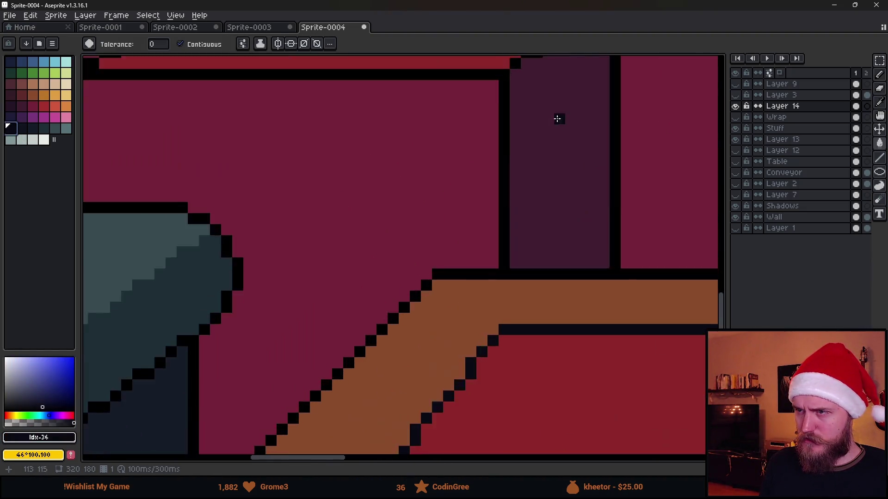
pyautogui.scroll(2, 559, 109)
pyautogui.scroll(-6, 543, 301)
pyautogui.hscroll(5, 666, 262)
pyautogui.scroll(6, 410, 297)
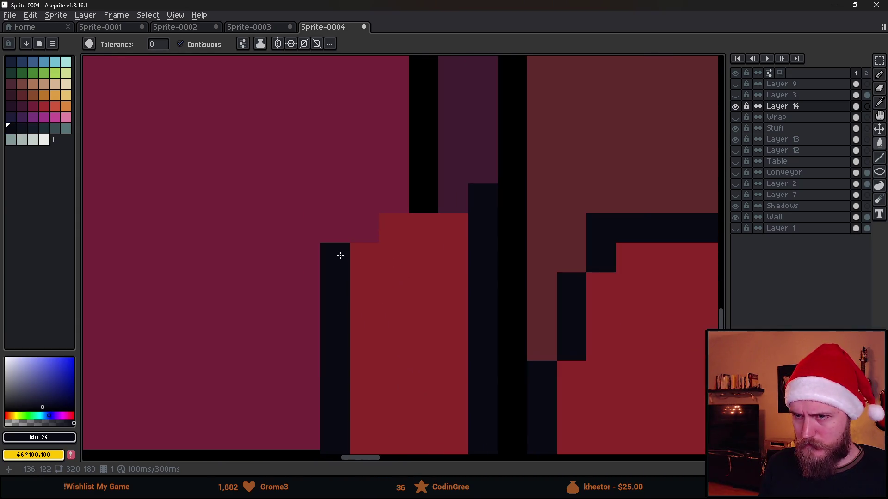
pyautogui.scroll(-4, 430, 199)
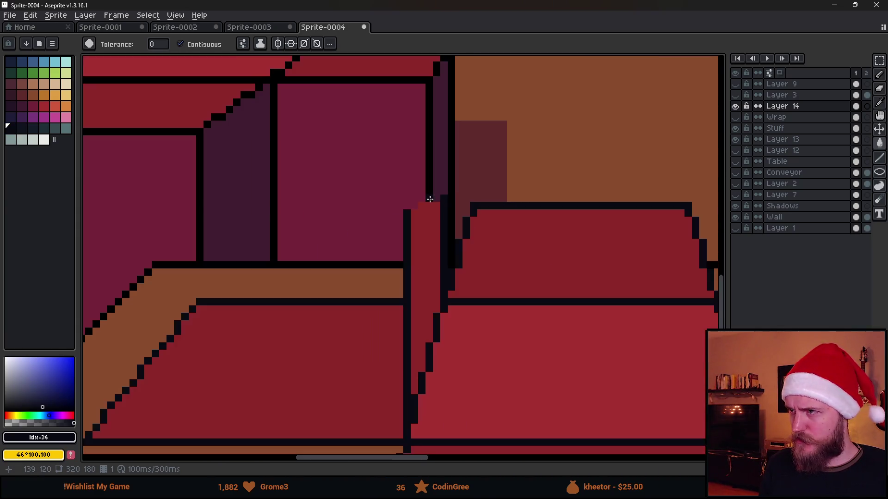
pyautogui.click(736, 139)
pyautogui.click(786, 140)
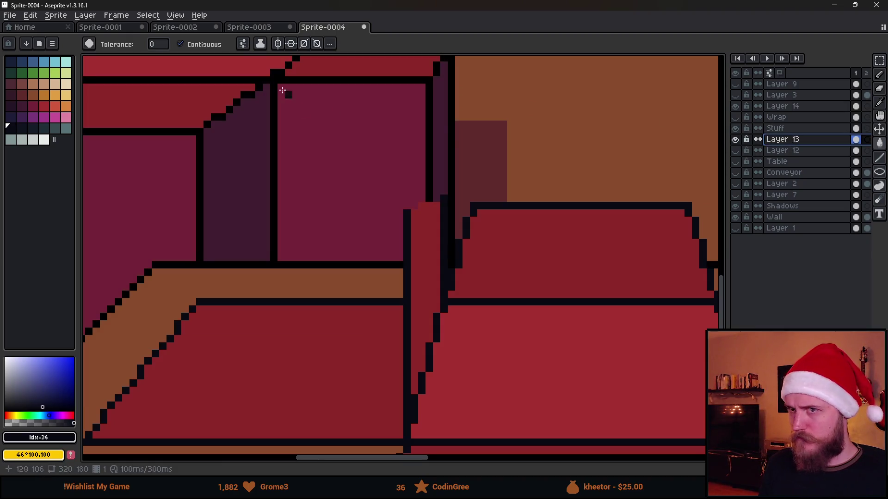
pyautogui.click(180, 44)
pyautogui.scroll(3, 467, 160)
pyautogui.click(396, 165)
pyautogui.scroll(-4, 396, 165)
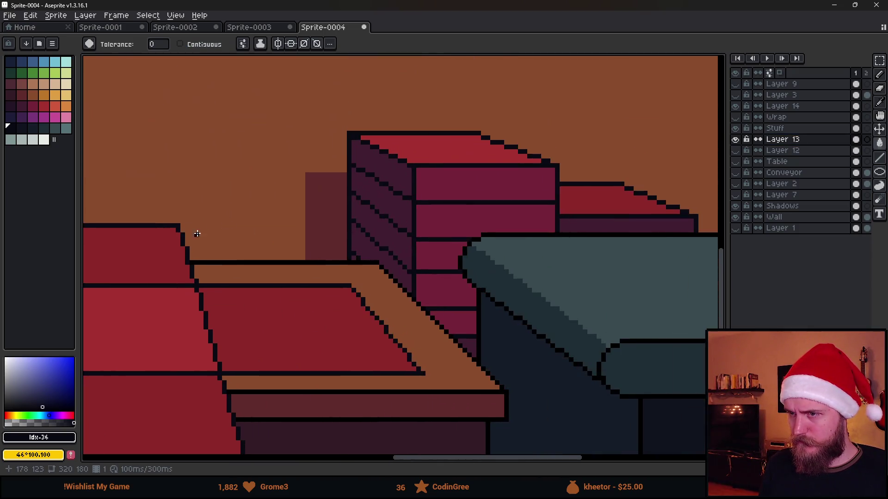
pyautogui.scroll(3, 442, 233)
# - Check the Stuff layer's contents, make it active, and bring the red table and boxes into view
pyautogui.click(790, 174)
pyautogui.click(737, 130)
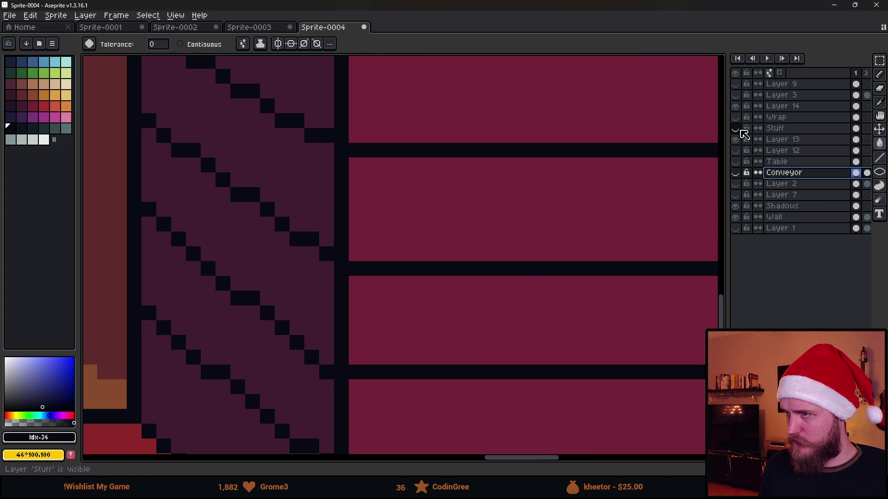
pyautogui.click(736, 129)
pyautogui.click(778, 130)
pyautogui.scroll(-2, 597, 252)
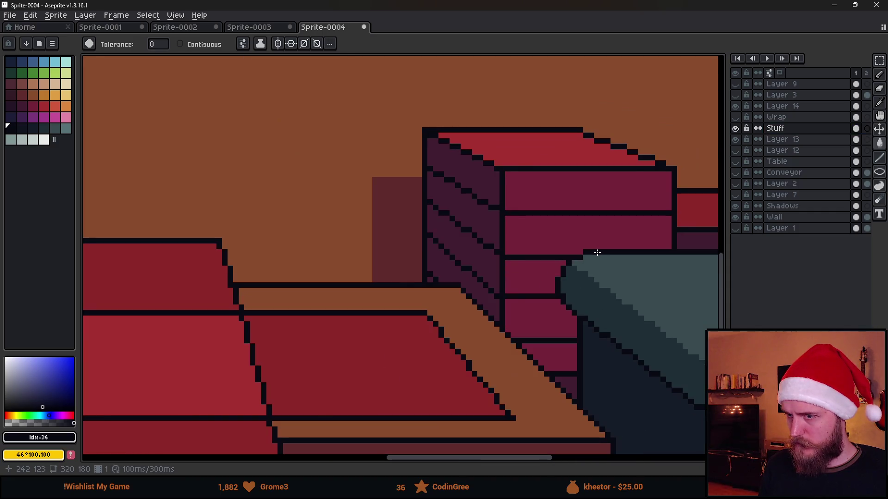
pyautogui.scroll(-1, 597, 253)
pyautogui.scroll(4, 589, 258)
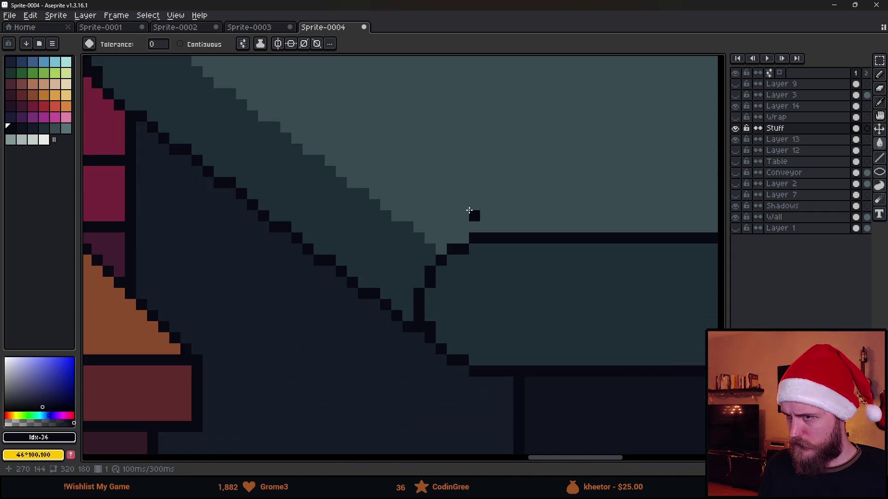
pyautogui.scroll(-3, 470, 211)
pyautogui.moveTo(301, 149); pyautogui.dragTo(519, 231)
pyautogui.scroll(2, 591, 180)
pyautogui.scroll(-2, 501, 233)
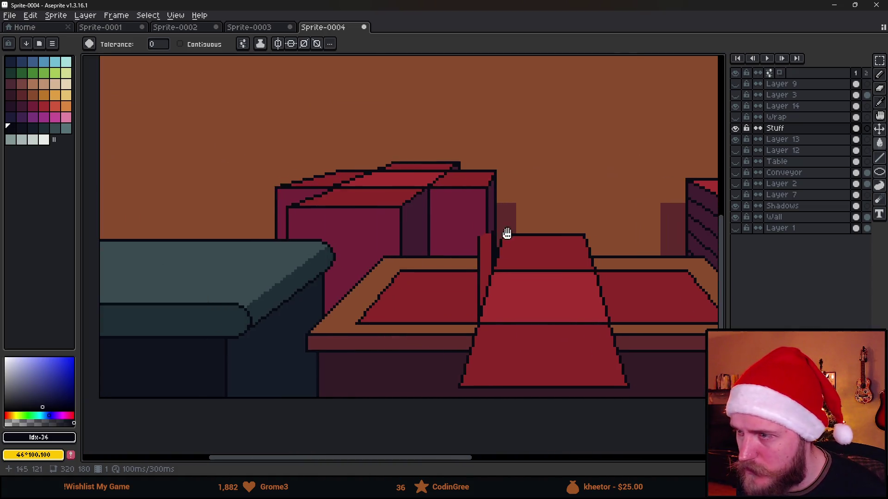
pyautogui.scroll(-1, 502, 234)
pyautogui.scroll(3, 532, 241)
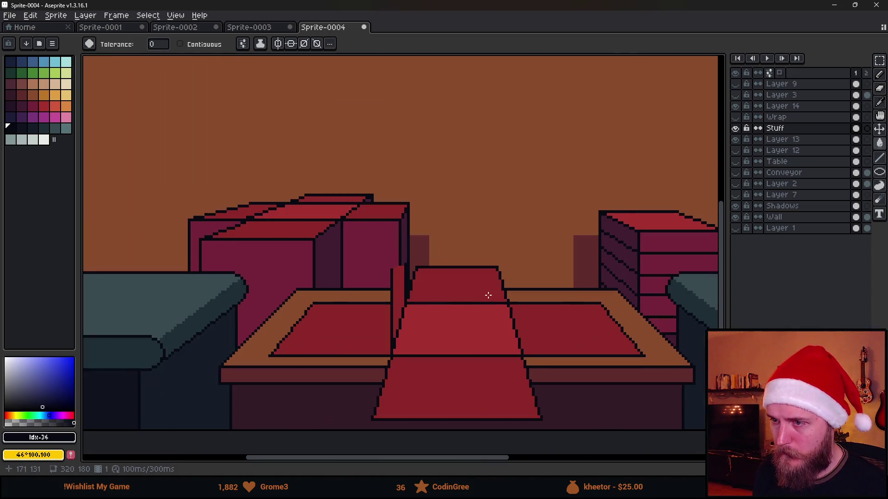
pyautogui.scroll(2, 416, 284)
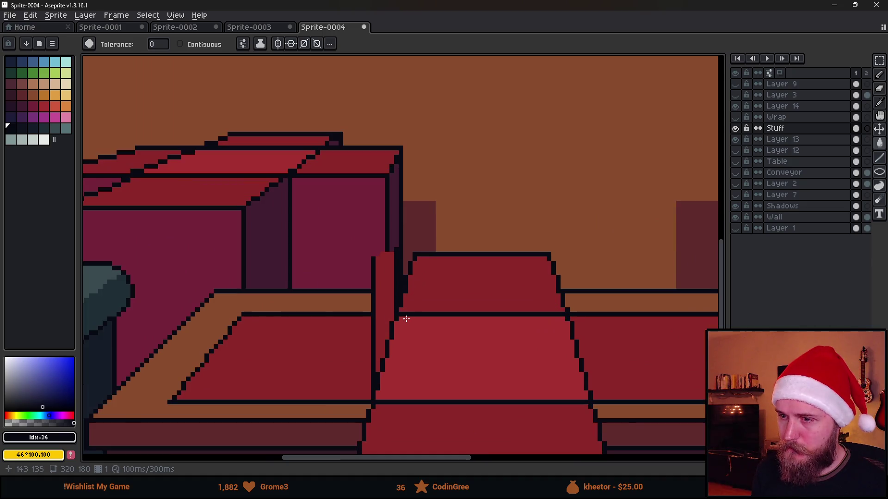
pyautogui.scroll(1, 407, 316)
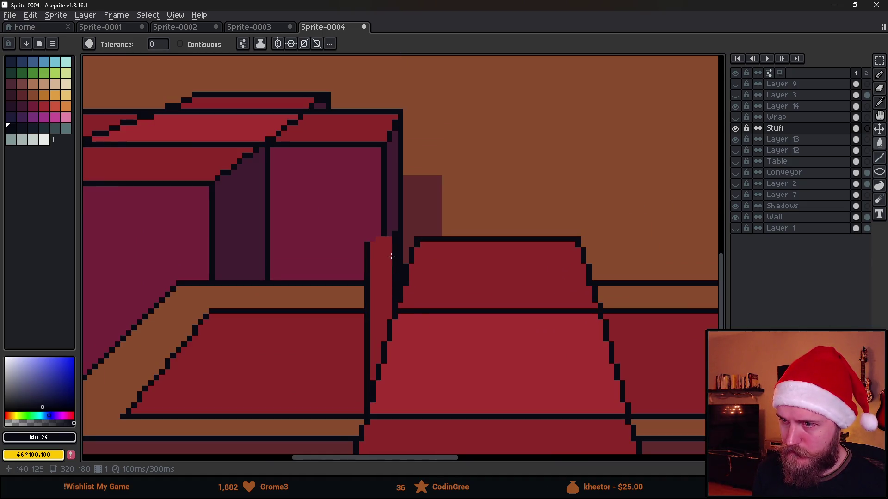
pyautogui.scroll(-1, 393, 236)
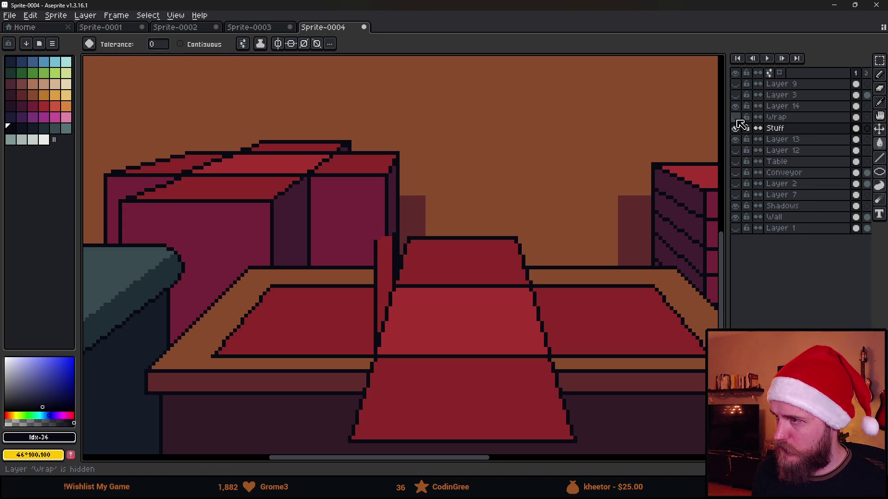
# - Select the box stack art on Layer 13, shift it one pixel left, and commit
pyautogui.click(782, 141)
pyautogui.hscroll(-3, 511, 245)
pyautogui.press('m')
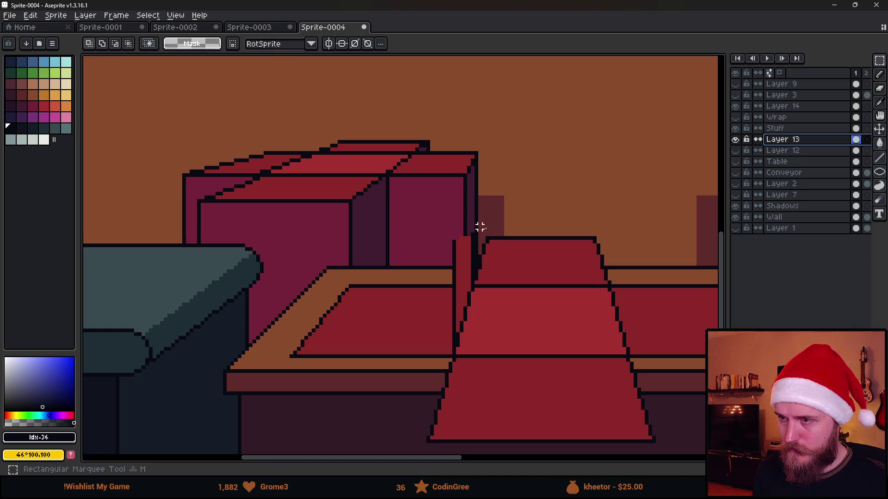
pyautogui.moveTo(139, 108)
pyautogui.mouseDown()
pyautogui.moveTo(464, 343)
pyautogui.moveTo(566, 393)
pyautogui.mouseUp()
pyautogui.moveTo(535, 331); pyautogui.dragTo(532, 331)
pyautogui.press('Left')
pyautogui.press('Up')
pyautogui.press('Down')
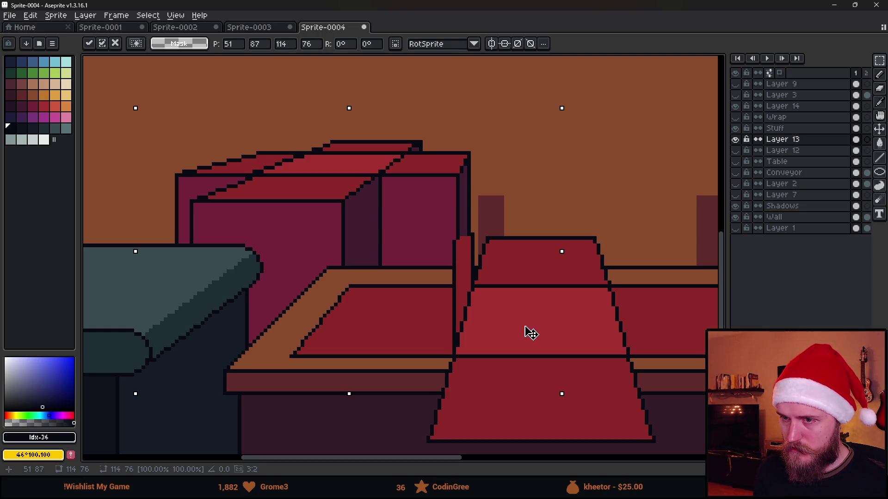
pyautogui.scroll(-1, 531, 333)
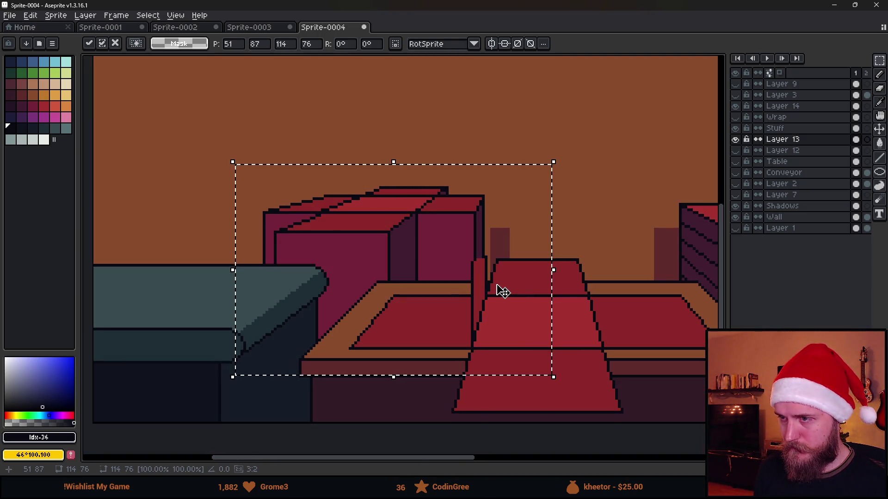
pyautogui.click(584, 259)
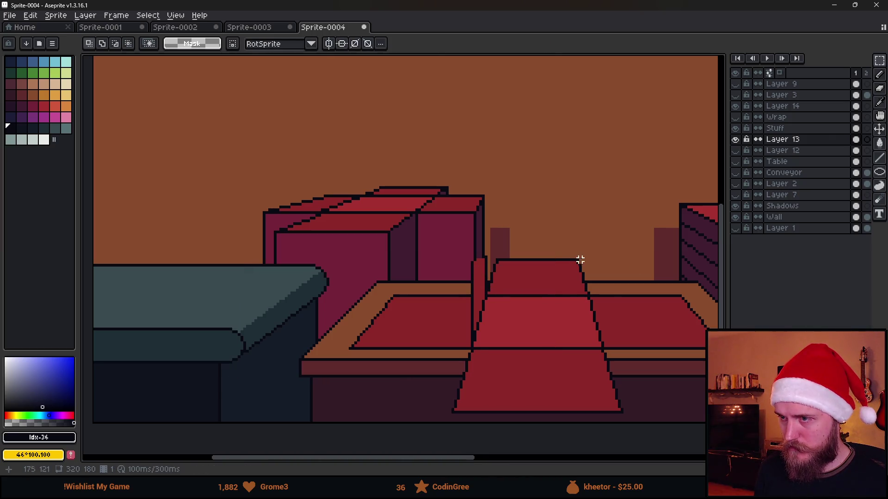
pyautogui.scroll(-1, 555, 257)
pyautogui.scroll(2, 555, 258)
# - Make the Shadows layer active, clear the selection, and pan across the counter scene
pyautogui.click(786, 205)
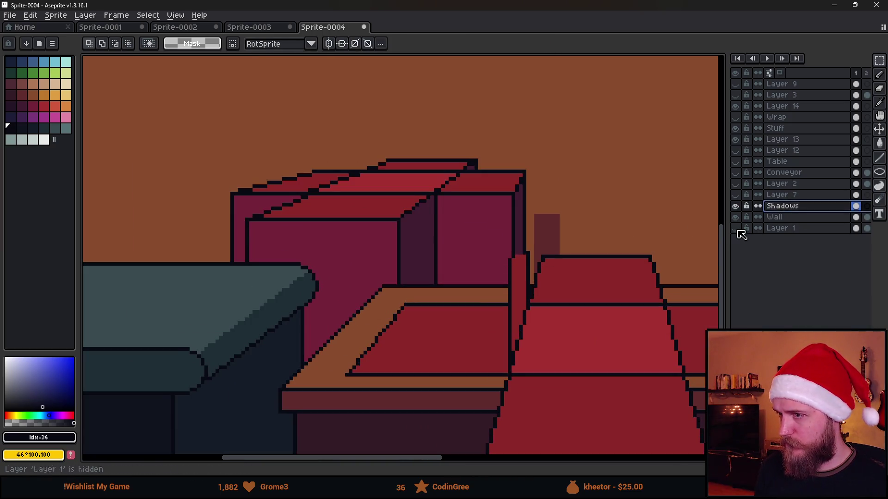
pyautogui.hotkey('ctrl', 'shift', 'd')
pyautogui.hotkey('ctrl', 'd')
pyautogui.scroll(-3, 654, 258)
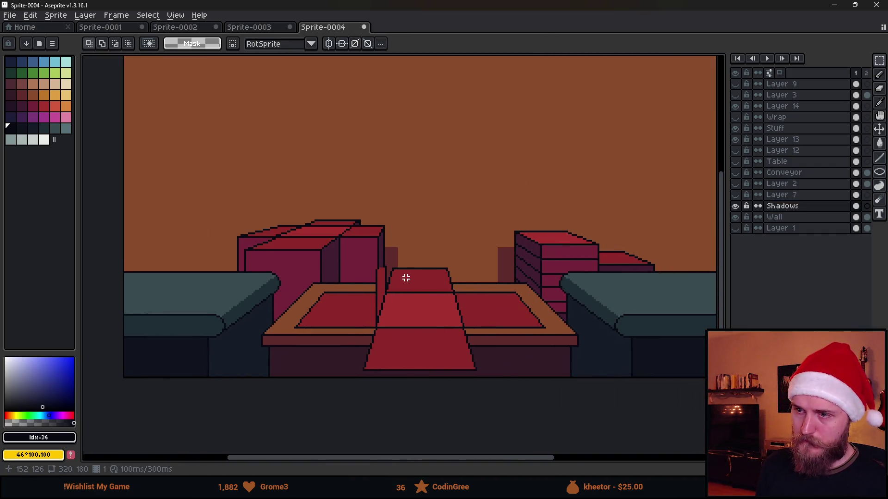
pyautogui.scroll(1, 441, 305)
pyautogui.scroll(-1, 443, 298)
pyautogui.scroll(1, 463, 247)
pyautogui.scroll(-1, 506, 253)
pyautogui.scroll(1, 428, 315)
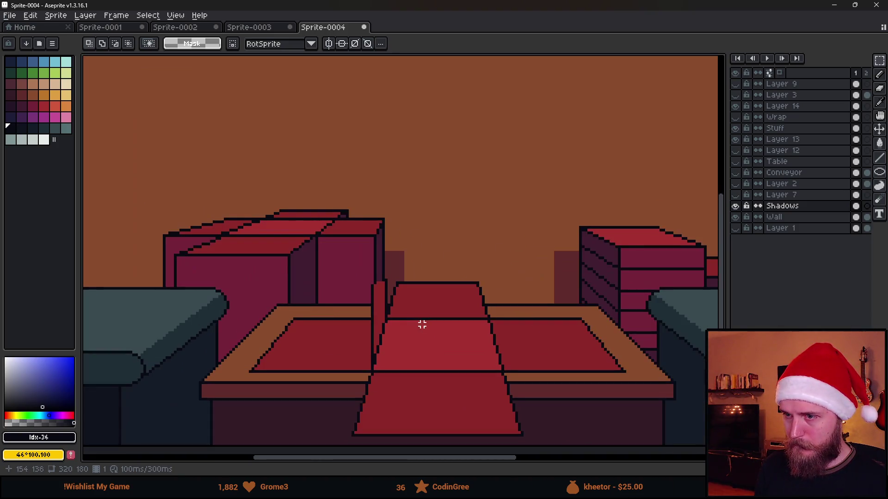
pyautogui.moveTo(420, 323); pyautogui.dragTo(454, 292)
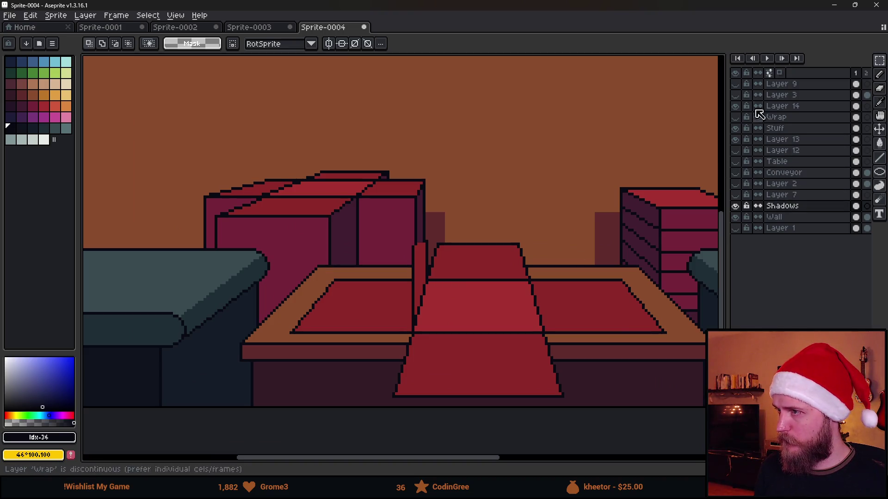
# - Show the Layer 9 perspective guides and draw a black edge down the thin post on Layer 14
pyautogui.click(735, 83)
pyautogui.click(794, 107)
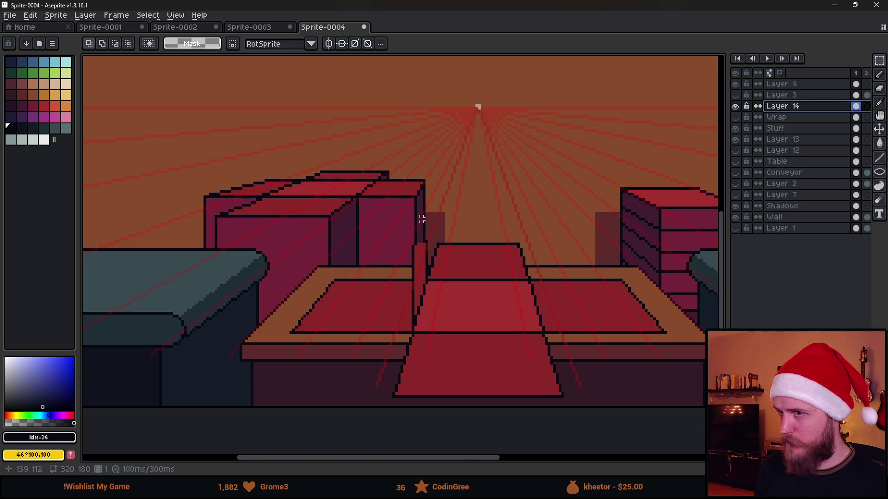
pyautogui.scroll(2, 430, 278)
pyautogui.press('alt')
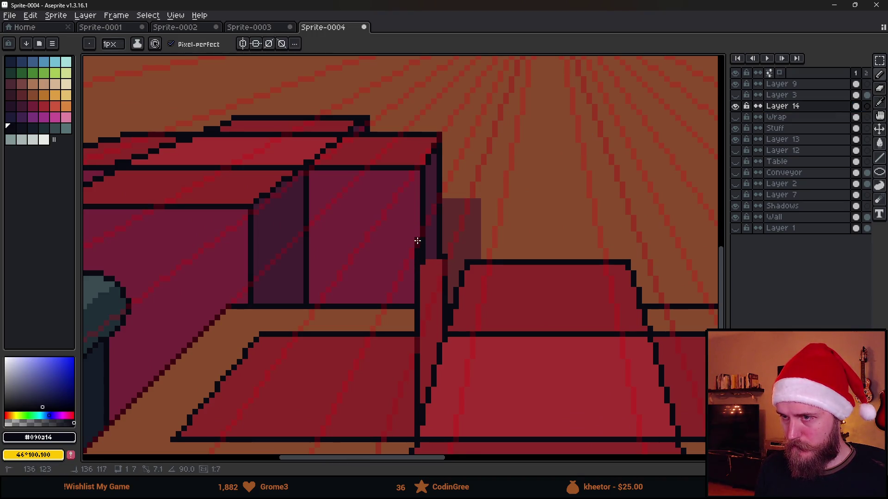
pyautogui.moveTo(416, 241)
pyautogui.mouseDown()
pyautogui.moveTo(435, 222)
pyautogui.moveTo(443, 254)
pyautogui.moveTo(444, 185)
pyautogui.moveTo(445, 253)
pyautogui.mouseUp()
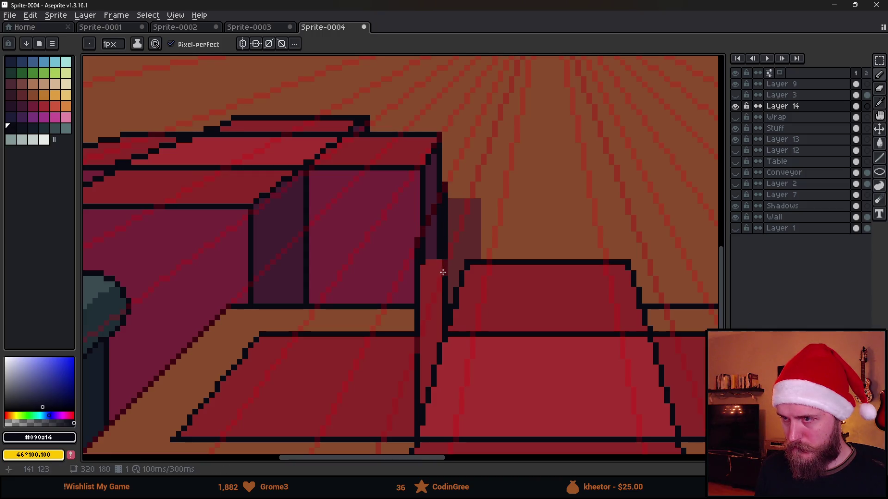
# - Fill the thin post strip with dark red using a contiguous-only bucket fill
pyautogui.keyDown('alt'); pyautogui.click(435, 273); pyautogui.keyUp('alt')
pyautogui.press('g')
pyautogui.click(433, 241)
pyautogui.hotkey('ctrl', 'z')
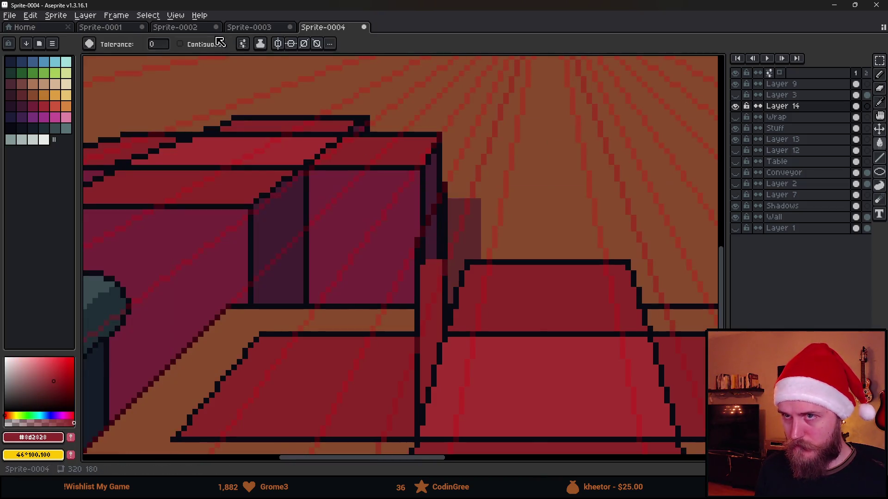
pyautogui.click(243, 44)
pyautogui.click(206, 44)
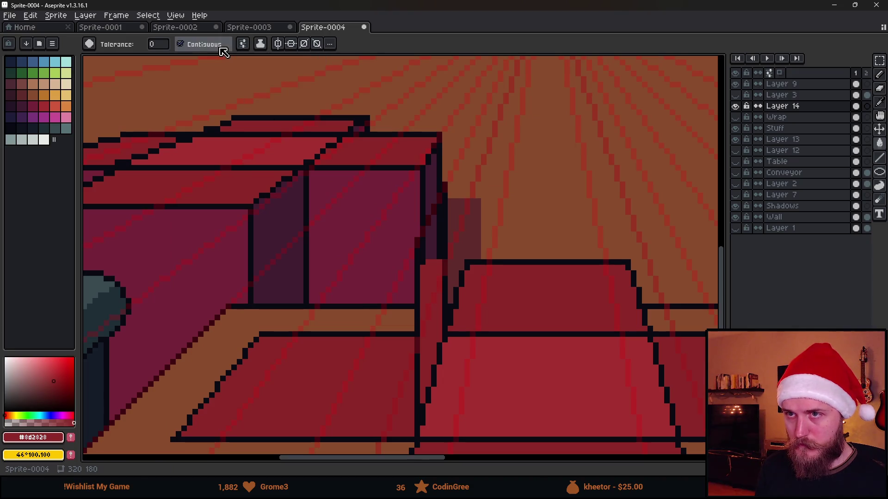
pyautogui.click(432, 231)
pyautogui.scroll(-2, 694, 212)
# - Hide the Layer 9 perspective guides again and review the counter scene
pyautogui.click(736, 83)
pyautogui.scroll(-1, 414, 207)
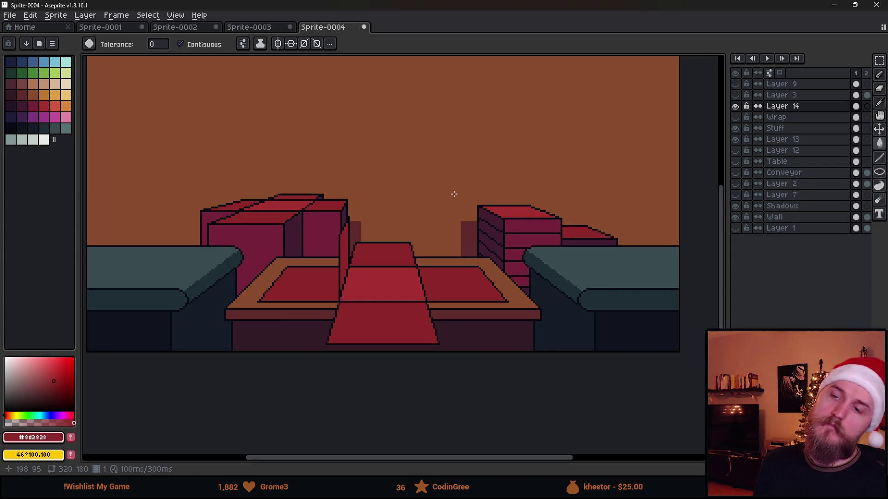
pyautogui.scroll(2, 406, 244)
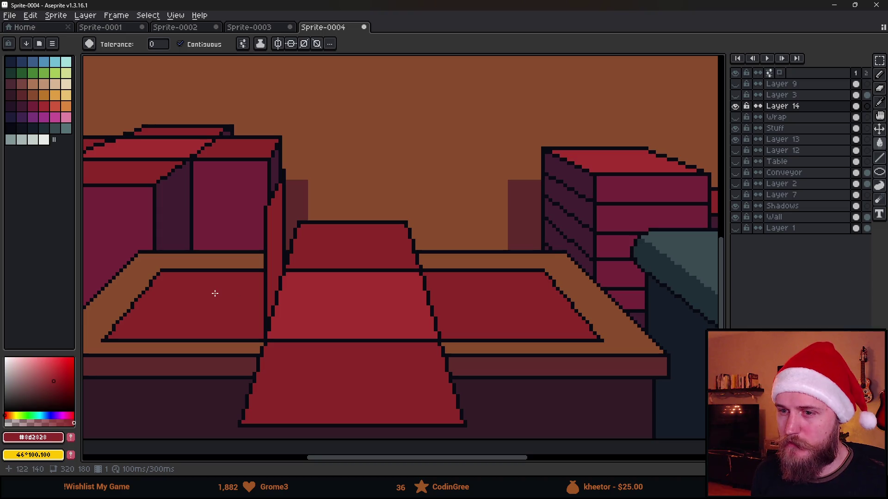
pyautogui.scroll(-3, 366, 301)
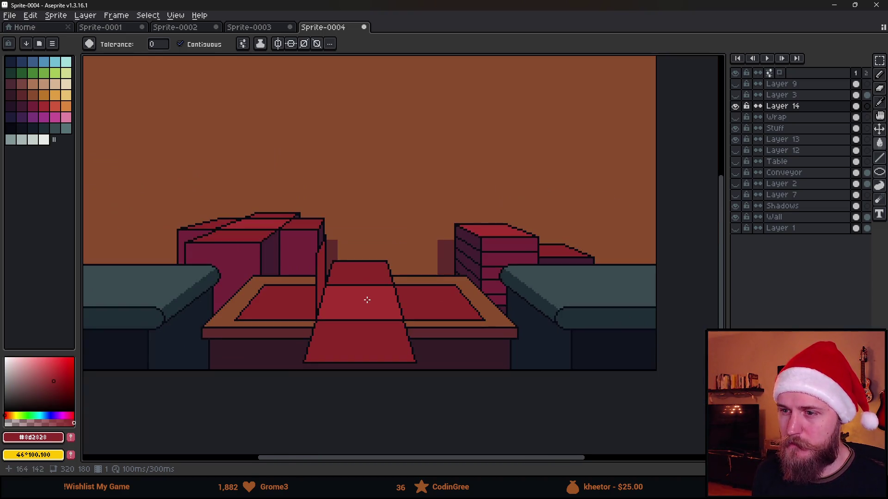
pyautogui.scroll(2, 367, 300)
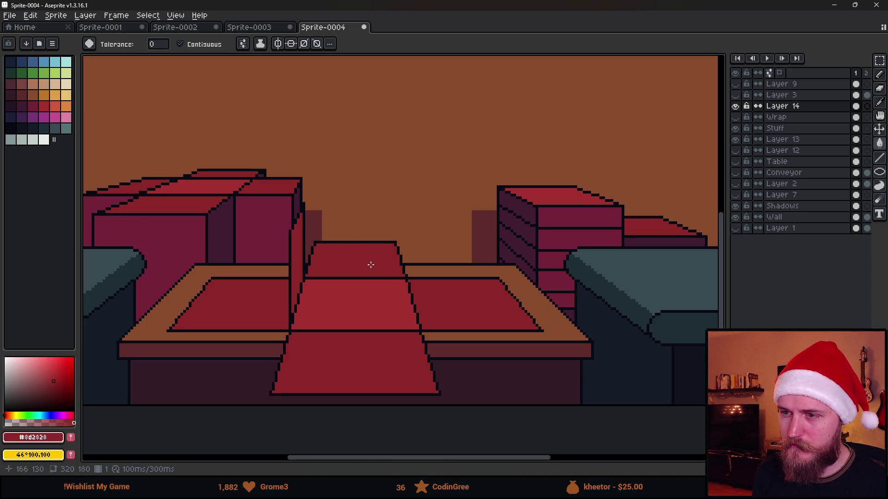
pyautogui.scroll(1, 346, 260)
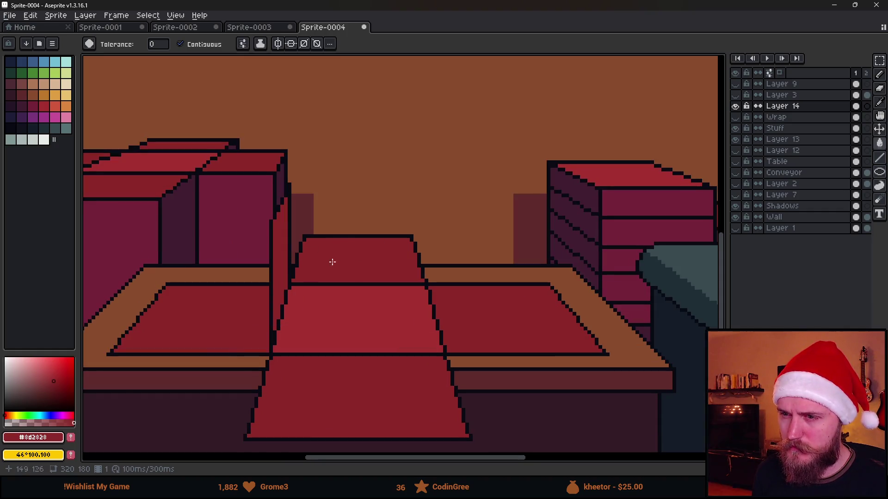
# - Fill the left tray's red interior and top outline with transparent colour to clear them
pyautogui.scroll(1, 325, 253)
pyautogui.click(736, 107)
pyautogui.click(735, 106)
pyautogui.scroll(1, 284, 238)
pyautogui.press('b')
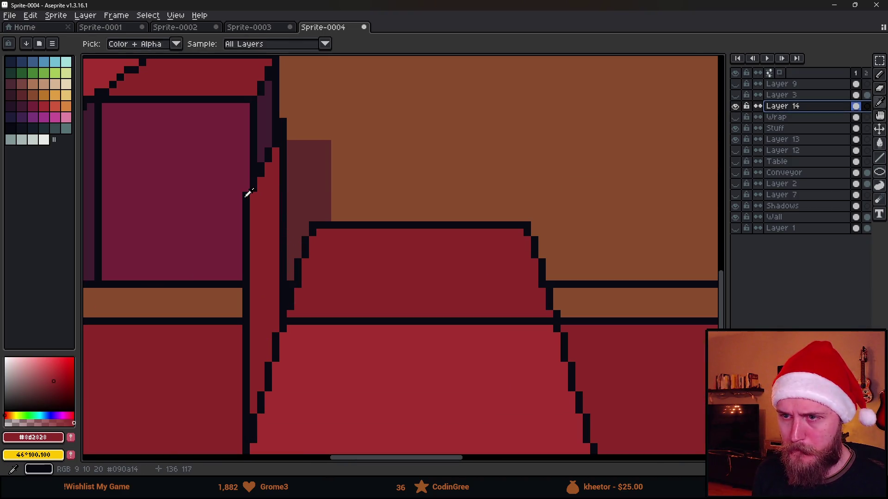
pyautogui.keyDown('alt'); pyautogui.click(245, 197); pyautogui.keyUp('alt')
pyautogui.scroll(-1, 502, 204)
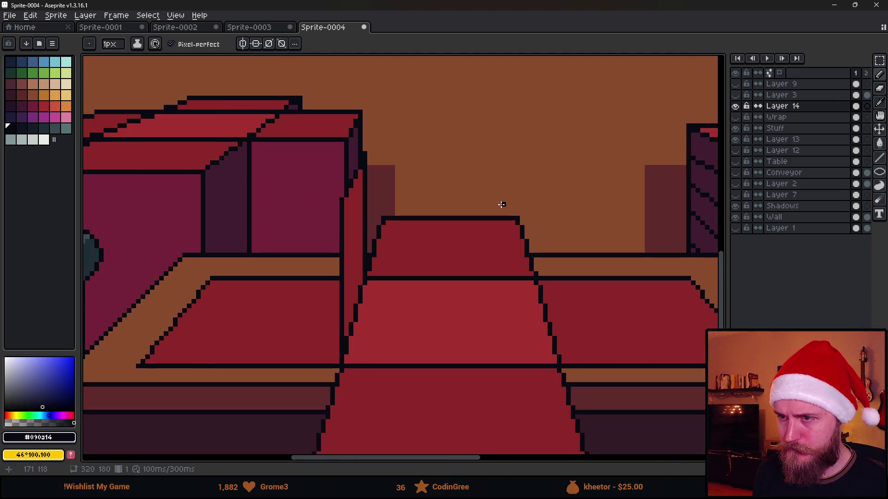
pyautogui.scroll(-1, 572, 228)
pyautogui.scroll(3, 387, 323)
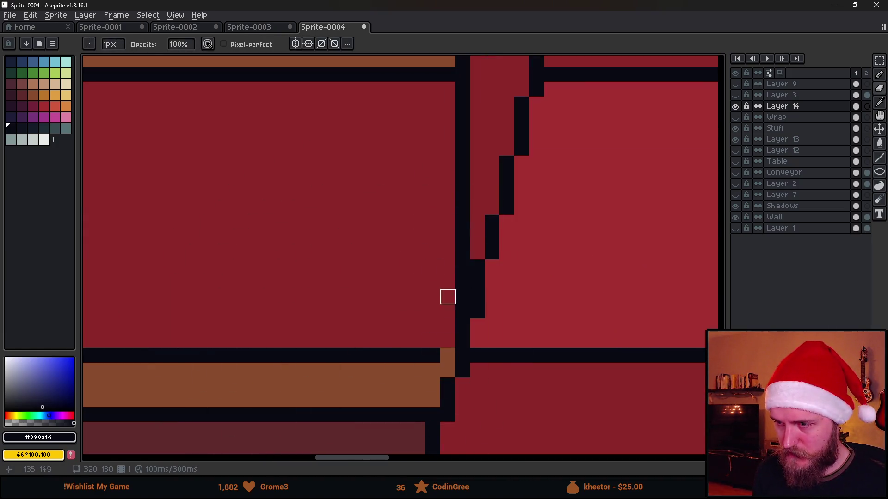
pyautogui.scroll(-1, 451, 254)
pyautogui.scroll(-4, 444, 169)
pyautogui.scroll(1, 435, 184)
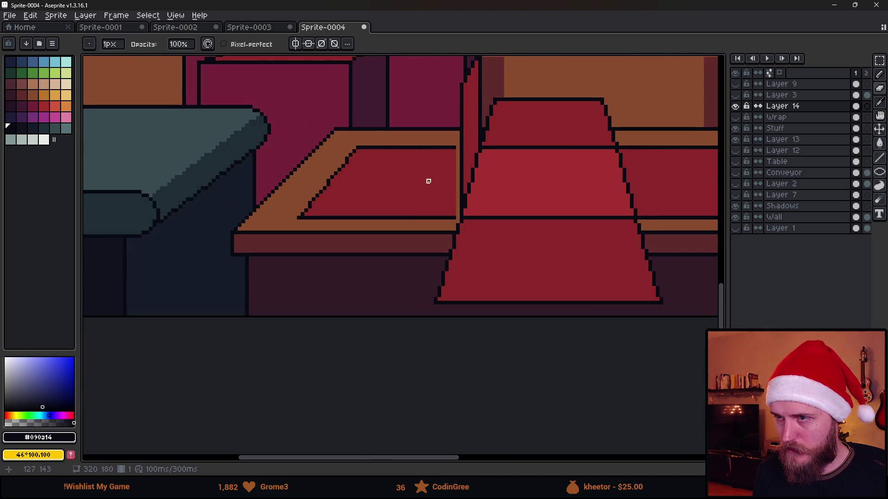
pyautogui.press('g')
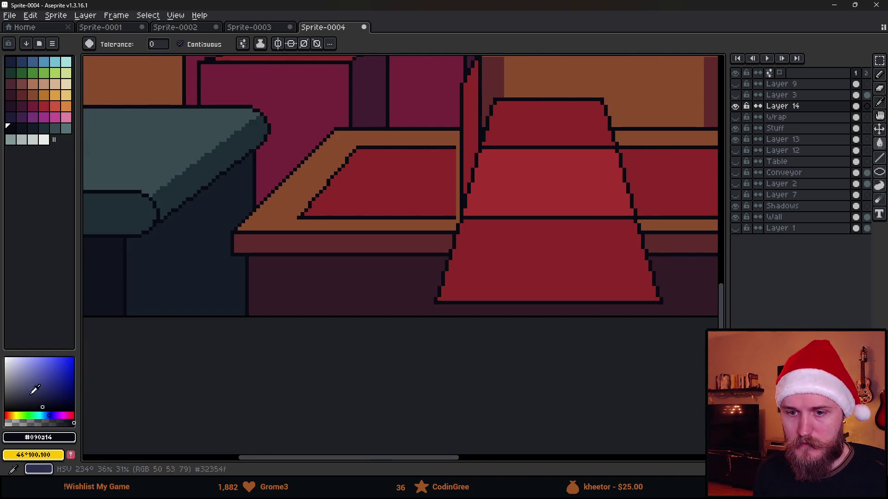
pyautogui.click(5, 423)
pyautogui.click(387, 175)
pyautogui.click(362, 148)
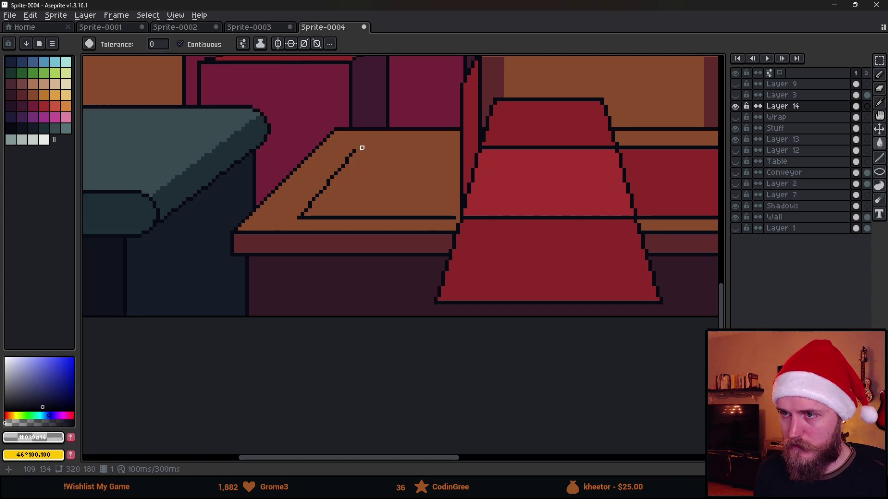
# - Erase the tray's diagonal and bottom outlines, and paint the red tray right of the conveyor in counter orange
pyautogui.scroll(1, 362, 148)
pyautogui.press('b')
pyautogui.moveTo(349, 148)
pyautogui.mouseDown()
pyautogui.moveTo(329, 165)
pyautogui.moveTo(398, 220)
pyautogui.moveTo(455, 228)
pyautogui.mouseUp()
pyautogui.scroll(3, 513, 214)
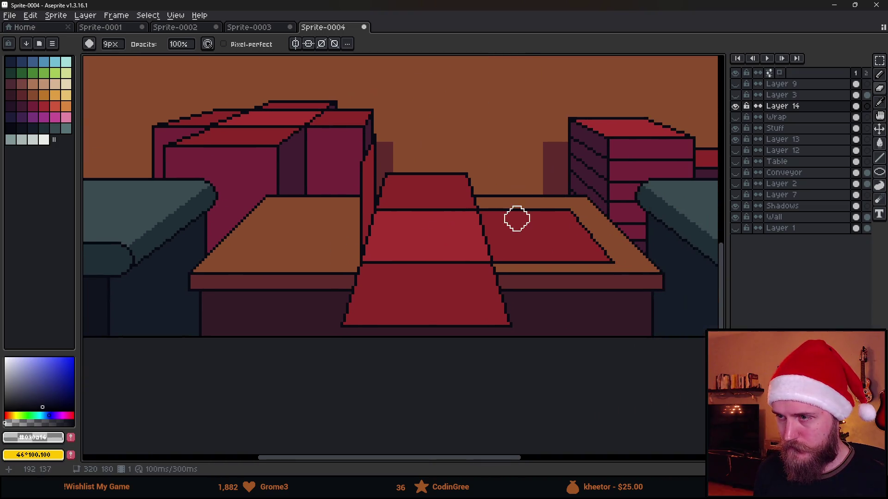
pyautogui.scroll(1, 481, 204)
pyautogui.click(479, 206)
pyautogui.moveTo(510, 307)
pyautogui.mouseDown()
pyautogui.moveTo(506, 230)
pyautogui.moveTo(563, 202)
pyautogui.moveTo(549, 240)
pyautogui.moveTo(587, 311)
pyautogui.moveTo(670, 240)
pyautogui.moveTo(627, 311)
pyautogui.mouseUp()
# - Copy the conveyor's left side panel to its right edge as a matching red partition
pyautogui.scroll(-2, 627, 310)
pyautogui.hscroll(2, 628, 310)
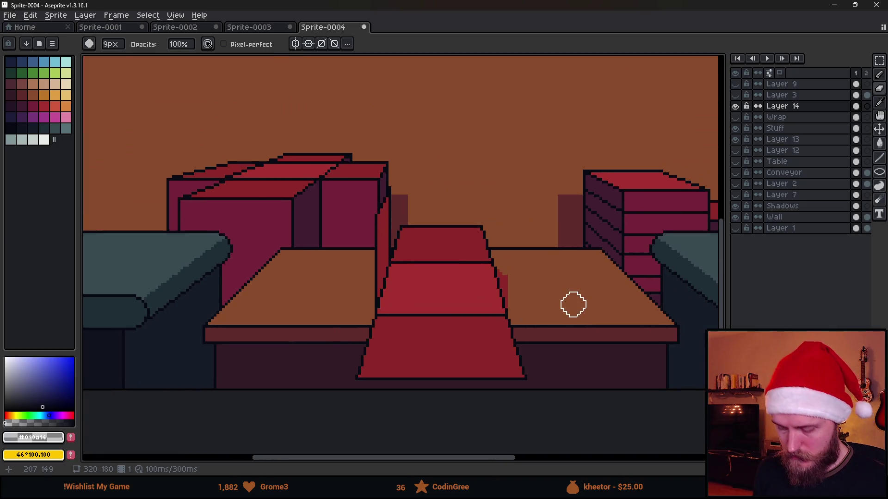
pyautogui.press('m')
pyautogui.scroll(2, 370, 240)
pyautogui.moveTo(327, 134)
pyautogui.mouseDown()
pyautogui.moveTo(466, 376)
pyautogui.moveTo(455, 387)
pyautogui.mouseUp()
pyautogui.moveTo(425, 287)
pyautogui.mouseDown()
pyautogui.moveTo(593, 290)
pyautogui.moveTo(636, 322)
pyautogui.moveTo(609, 313)
pyautogui.moveTo(612, 322)
pyautogui.moveTo(608, 308)
pyautogui.moveTo(616, 308)
pyautogui.mouseUp()
pyautogui.hotkey('ctrl', 'd')
pyautogui.scroll(-2, 668, 339)
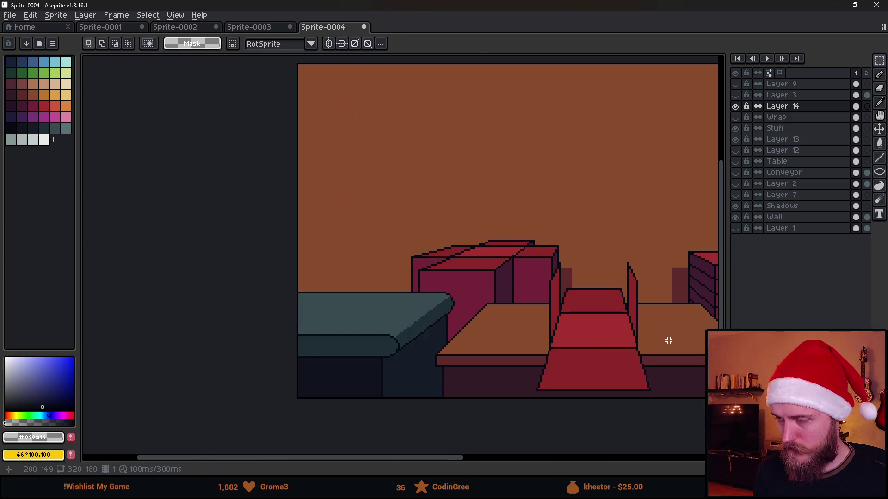
# - Check Layer 14's art, select it, and create an empty Layer 15 above it with Shift+N
pyautogui.scroll(1, 503, 324)
pyautogui.scroll(-1, 504, 323)
pyautogui.scroll(2, 501, 325)
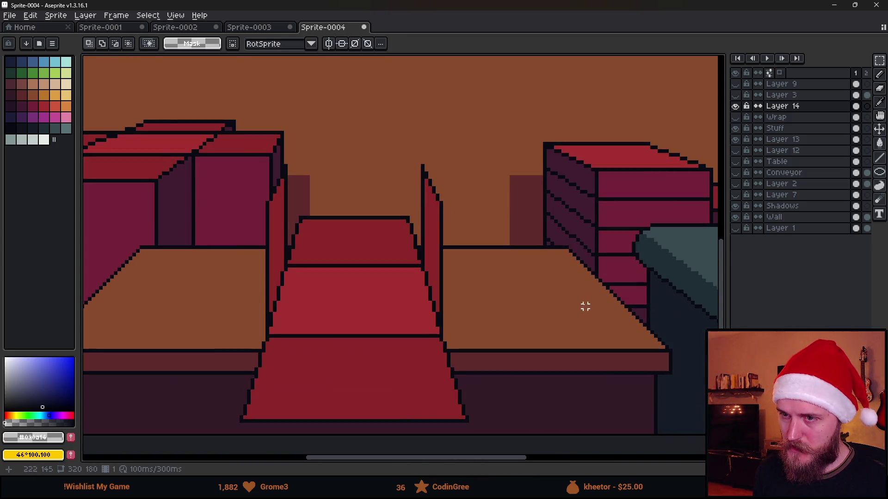
pyautogui.scroll(-2, 439, 264)
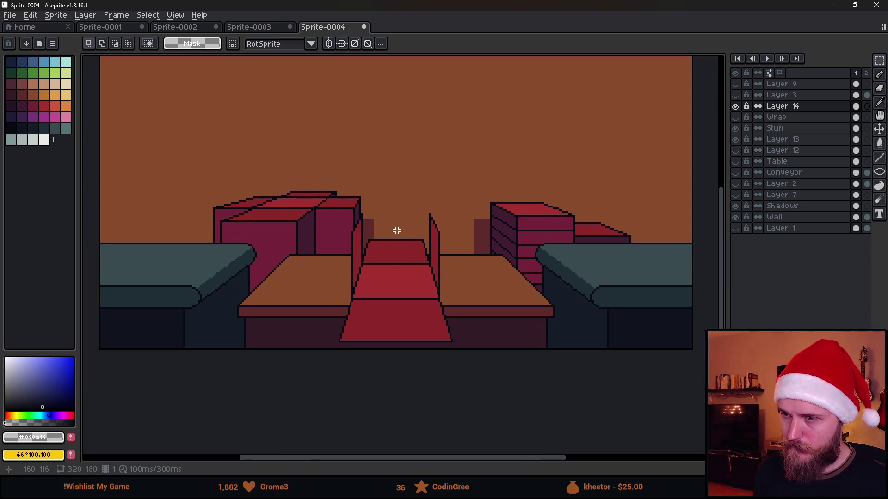
pyautogui.scroll(1, 382, 230)
pyautogui.moveTo(515, 291); pyautogui.dragTo(503, 270)
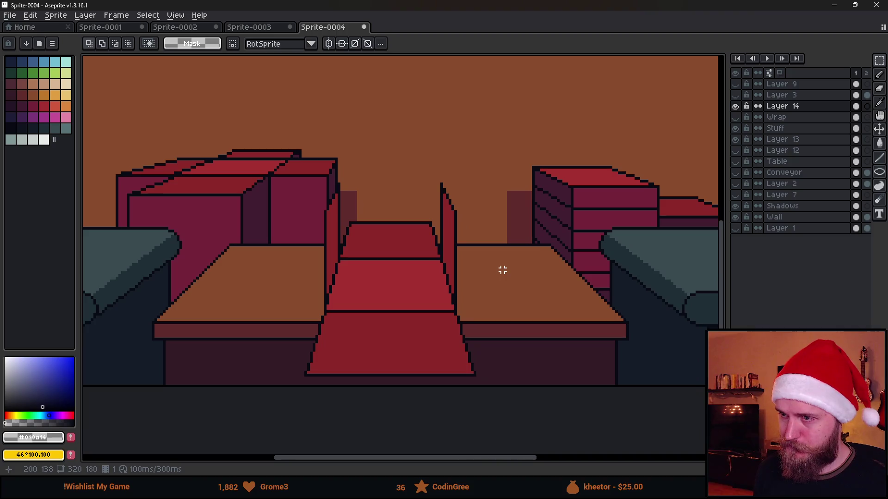
pyautogui.scroll(-3, 547, 270)
pyautogui.scroll(3, 541, 263)
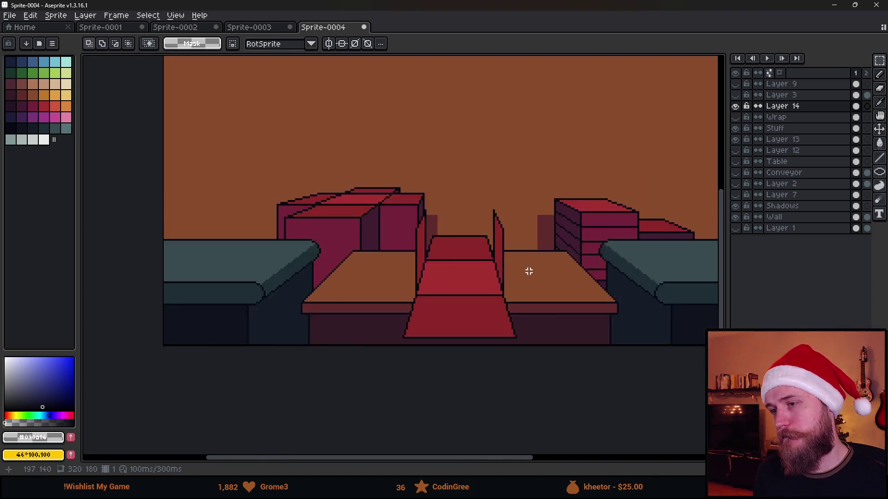
pyautogui.click(737, 106)
pyautogui.click(737, 107)
pyautogui.click(787, 111)
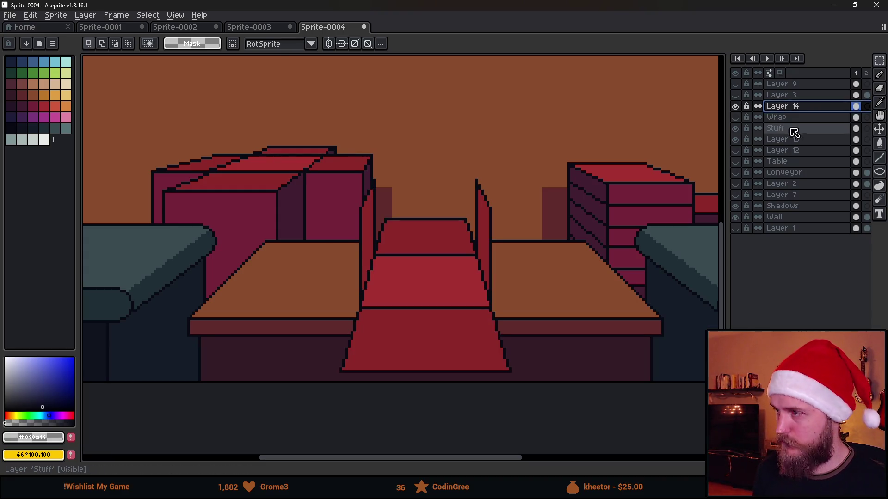
pyautogui.hotkey('shift', 'n')
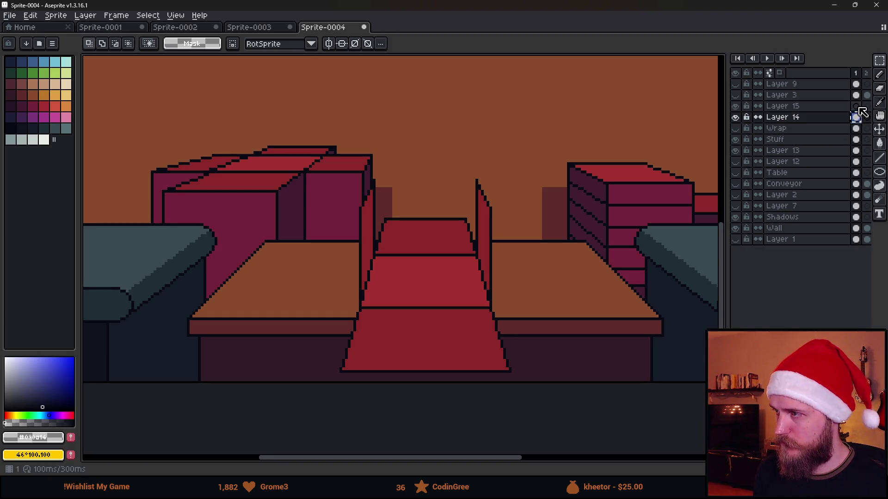
pyautogui.click(557, 161)
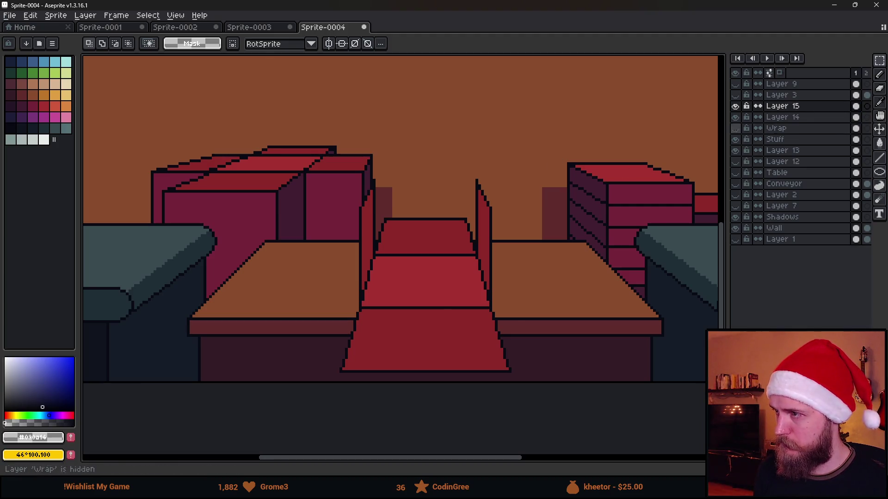
# - Hide Layer 14 and delete the ramp's lower part below the counter edge
pyautogui.scroll(2, 382, 351)
pyautogui.scroll(1, 251, 279)
pyautogui.moveTo(224, 281)
pyautogui.mouseDown()
pyautogui.moveTo(301, 319)
pyautogui.moveTo(605, 431)
pyautogui.mouseUp()
pyautogui.hotkey('ctrl', 'd')
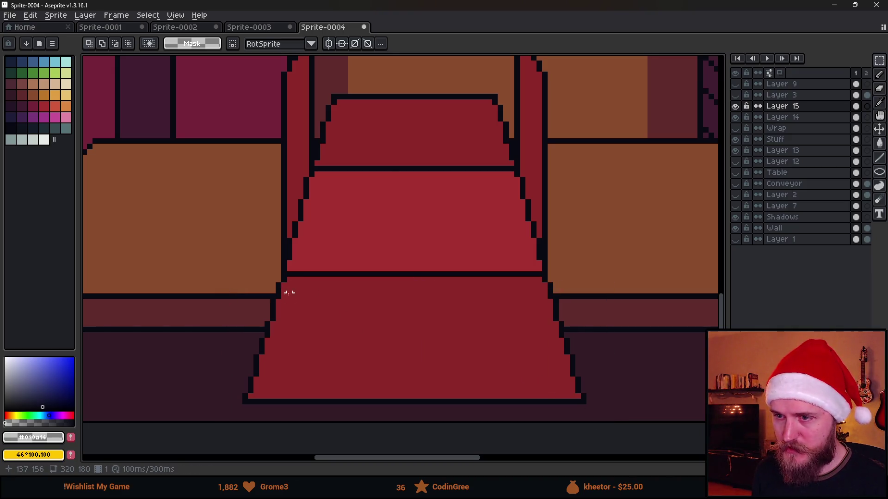
pyautogui.click(735, 117)
pyautogui.moveTo(283, 279); pyautogui.dragTo(648, 396)
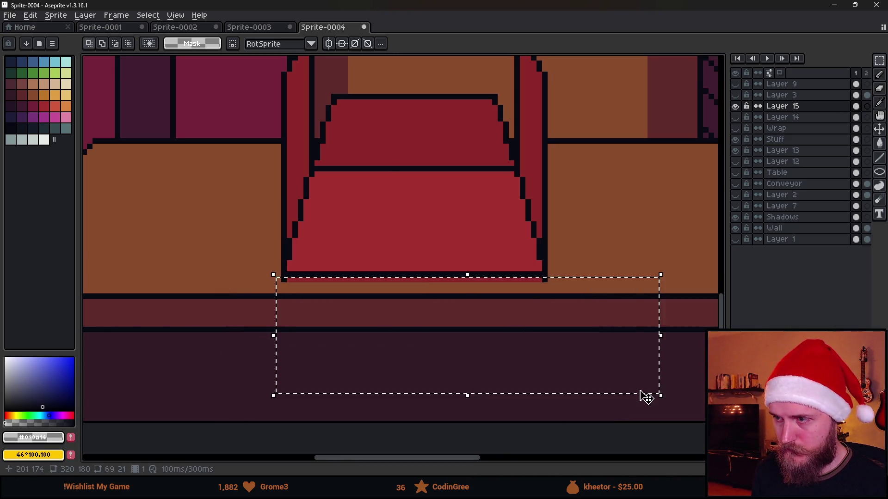
pyautogui.hotkey('ctrl', 'd')
pyautogui.scroll(3, 525, 338)
# - Draw black lines for the box's front edge and higher top edge
pyautogui.press('i')
pyautogui.click(321, 186)
pyautogui.click(321, 187)
pyautogui.press('b')
pyautogui.moveTo(318, 188); pyautogui.dragTo(578, 188)
pyautogui.moveTo(350, 132); pyautogui.dragTo(544, 130)
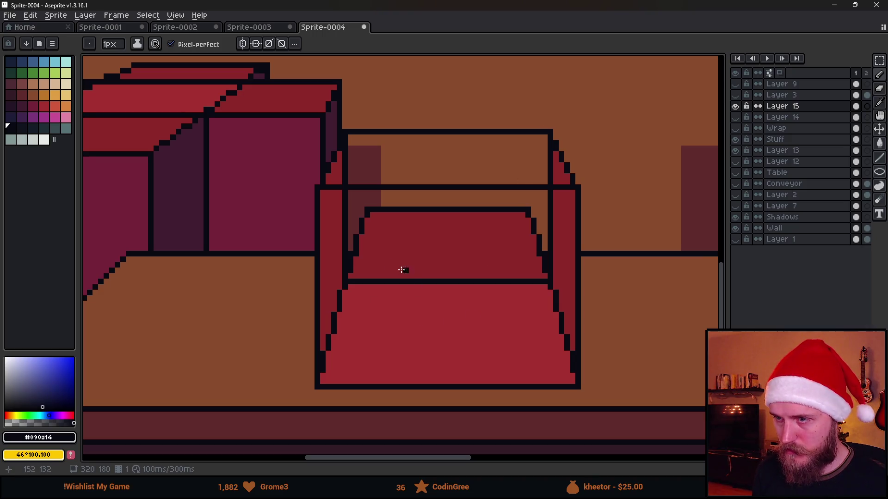
# - Fill the box's lower front panel dark red and recolour stray black edge pixels red
pyautogui.keyDown('alt'); pyautogui.click(425, 307); pyautogui.keyUp('alt')
pyautogui.press('g')
pyautogui.click(419, 337)
pyautogui.press('b')
pyautogui.moveTo(323, 373); pyautogui.dragTo(323, 356)
pyautogui.click(345, 192)
pyautogui.moveTo(578, 367); pyautogui.dragTo(571, 351)
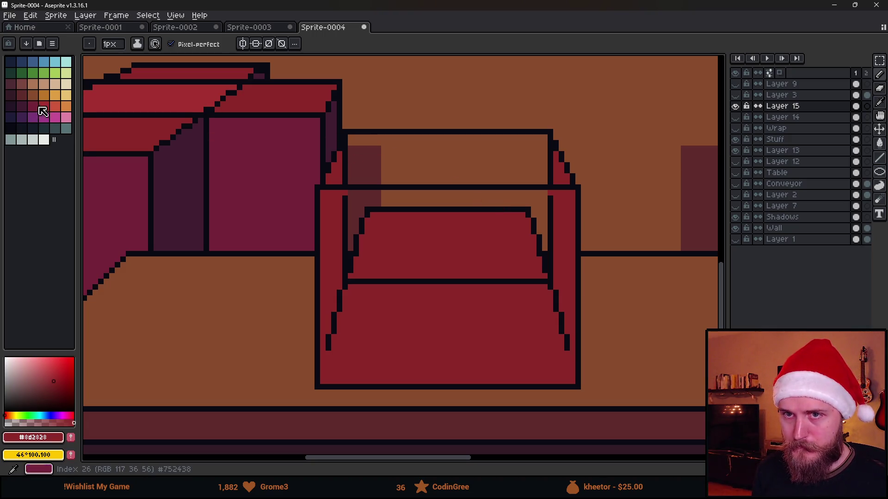
pyautogui.scroll(8, 378, 307)
pyautogui.click(340, 334)
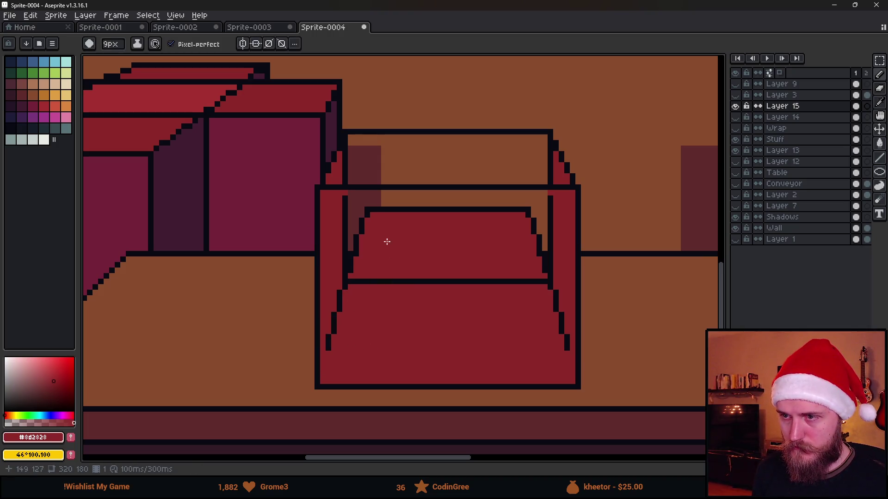
# - Enable diagonal fill spreading and fill the box's inner black lines red
pyautogui.press('g')
pyautogui.click(243, 44)
pyautogui.click(306, 106)
pyautogui.click(431, 209)
pyautogui.scroll(-2, 437, 204)
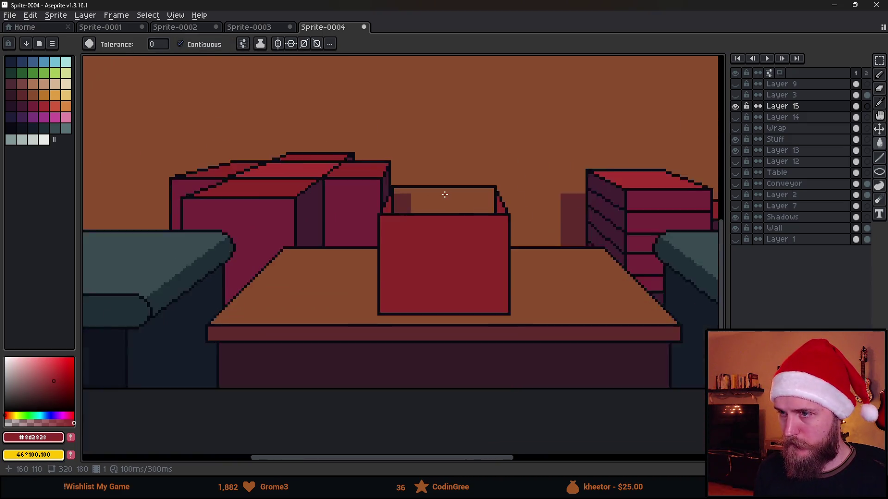
pyautogui.scroll(2, 444, 194)
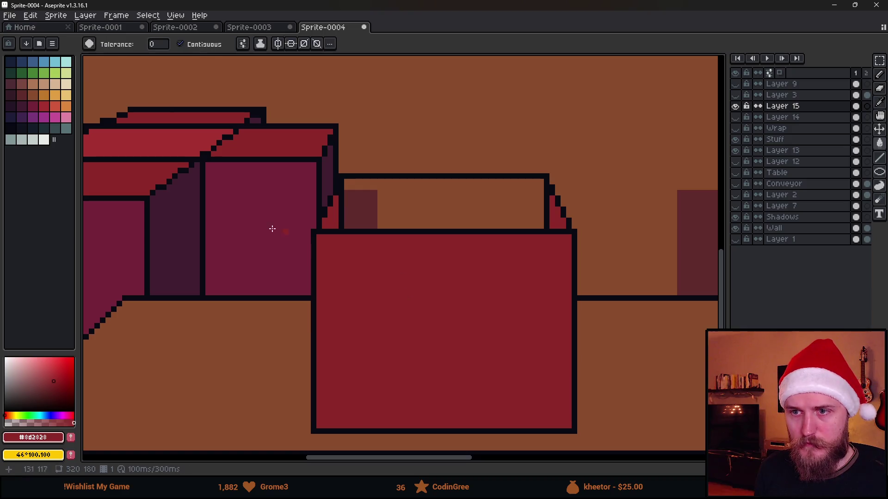
# - Fill the box interior dark purple, then darken its outline and right side triangle
pyautogui.keyDown('alt'); pyautogui.click(182, 134); pyautogui.keyUp('alt')
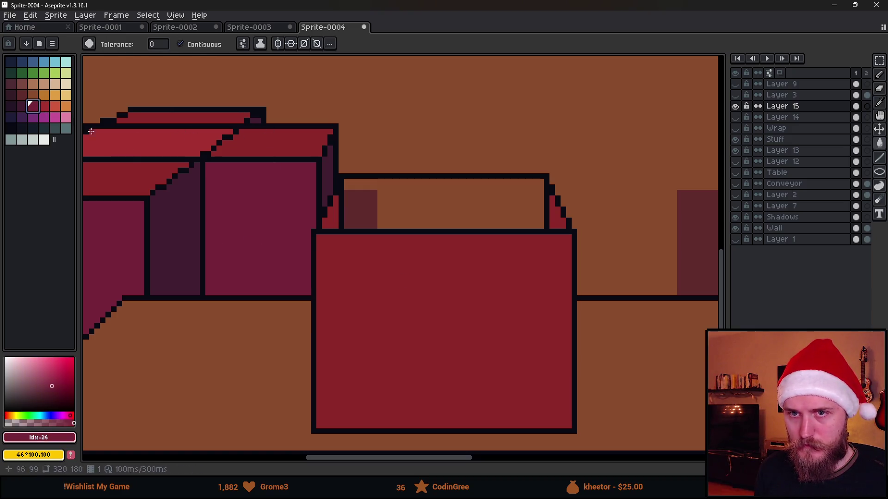
pyautogui.click(382, 208)
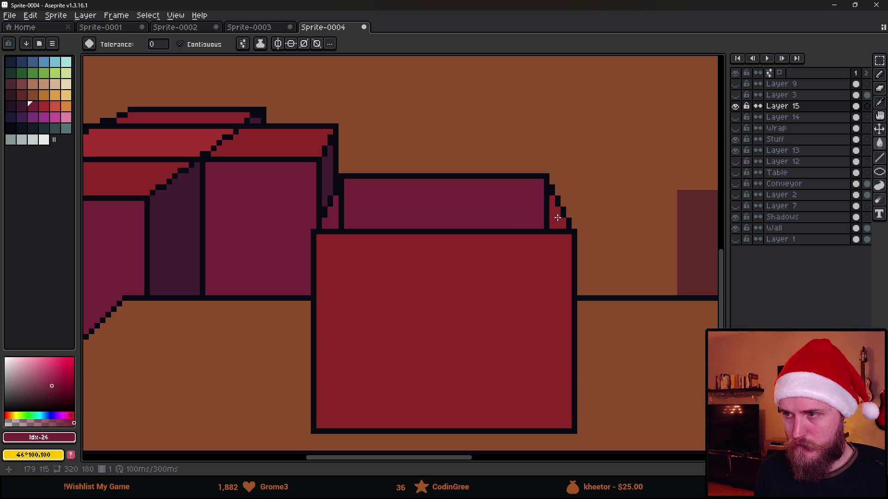
pyautogui.scroll(-6, 553, 217)
pyautogui.scroll(2, 555, 215)
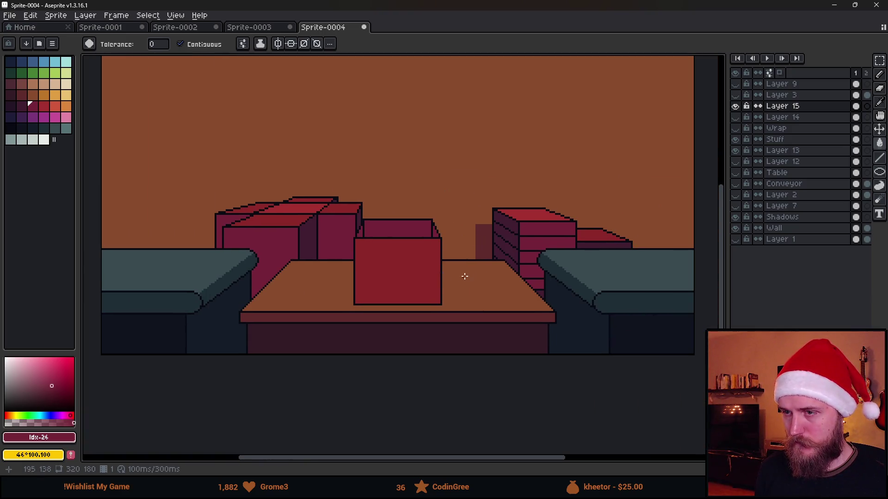
pyautogui.scroll(-2, 513, 274)
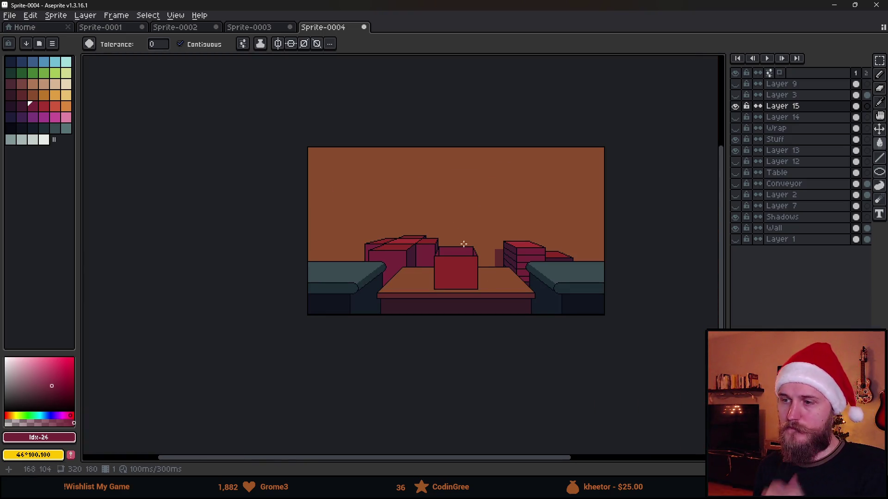
pyautogui.scroll(5, 462, 237)
pyautogui.click(18, 104)
pyautogui.click(318, 260)
pyautogui.click(510, 263)
pyautogui.scroll(-5, 539, 278)
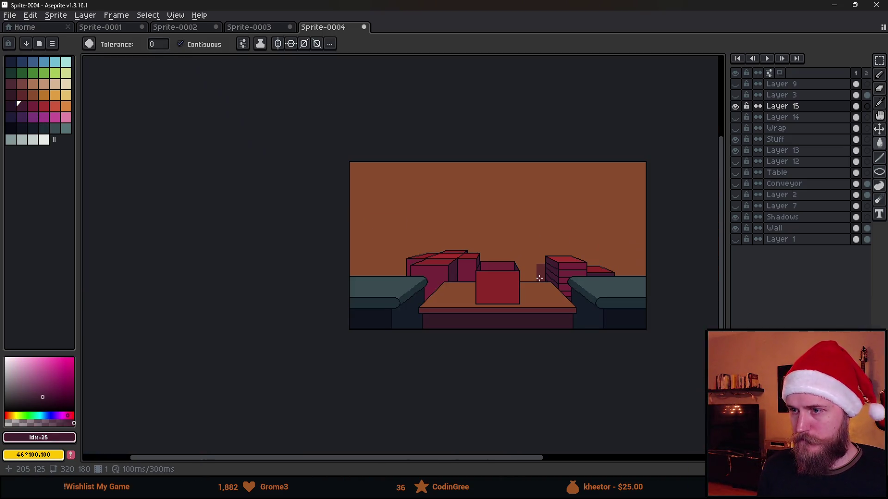
pyautogui.scroll(2, 540, 278)
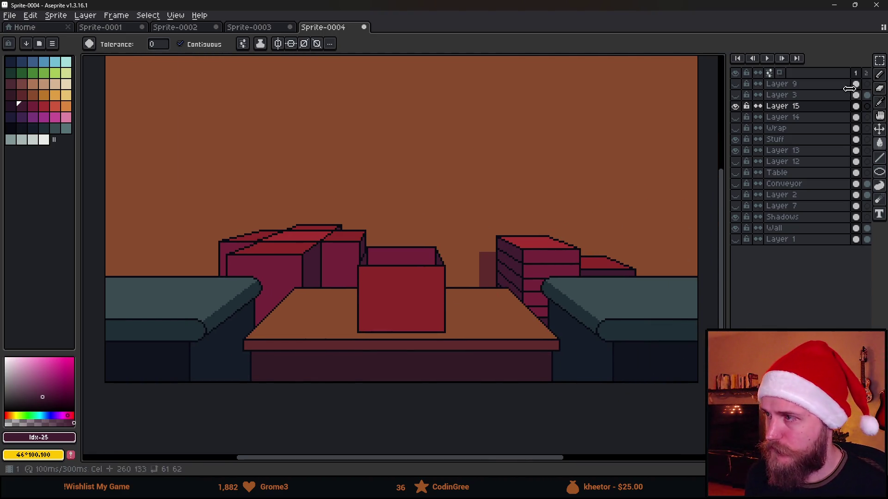
# - Toggle Layer 15, Wrap and Layer 14 visibility to compare the box with the conveyor, ending with the conveyor shown
pyautogui.click(735, 106)
pyautogui.click(736, 129)
pyautogui.click(736, 129)
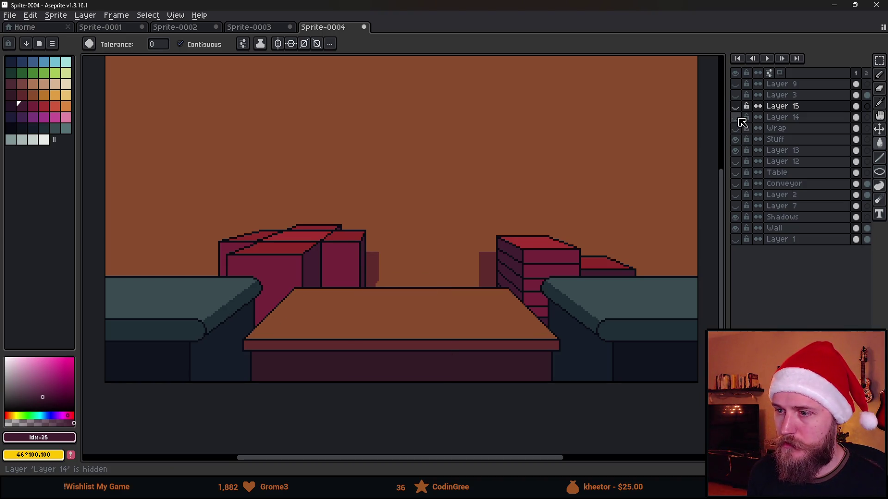
pyautogui.click(738, 118)
pyautogui.click(737, 117)
pyautogui.click(735, 106)
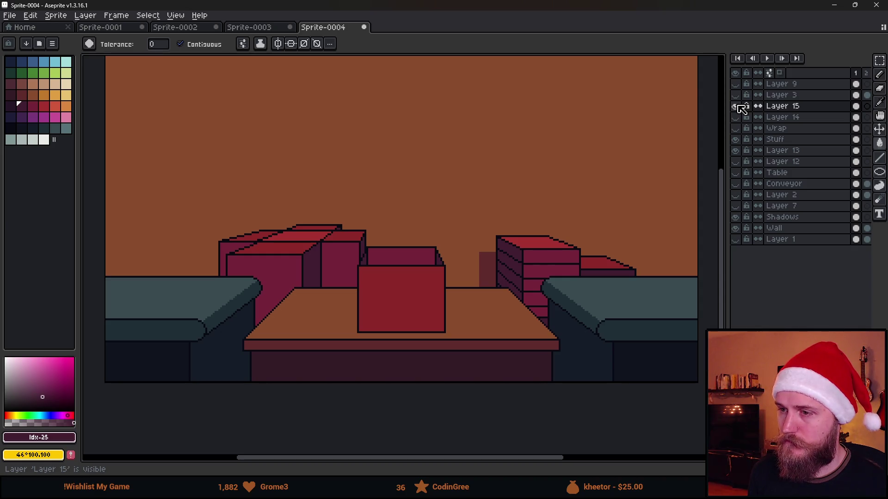
pyautogui.click(736, 106)
pyautogui.click(736, 117)
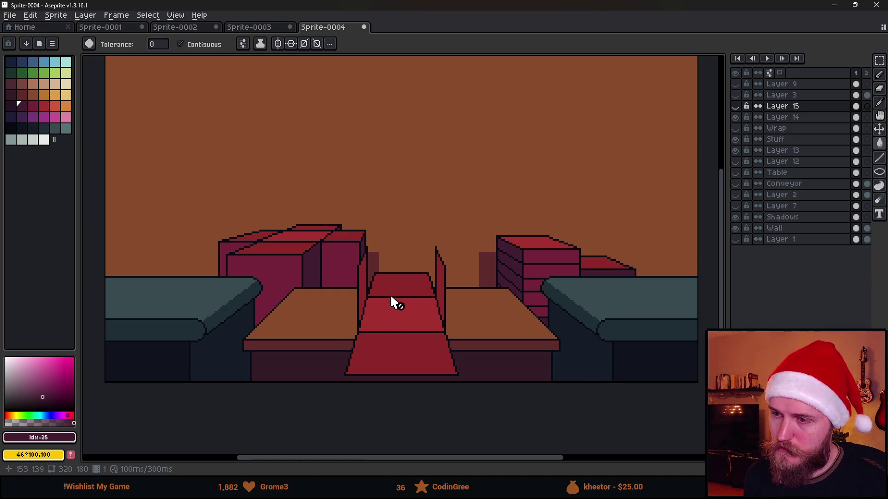
# - Hide the conveyor's side panels, show the Wrap layer's red trays, and pan the whole counter into view
pyautogui.scroll(1, 362, 285)
pyautogui.scroll(-1, 362, 284)
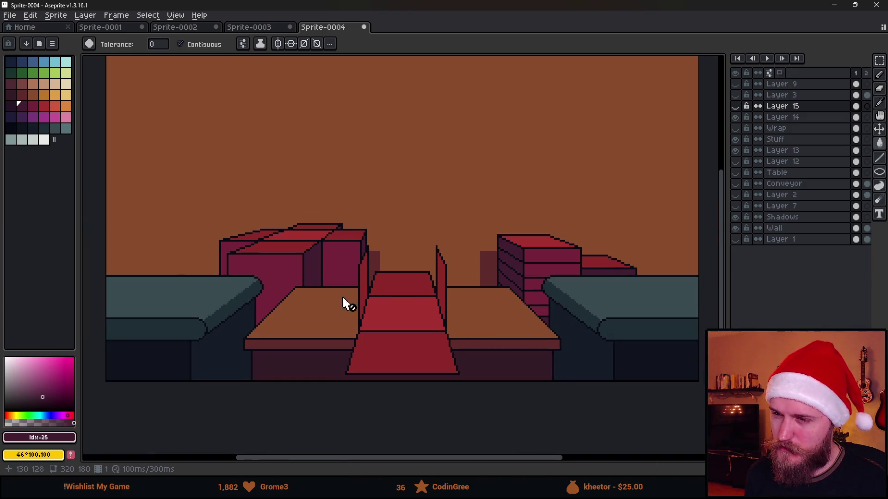
pyautogui.click(735, 116)
pyautogui.click(735, 128)
pyautogui.scroll(3, 407, 302)
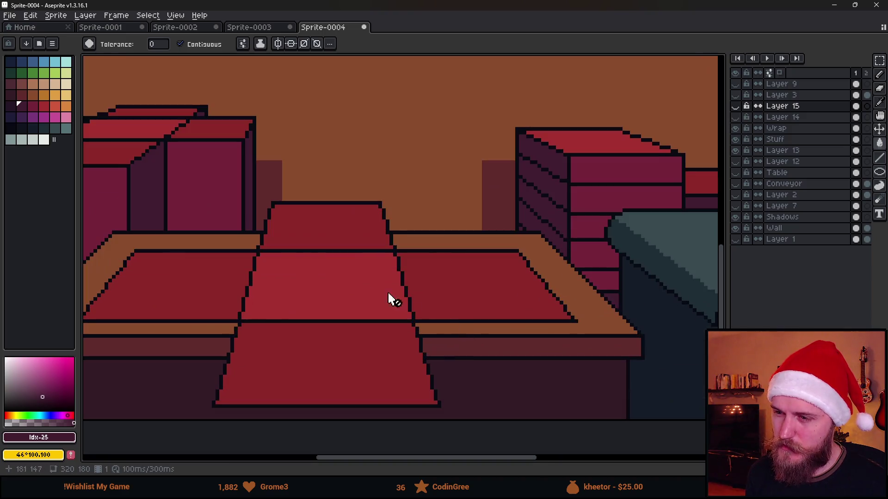
pyautogui.scroll(-1, 292, 283)
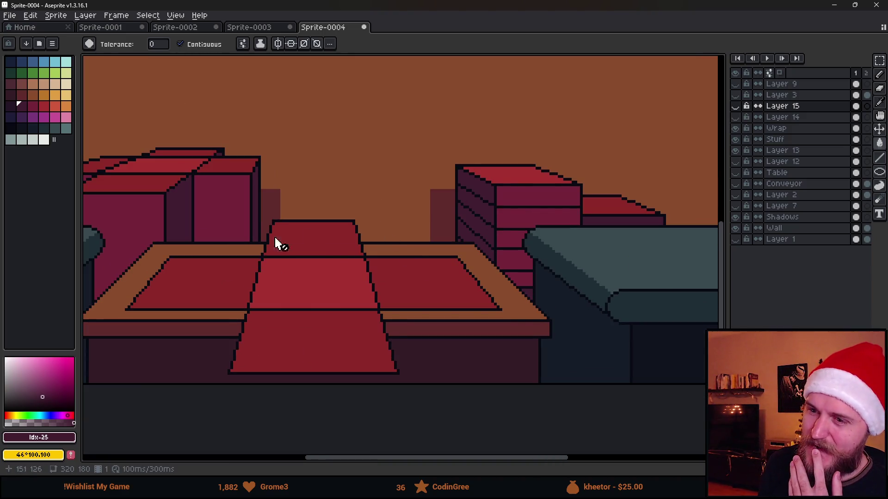
pyautogui.moveTo(293, 311); pyautogui.dragTo(418, 300)
pyautogui.scroll(-2, 354, 301)
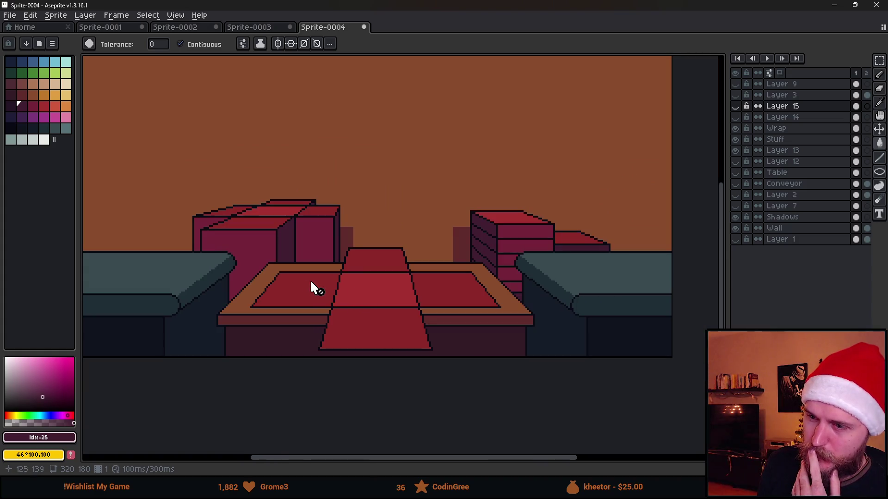
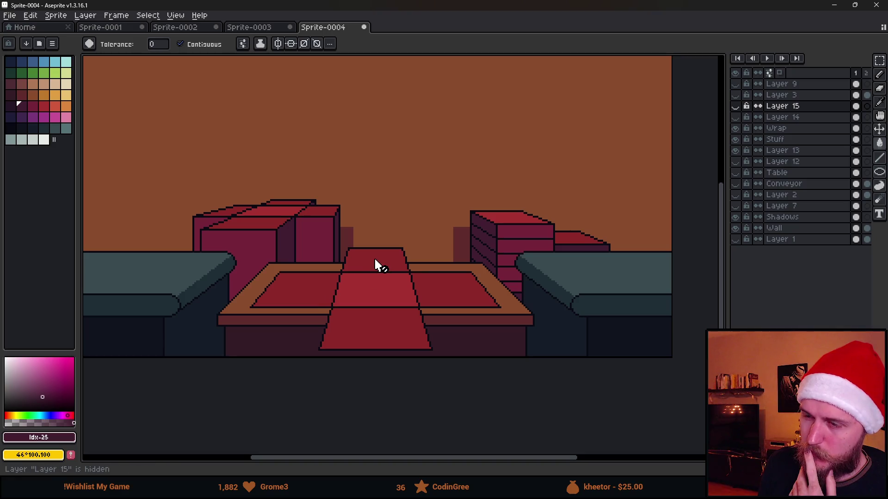
# - Toggle the Wrap layer's visibility off and back on to compare, then make Wrap active
pyautogui.scroll(-2, 375, 261)
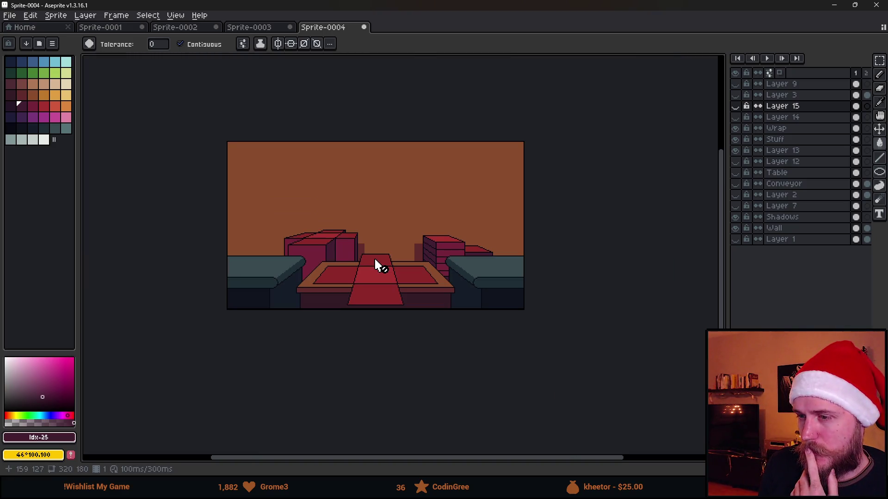
pyautogui.scroll(2, 374, 257)
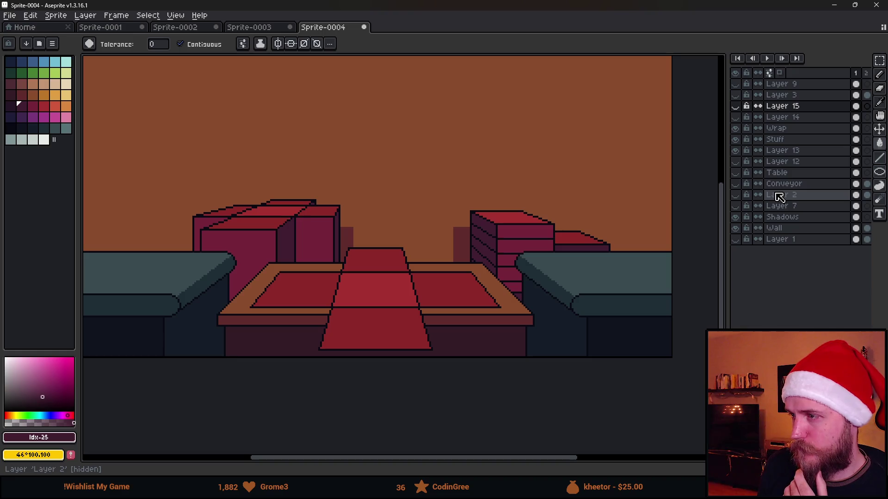
pyautogui.click(735, 128)
pyautogui.click(735, 128)
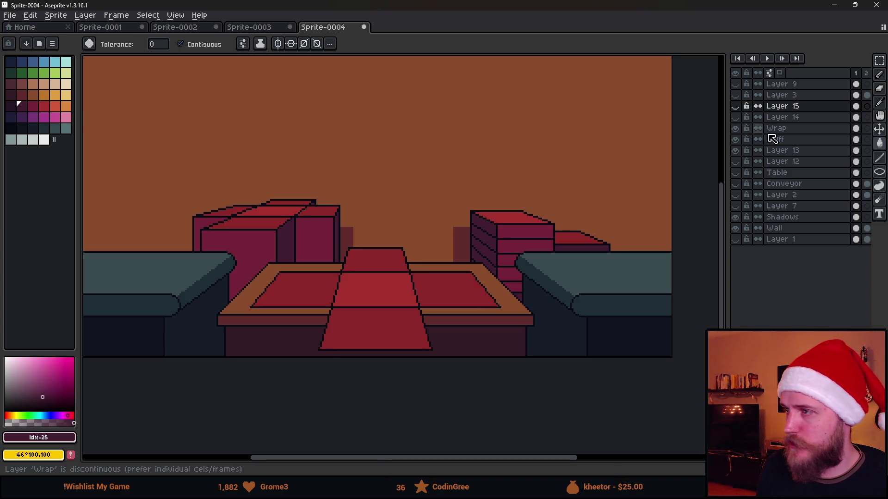
pyautogui.click(802, 131)
# - Sample the dark maroon #602c2c from the table scene and shift the view down-right
pyautogui.scroll(2, 311, 198)
pyautogui.keyDown('alt'); pyautogui.click(304, 194); pyautogui.keyUp('alt')
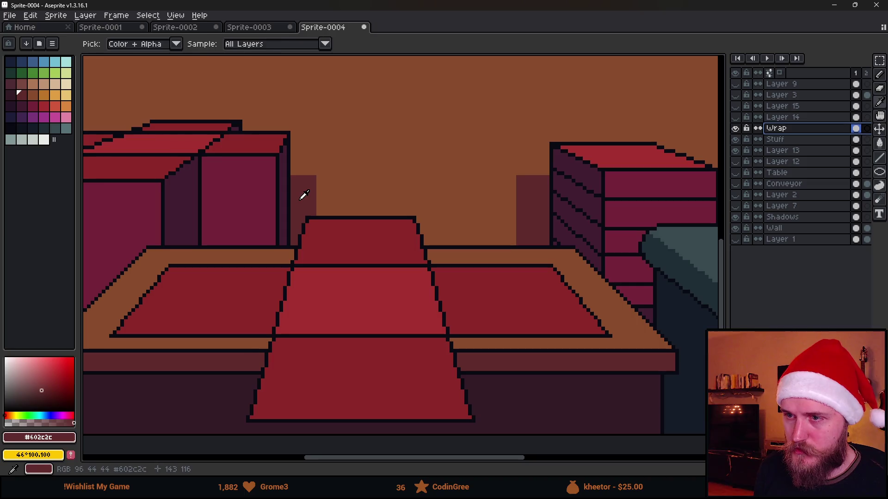
pyautogui.scroll(-5, 306, 206)
pyautogui.scroll(3, 305, 205)
pyautogui.moveTo(298, 205); pyautogui.dragTo(382, 278)
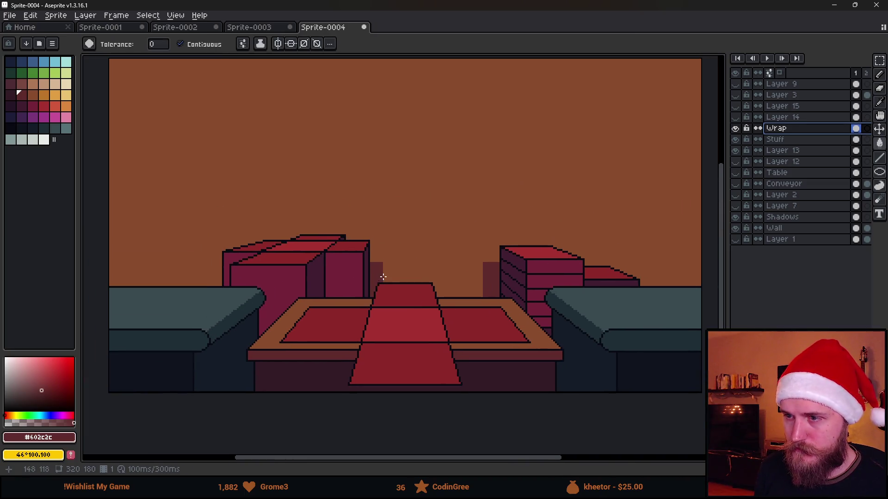
# - Briefly show Layer 7's sketch lines and Layer 12's maroon background, then hide both again
pyautogui.click(737, 209)
pyautogui.click(737, 206)
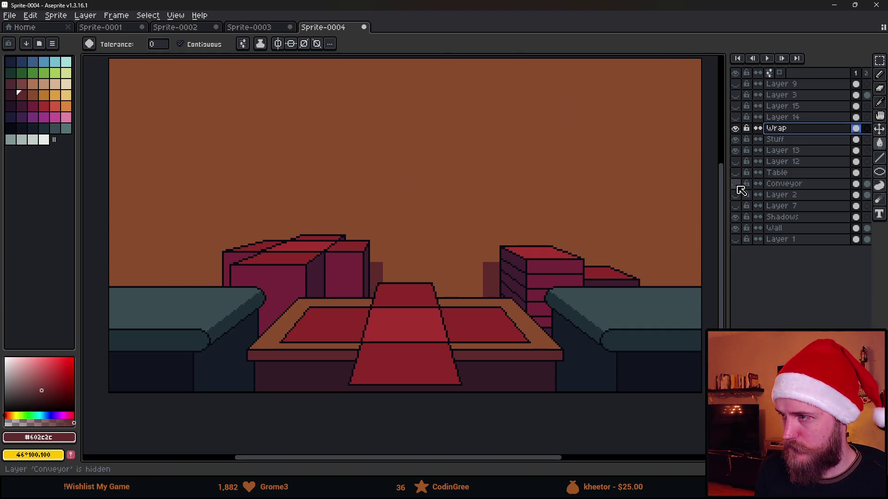
pyautogui.click(736, 161)
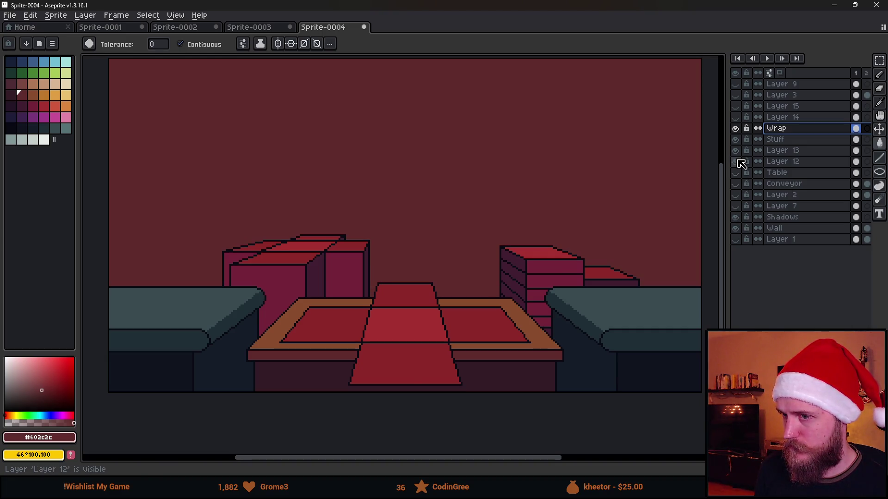
pyautogui.click(736, 162)
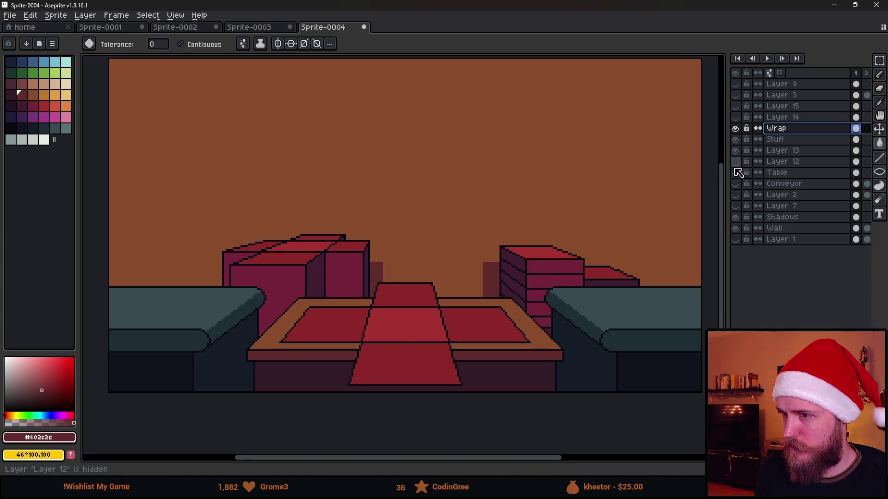
pyautogui.scroll(-2, 513, 246)
pyautogui.scroll(2, 441, 292)
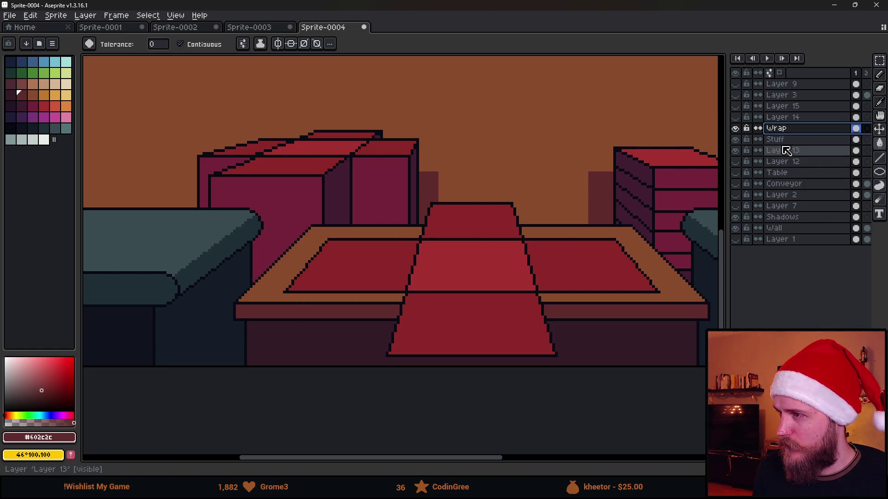
# - Step through the Table and Stuff layers, ending on Wrap with the pencil (B) ready
pyautogui.click(796, 175)
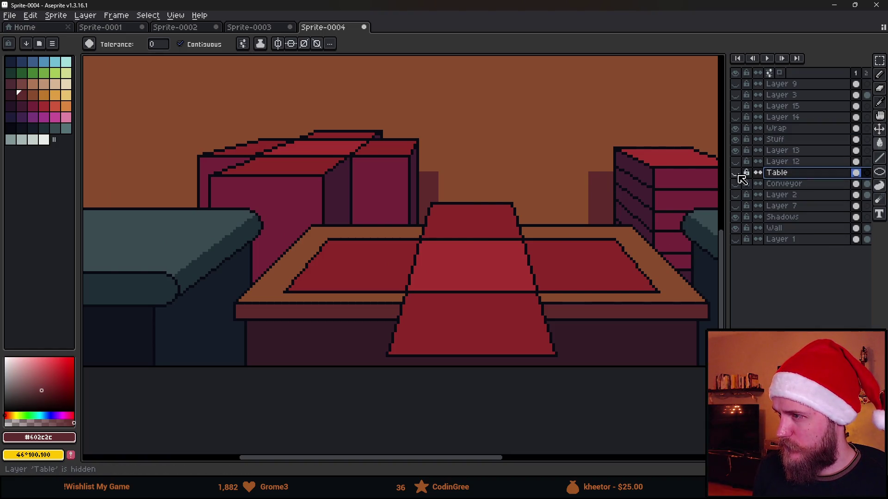
pyautogui.click(772, 139)
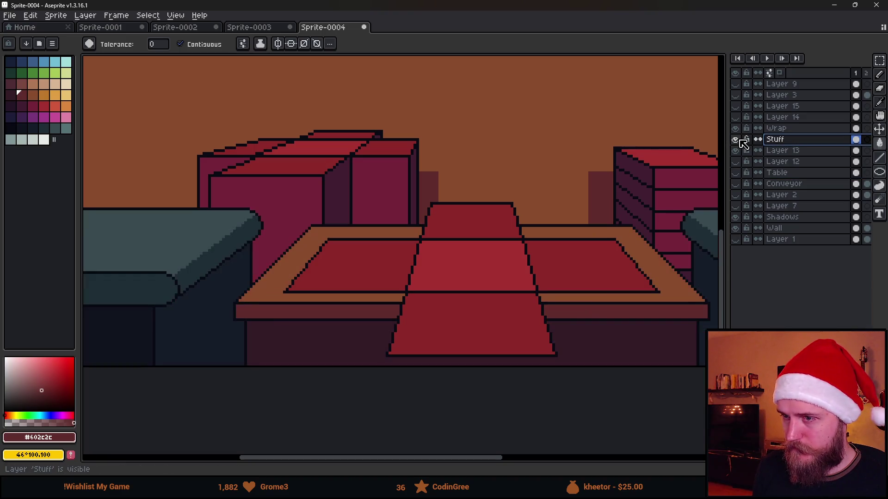
pyautogui.click(782, 128)
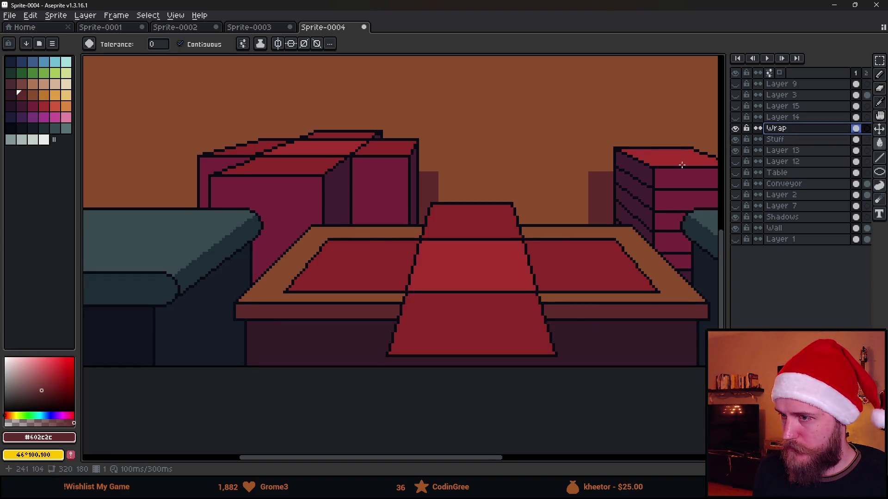
pyautogui.scroll(1, 313, 309)
pyautogui.press('b')
pyautogui.scroll(1, 312, 309)
# - Draw a straight dark #602c2c line along the front edge of the red table tiles
pyautogui.press('-')
pyautogui.press('-')
pyautogui.press('-')
pyautogui.click(262, 303)
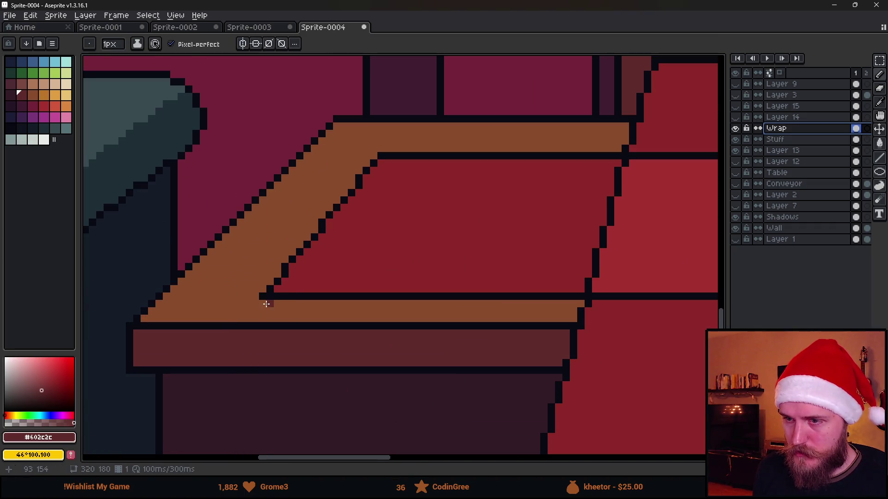
pyautogui.click(584, 302)
pyautogui.scroll(-6, 585, 303)
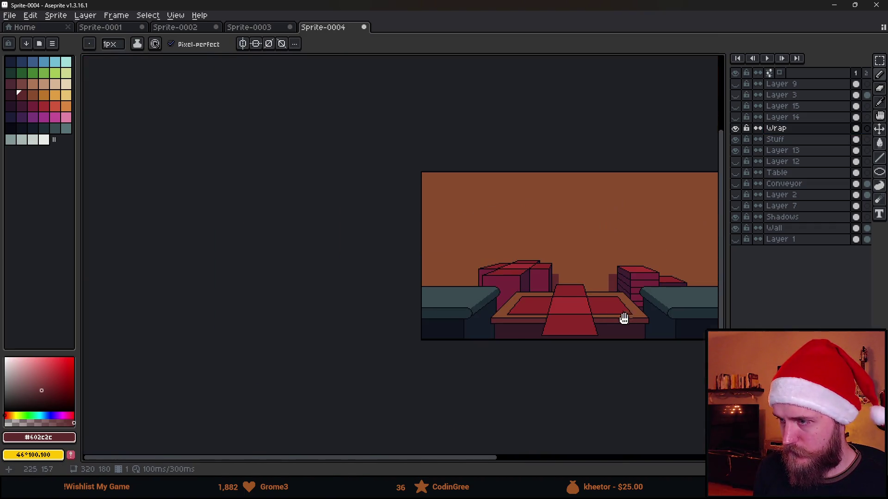
pyautogui.scroll(3, 503, 327)
pyautogui.scroll(1, 502, 326)
# - Draw a second straight #602c2c line along the table edge
pyautogui.click(416, 300)
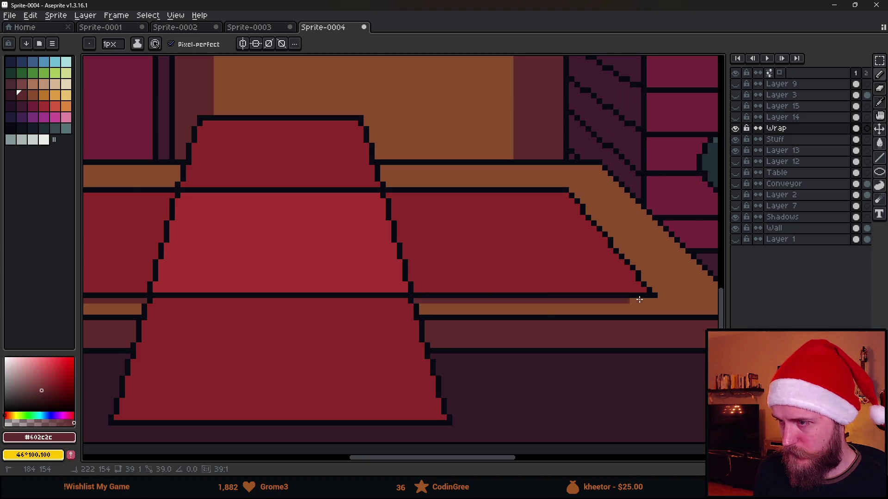
pyautogui.click(655, 299)
pyautogui.scroll(-4, 562, 321)
pyautogui.scroll(2, 521, 321)
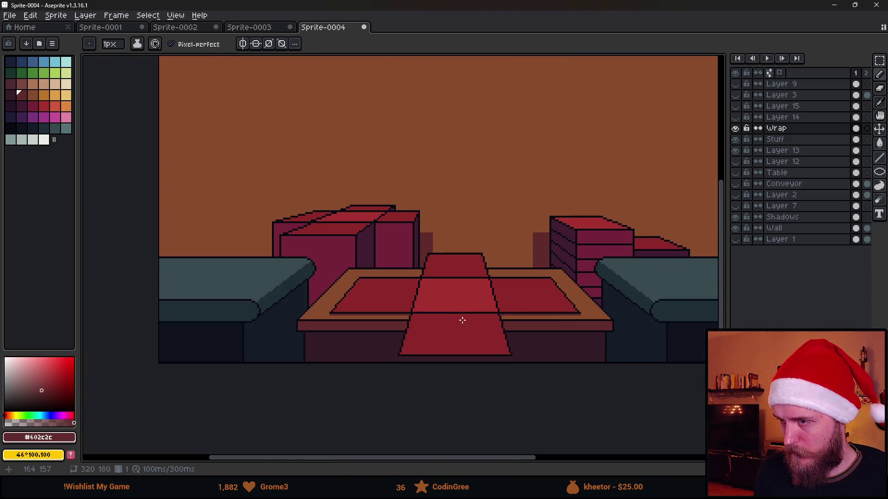
pyautogui.scroll(1, 430, 267)
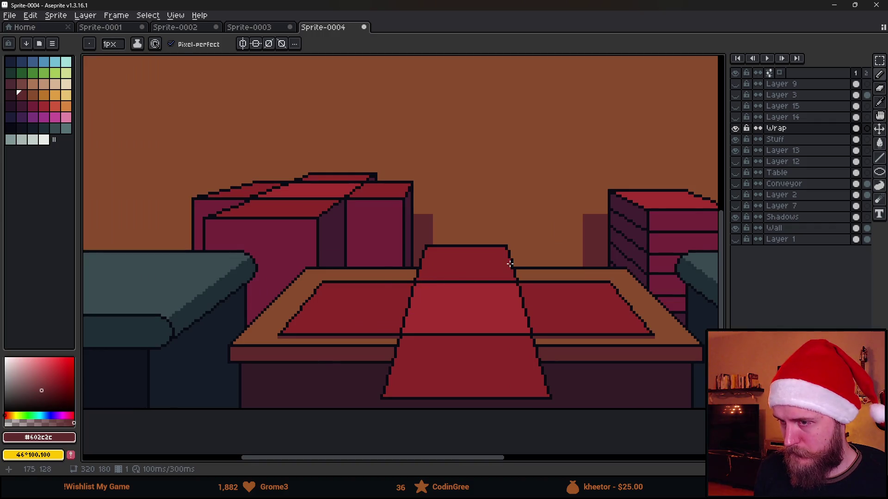
# - Hide the Wrap layer's red tiles
pyautogui.scroll(-1, 510, 263)
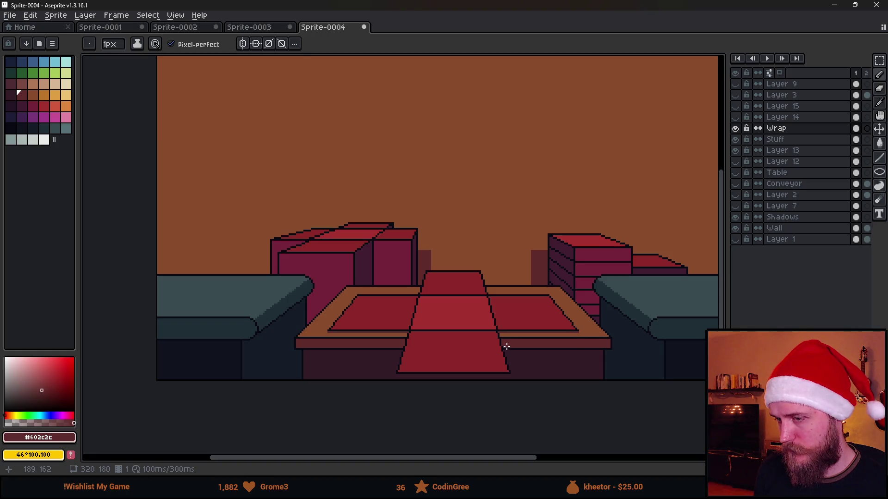
pyautogui.scroll(3, 507, 342)
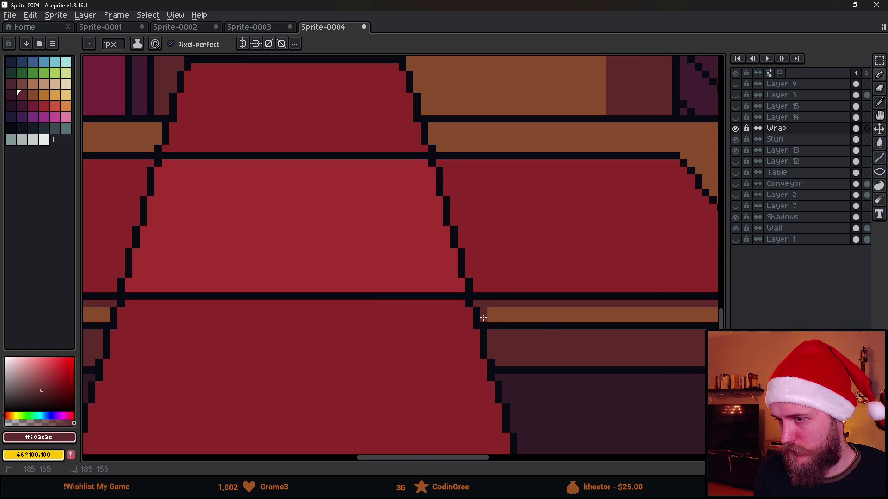
pyautogui.scroll(-3, 541, 331)
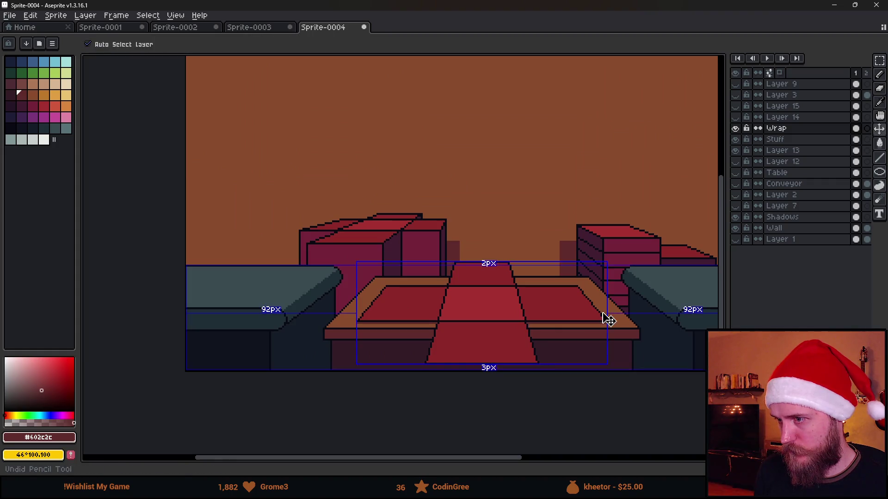
pyautogui.click(735, 129)
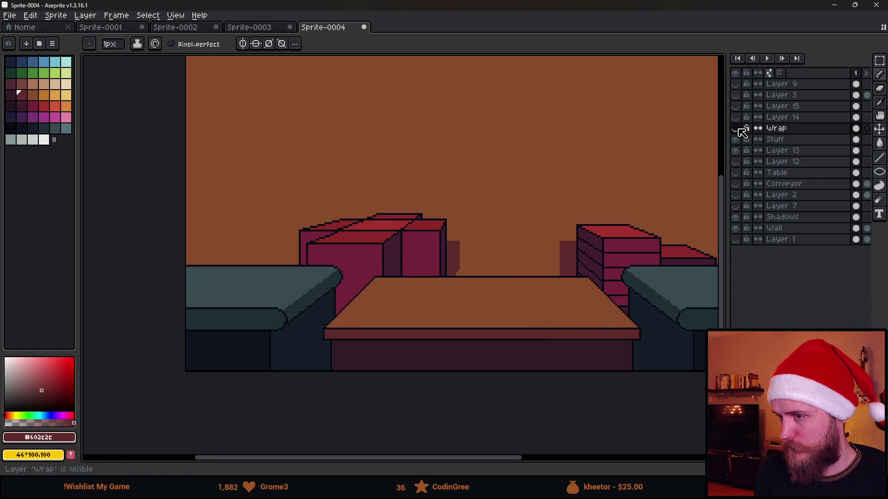
# - Briefly show Layer 14's red conveyor strip, make it active, then hide it again
pyautogui.click(735, 118)
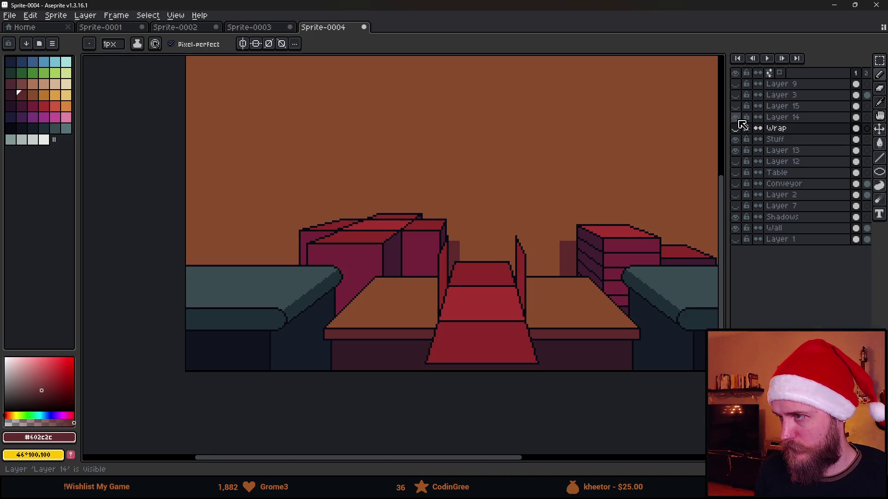
pyautogui.scroll(2, 533, 333)
pyautogui.click(783, 117)
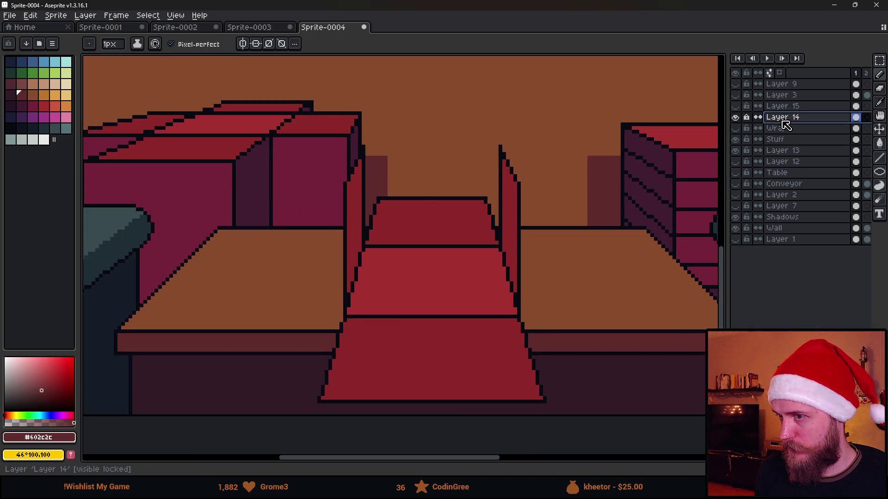
pyautogui.scroll(-3, 654, 234)
pyautogui.scroll(4, 601, 241)
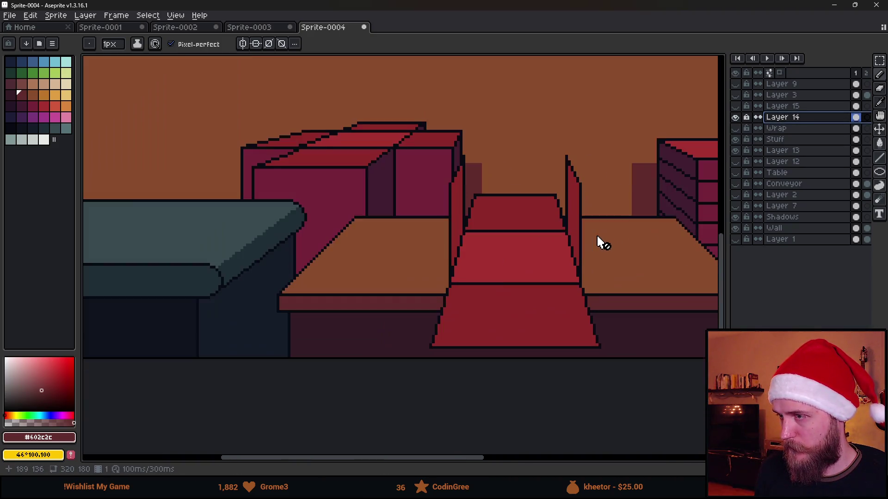
pyautogui.click(735, 117)
# - Show Layer 15's red box, make it active, and draw a dark shadow line beneath it
pyautogui.click(735, 106)
pyautogui.click(783, 106)
pyautogui.scroll(2, 462, 291)
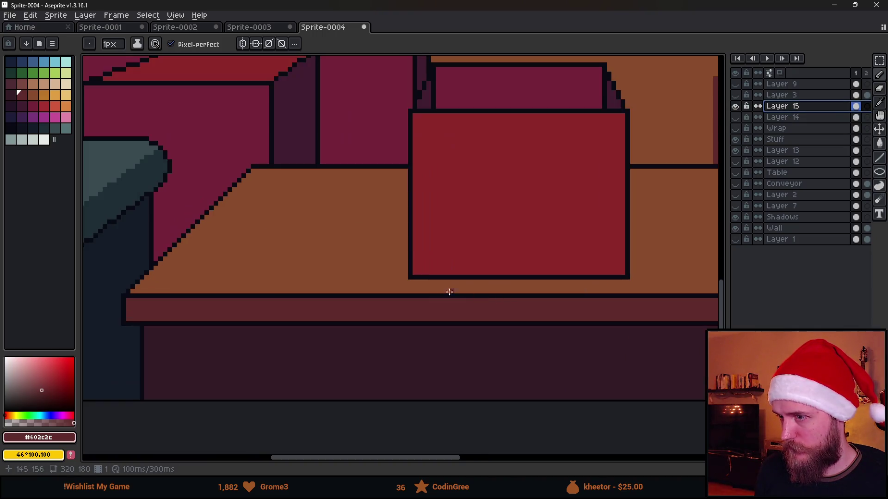
pyautogui.moveTo(412, 280); pyautogui.dragTo(625, 281)
pyautogui.scroll(-2, 618, 270)
pyautogui.scroll(-2, 550, 257)
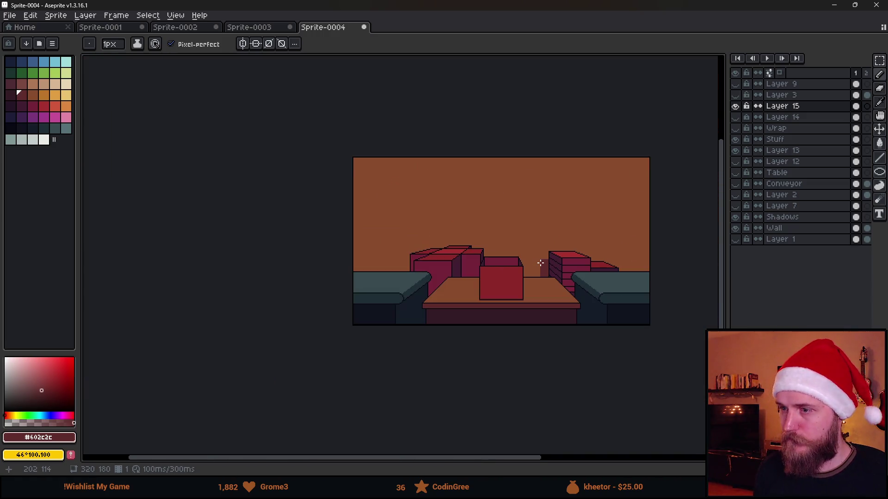
pyautogui.scroll(2, 540, 264)
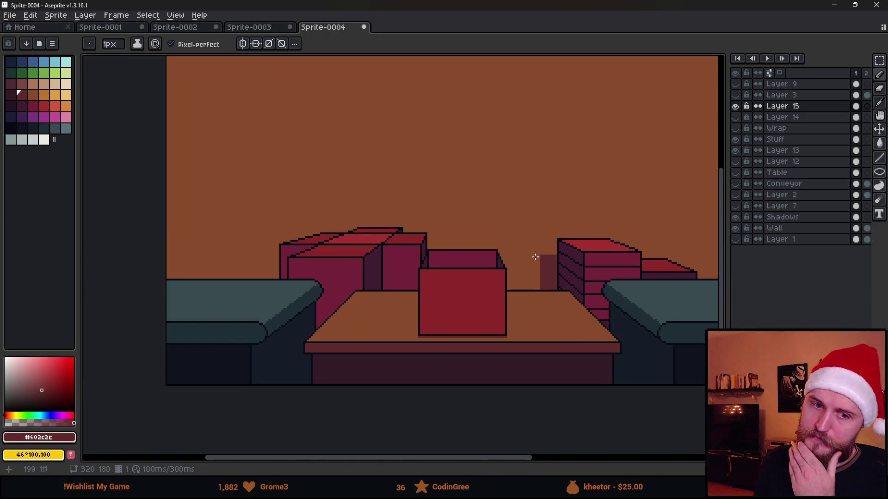
pyautogui.scroll(-2, 567, 265)
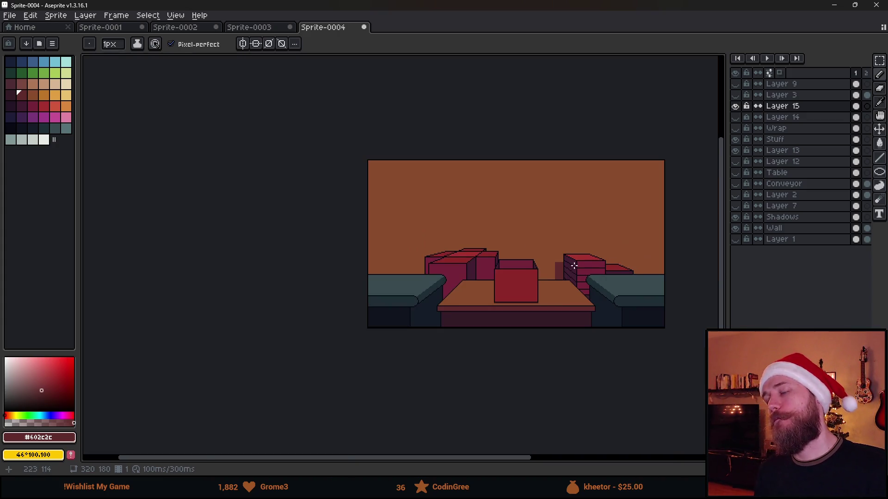
pyautogui.scroll(2, 571, 264)
pyautogui.scroll(-4, 571, 265)
pyautogui.scroll(5, 573, 264)
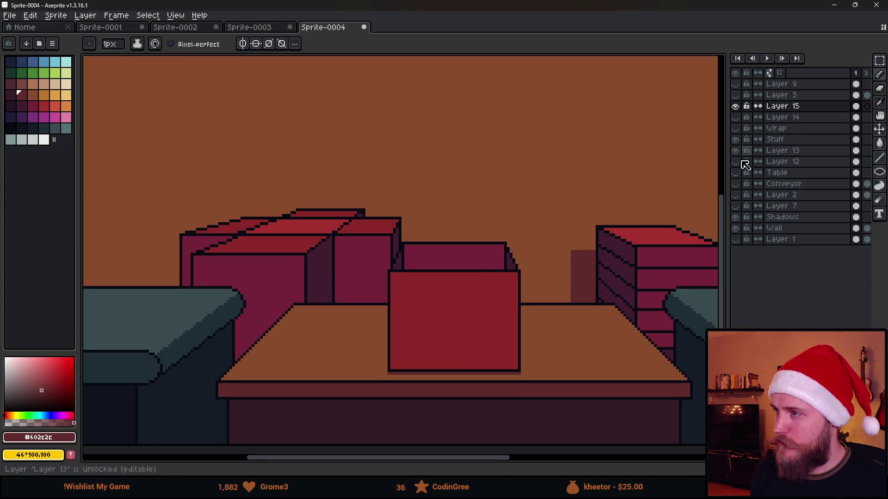
# - Hide Layer 15's box, check Layer 14's ramp, and bring back the Wrap red tiles
pyautogui.click(735, 106)
pyautogui.click(735, 117)
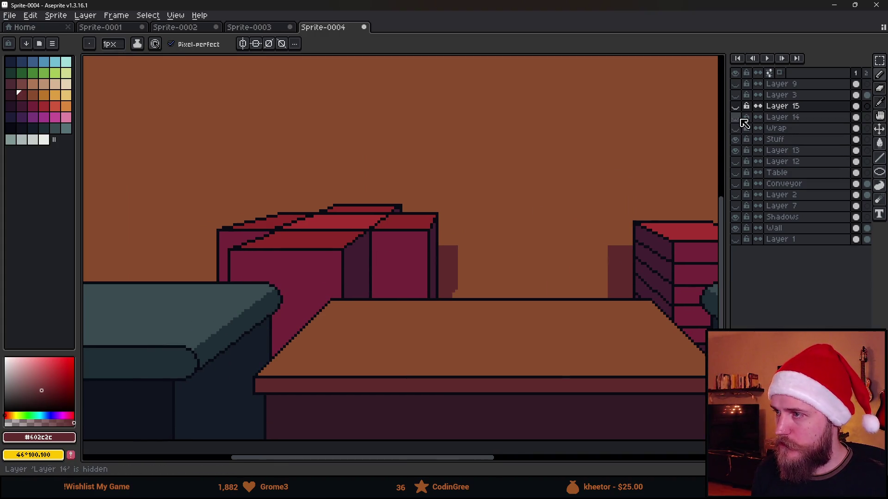
pyautogui.click(735, 118)
pyautogui.click(735, 129)
pyautogui.scroll(-1, 496, 272)
pyautogui.scroll(-1, 496, 273)
pyautogui.scroll(1, 512, 264)
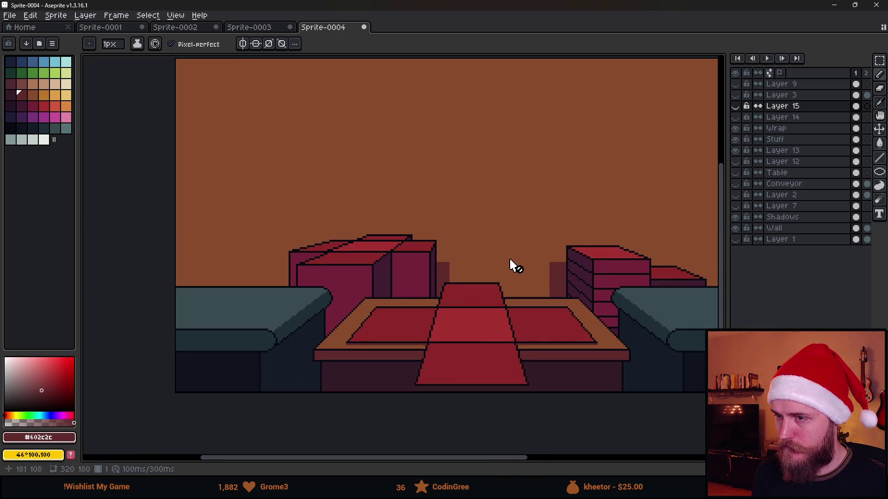
pyautogui.moveTo(611, 215)
pyautogui.mouseDown()
pyautogui.moveTo(513, 214)
pyautogui.moveTo(587, 181)
pyautogui.mouseUp()
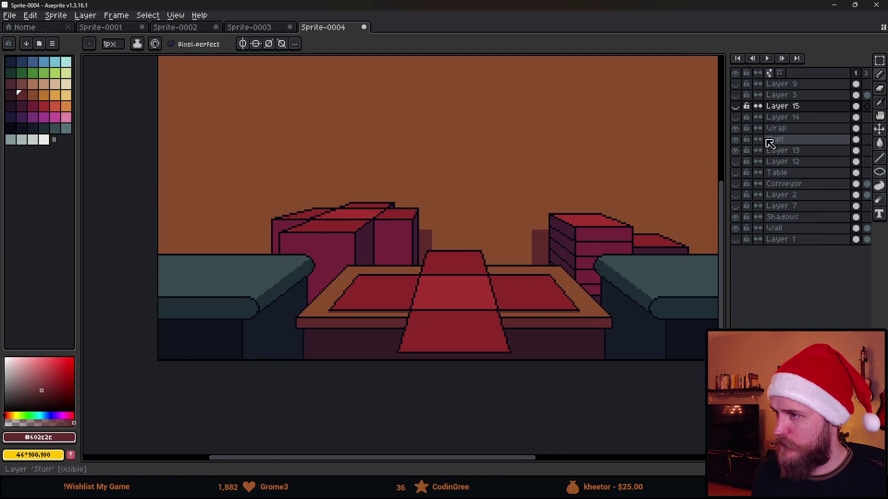
# - Keep Layer 13's crates visible and make Layer 13 the active layer
pyautogui.click(736, 151)
pyautogui.click(736, 150)
pyautogui.click(782, 150)
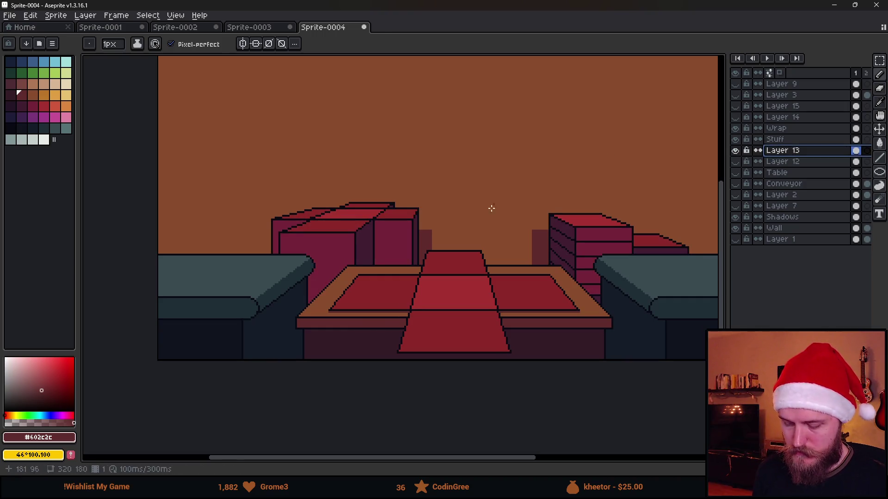
# - Select all of Layer 13 and move the left crate stack further left
pyautogui.press('m')
pyautogui.hotkey('ctrl', 'shift', 'd')
pyautogui.moveTo(451, 277); pyautogui.dragTo(404, 277)
pyautogui.moveTo(394, 272); pyautogui.dragTo(391, 273)
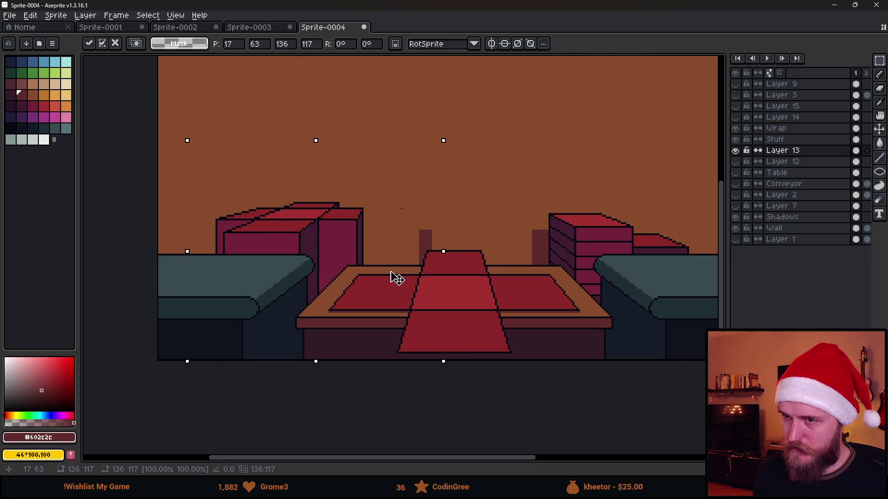
pyautogui.press('Return')
# - On the Shadows layer, move the left crates' shadow left to match
pyautogui.click(786, 217)
pyautogui.moveTo(401, 198)
pyautogui.mouseDown()
pyautogui.moveTo(464, 297)
pyautogui.moveTo(416, 273)
pyautogui.moveTo(396, 273)
pyautogui.mouseUp()
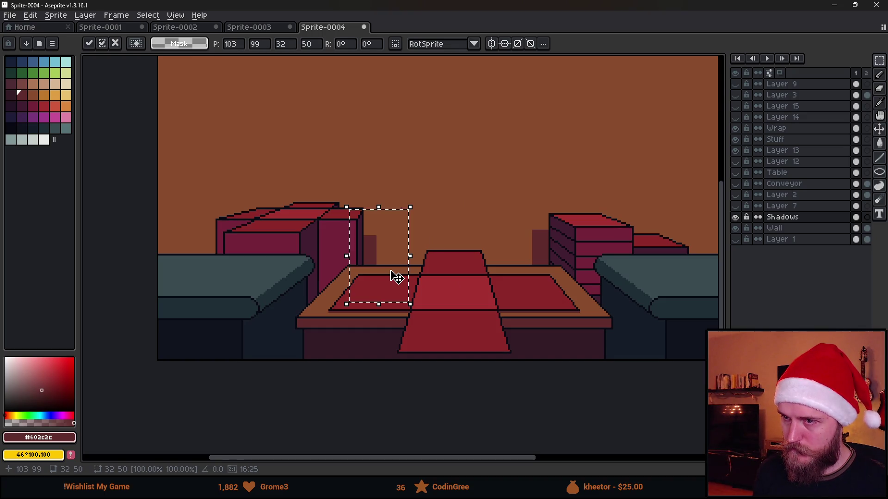
pyautogui.click(559, 234)
pyautogui.scroll(-2, 493, 245)
pyautogui.scroll(2, 492, 211)
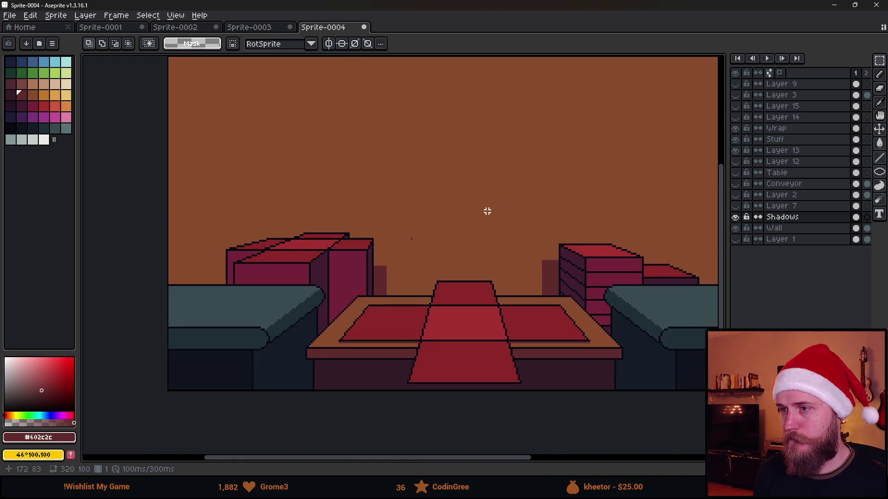
pyautogui.moveTo(532, 228); pyautogui.dragTo(474, 255)
pyautogui.scroll(-2, 512, 224)
pyautogui.scroll(2, 512, 224)
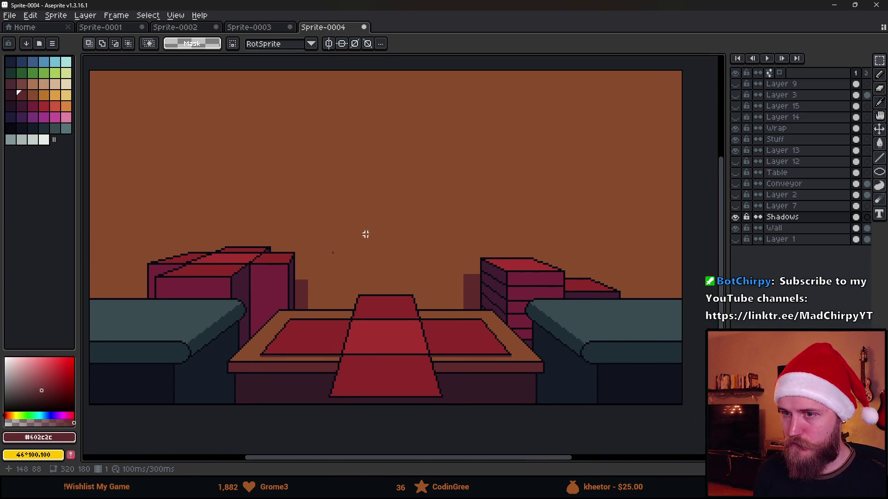
pyautogui.moveTo(379, 227); pyautogui.dragTo(407, 230)
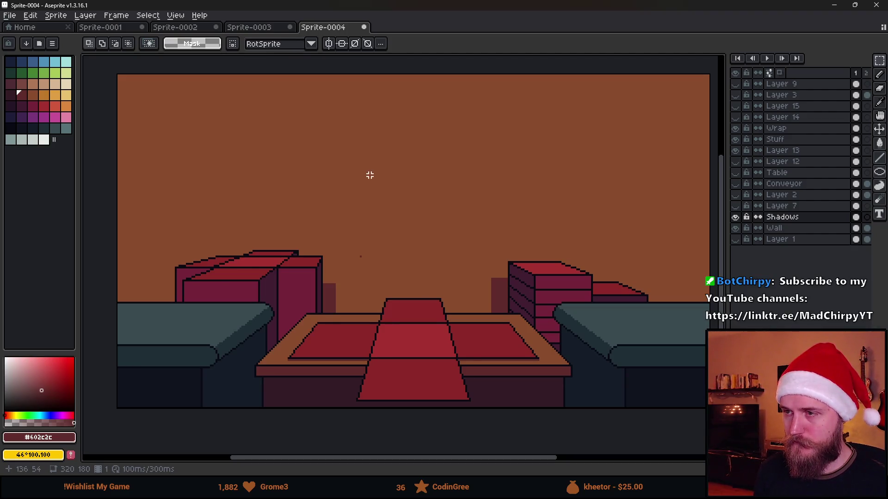
# - Mark a rectangle on the empty wall above the table, then clear the selection
pyautogui.moveTo(335, 92); pyautogui.dragTo(459, 268)
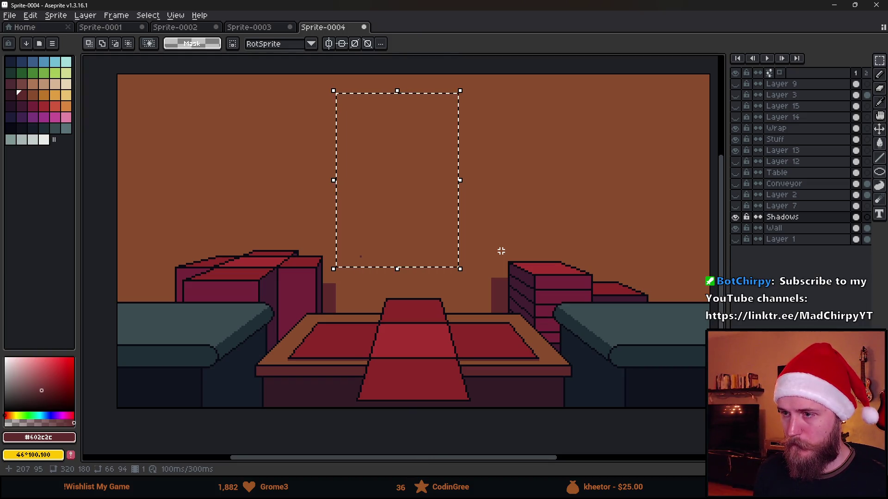
pyautogui.hotkey('ctrl', 'd')
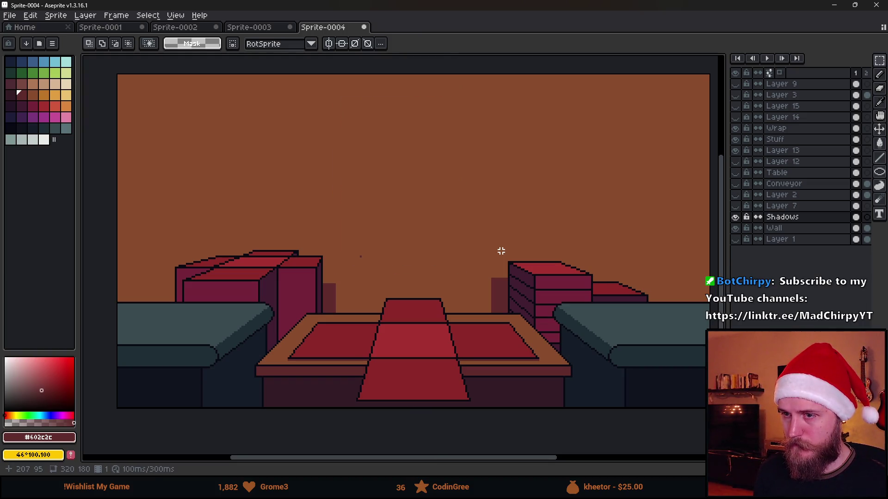
pyautogui.scroll(-2, 502, 251)
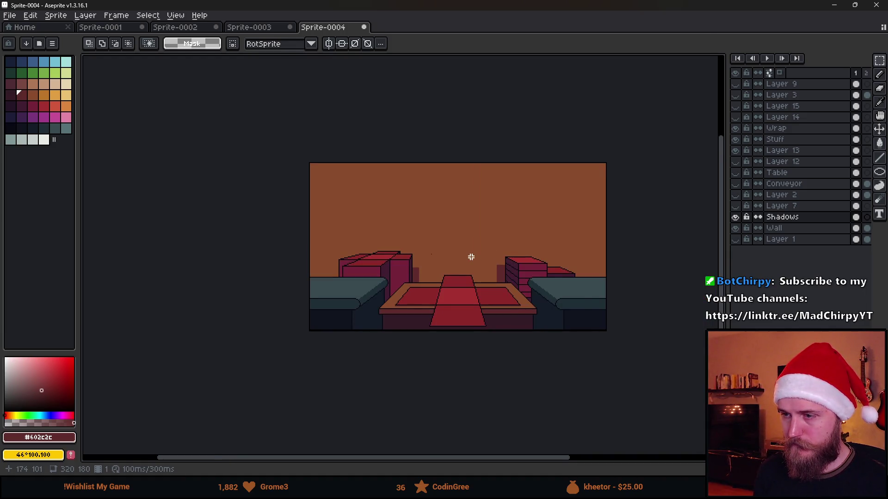
pyautogui.scroll(2, 471, 257)
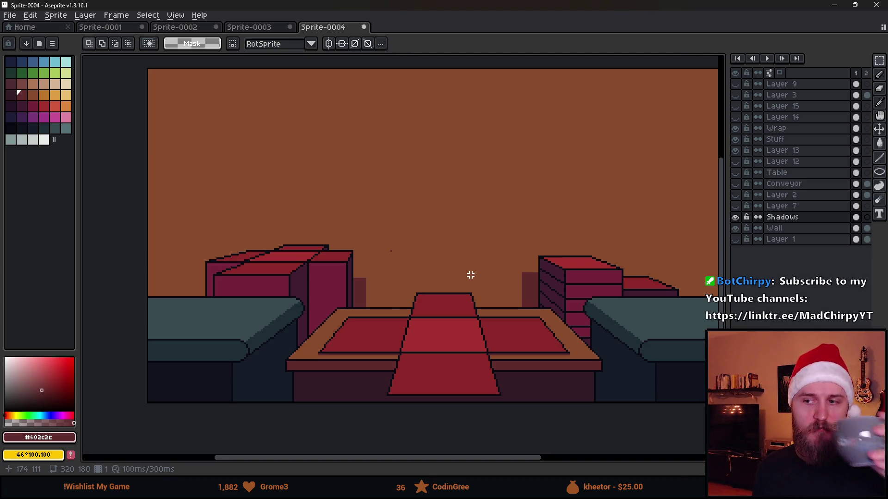
# - Try several rectangle selections on the carpet panels and the area above, clearing each
pyautogui.moveTo(350, 321); pyautogui.dragTo(388, 361)
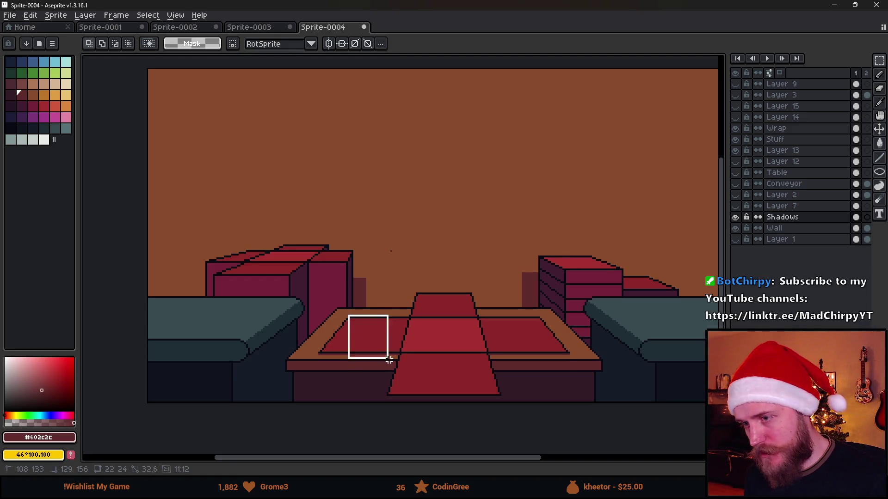
pyautogui.click(446, 368)
pyautogui.scroll(2, 457, 360)
pyautogui.moveTo(221, 281); pyautogui.dragTo(295, 347)
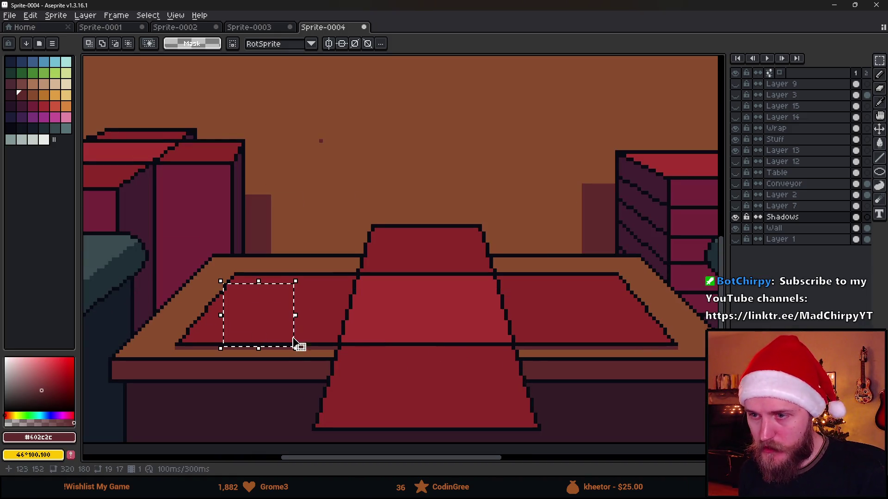
pyautogui.moveTo(390, 225); pyautogui.dragTo(509, 278)
pyautogui.click(353, 153)
pyautogui.moveTo(345, 151); pyautogui.dragTo(301, 113)
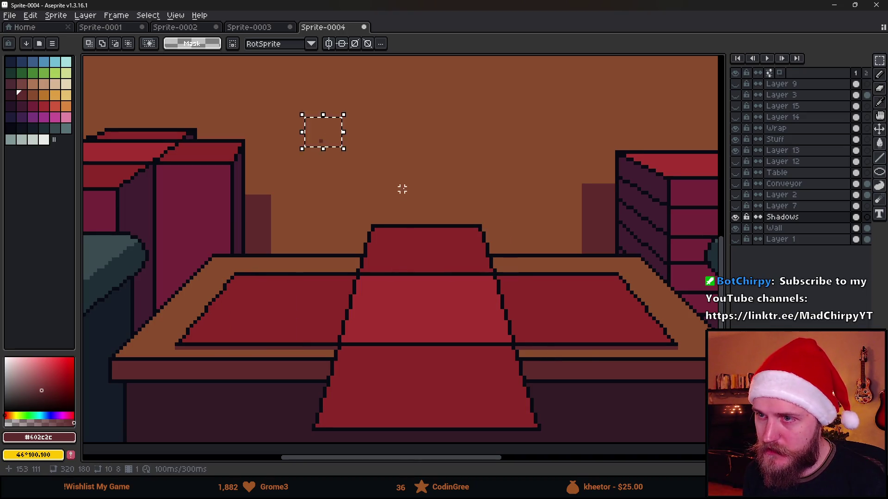
pyautogui.click(402, 187)
pyautogui.scroll(-1, 405, 190)
# - Toggle the Wrap carpet and Layer 14's cloth panels, leaving the Wrap tiles hidden
pyautogui.click(735, 130)
pyautogui.click(735, 130)
pyautogui.click(736, 117)
pyautogui.click(736, 129)
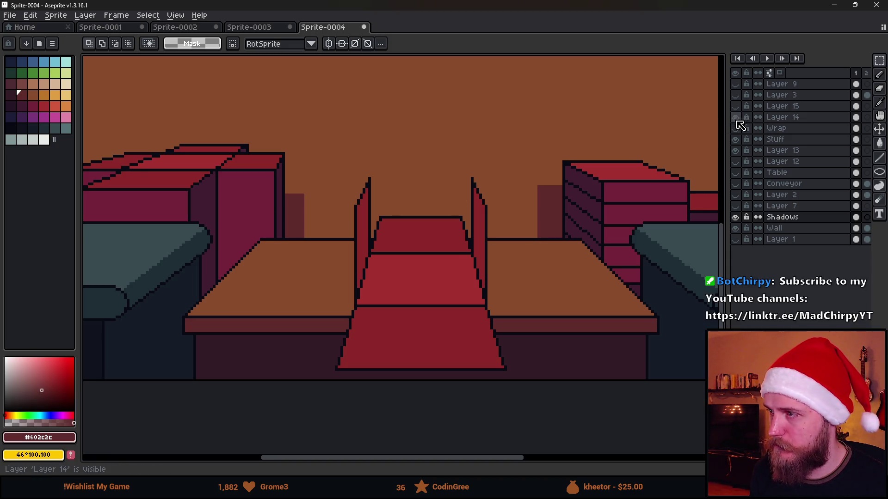
# - Hide Layer 14's panels, show Layer 15's red box, and reselect Layer 15
pyautogui.click(735, 117)
pyautogui.click(737, 107)
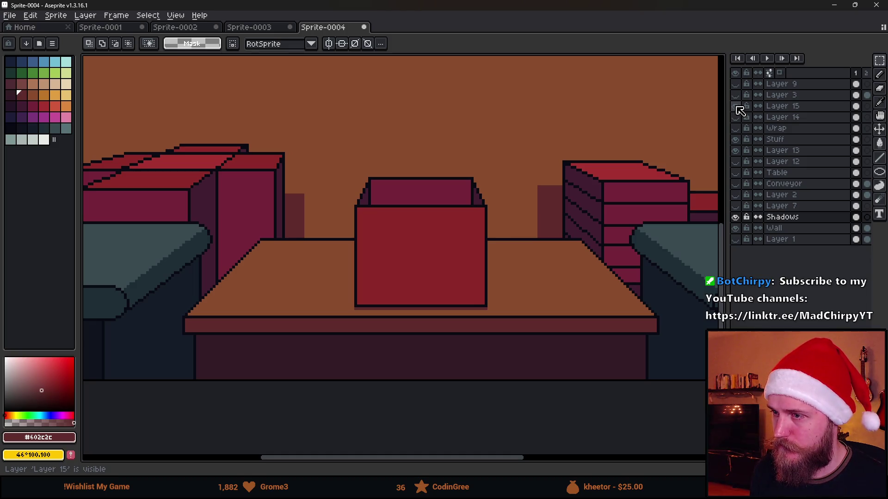
pyautogui.moveTo(786, 107); pyautogui.dragTo(795, 129)
pyautogui.click(787, 118)
pyautogui.click(736, 106)
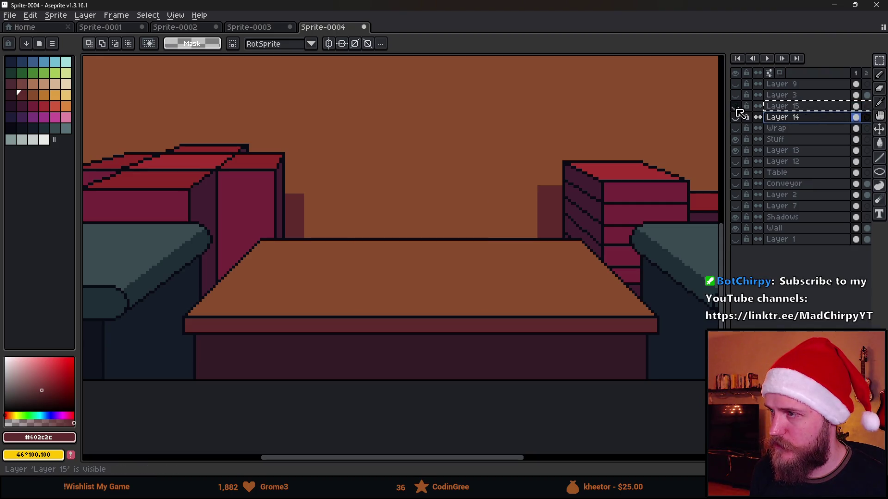
pyautogui.click(770, 110)
pyautogui.click(735, 107)
# - Add Layer 16 above Layer 15 and select the red box on Layer 15
pyautogui.hotkey('ctrl', 'v')
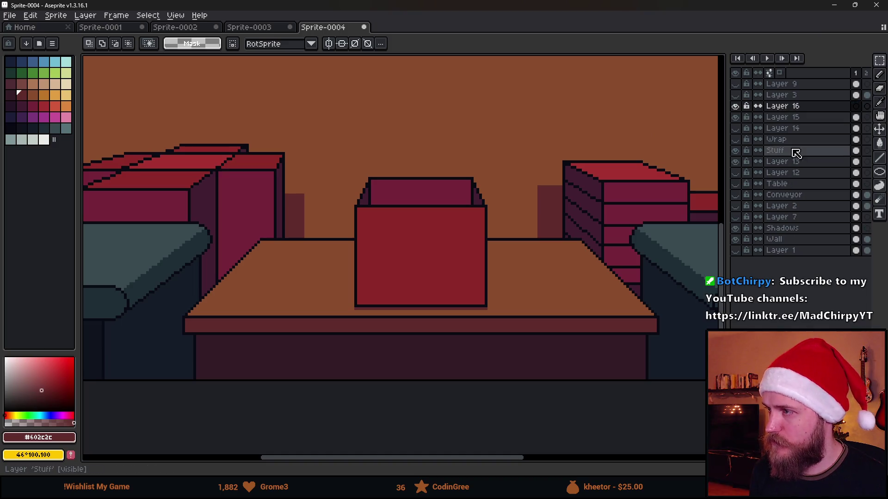
pyautogui.click(805, 118)
pyautogui.moveTo(311, 157); pyautogui.dragTo(595, 357)
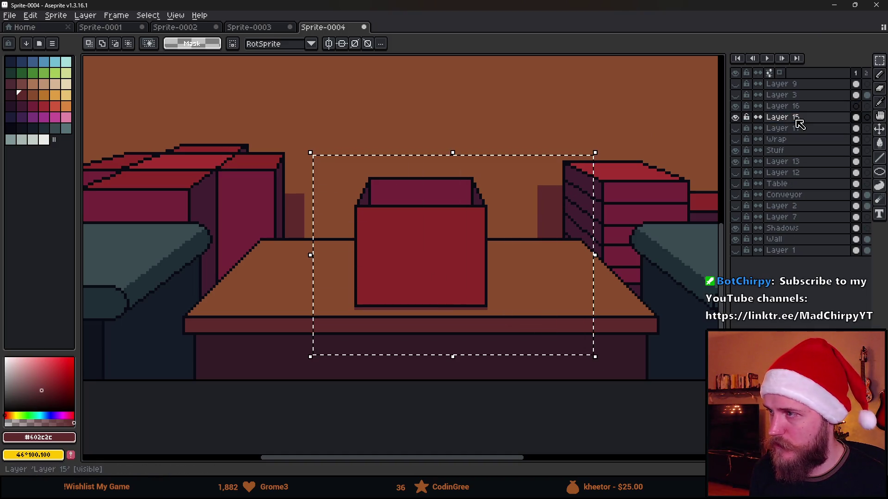
pyautogui.click(781, 107)
pyautogui.click(630, 244)
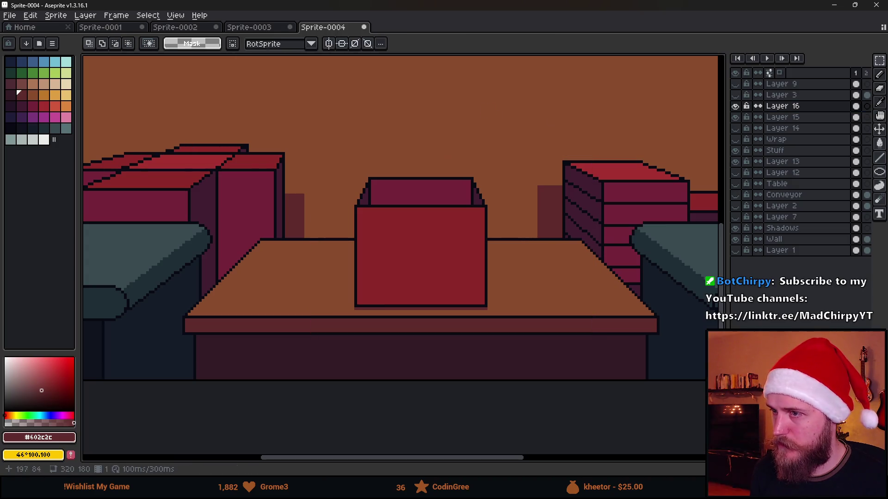
pyautogui.hotkey('ctrl', 'z')
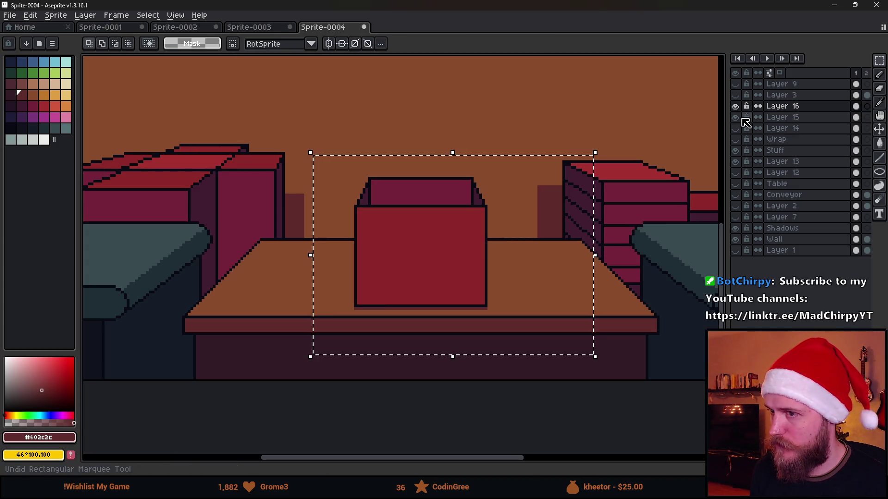
# - Show the Wrap carpet, select its table area, and cancel a transform on Layer 16
pyautogui.click(735, 117)
pyautogui.click(735, 128)
pyautogui.click(735, 128)
pyautogui.click(735, 140)
pyautogui.click(782, 140)
pyautogui.moveTo(235, 198)
pyautogui.mouseDown()
pyautogui.moveTo(297, 289)
pyautogui.moveTo(564, 376)
pyautogui.moveTo(611, 382)
pyautogui.mouseUp()
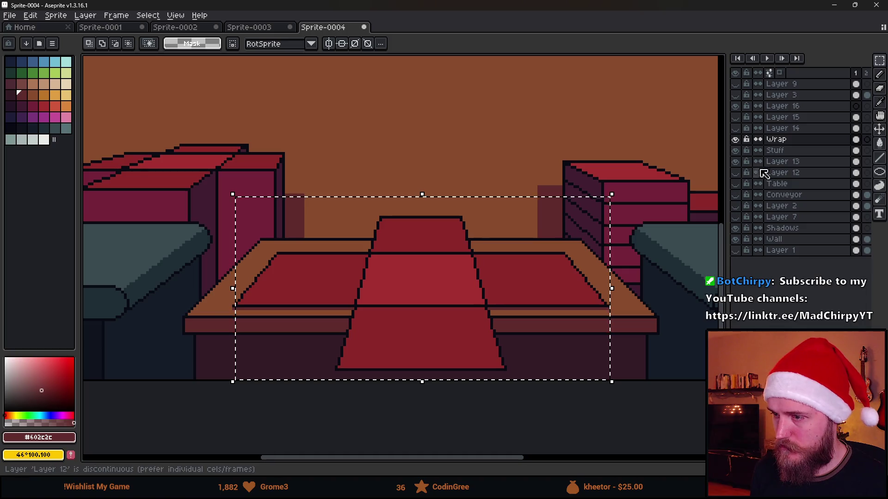
pyautogui.click(786, 106)
pyautogui.hotkey('ctrl', 't')
pyautogui.click(569, 87)
# - Show Layer 15's box again and select the red box on Layer 15
pyautogui.click(738, 139)
pyautogui.click(737, 108)
pyautogui.click(737, 108)
pyautogui.click(737, 117)
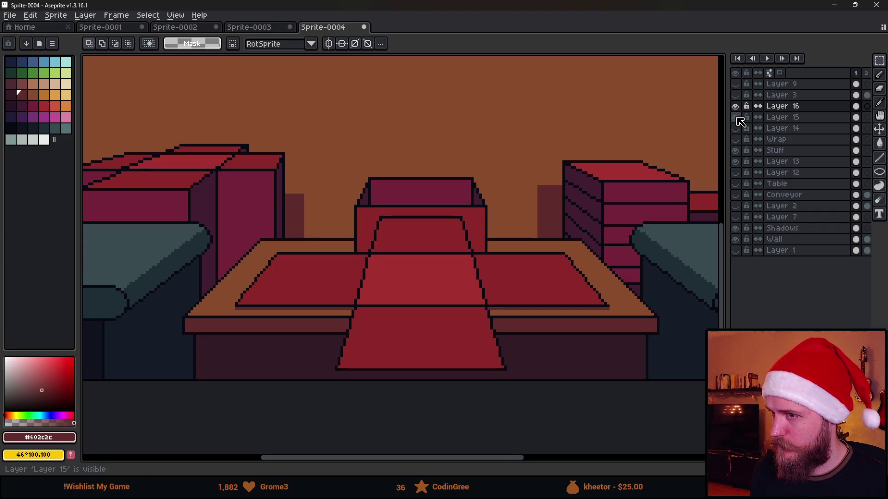
pyautogui.click(792, 117)
pyautogui.moveTo(306, 154); pyautogui.dragTo(539, 371)
pyautogui.click(610, 106)
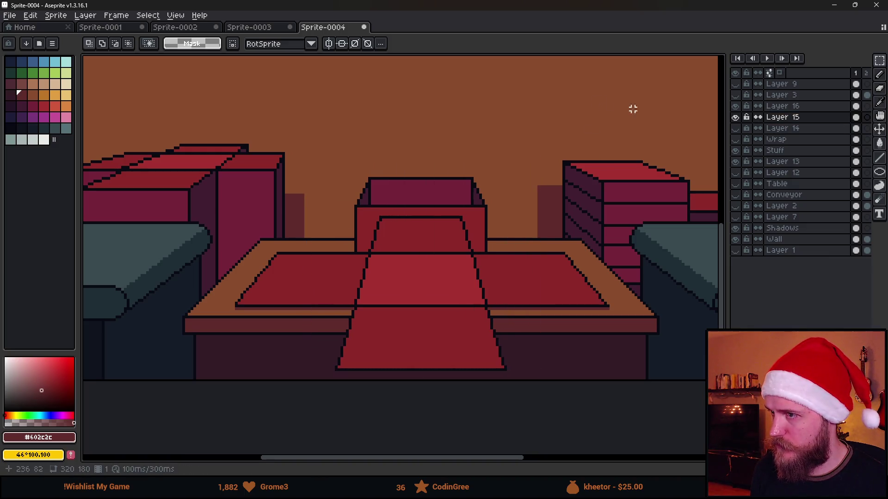
# - Hide Layer 15 and paste the red box into Layer 16 in place
pyautogui.click(735, 117)
pyautogui.click(779, 107)
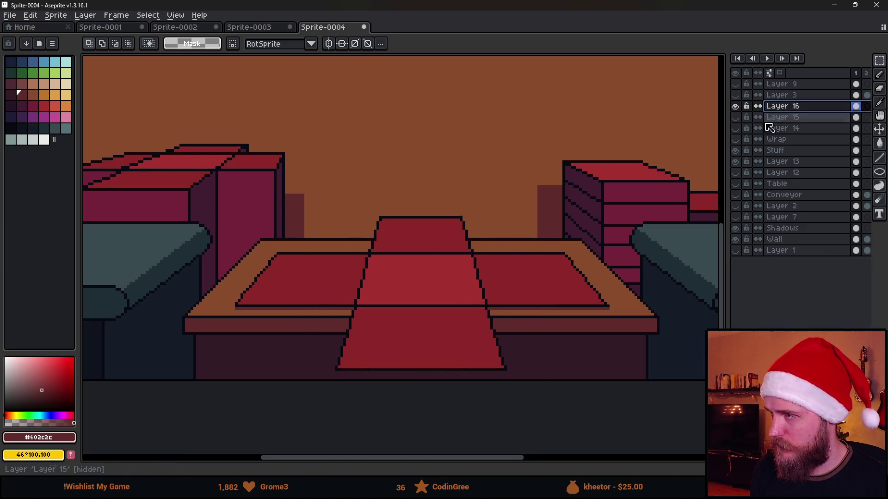
pyautogui.hotkey('ctrl', 'v')
pyautogui.press('Return')
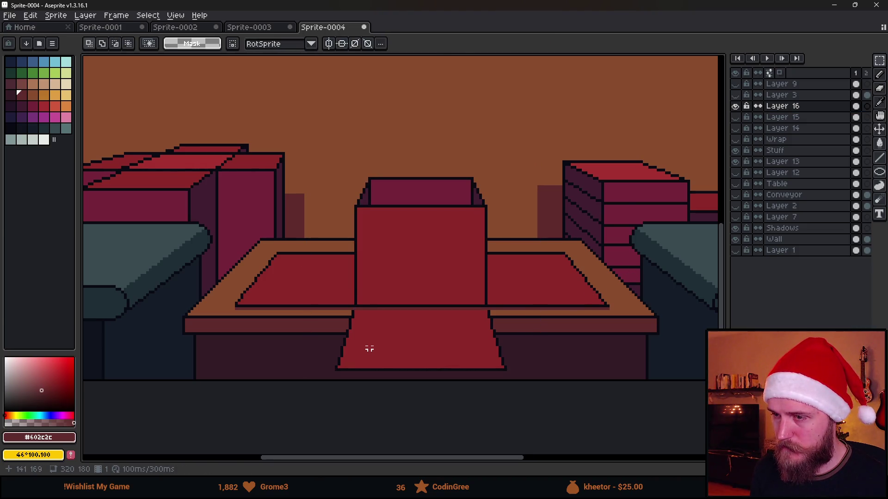
# - Delete the carpet strip in front of the box
pyautogui.scroll(1, 370, 350)
pyautogui.moveTo(316, 299); pyautogui.dragTo(584, 426)
pyautogui.click(652, 369)
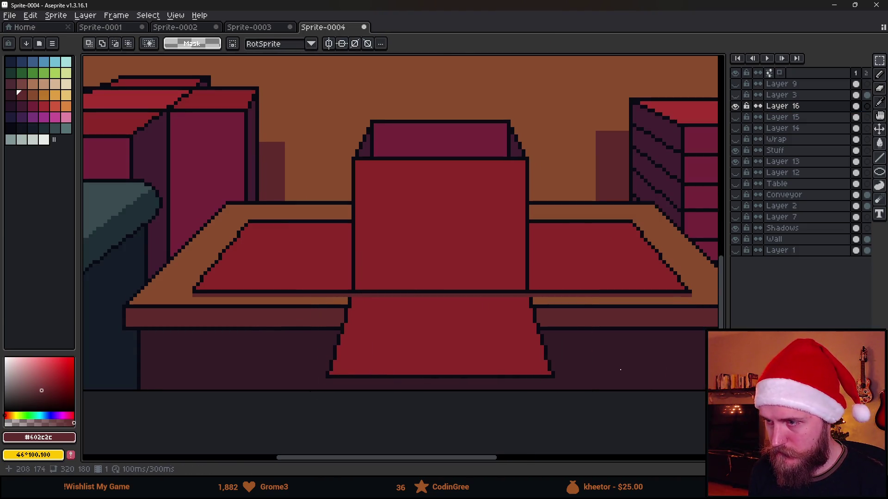
pyautogui.moveTo(301, 299); pyautogui.dragTo(535, 388)
pyautogui.press('Delete')
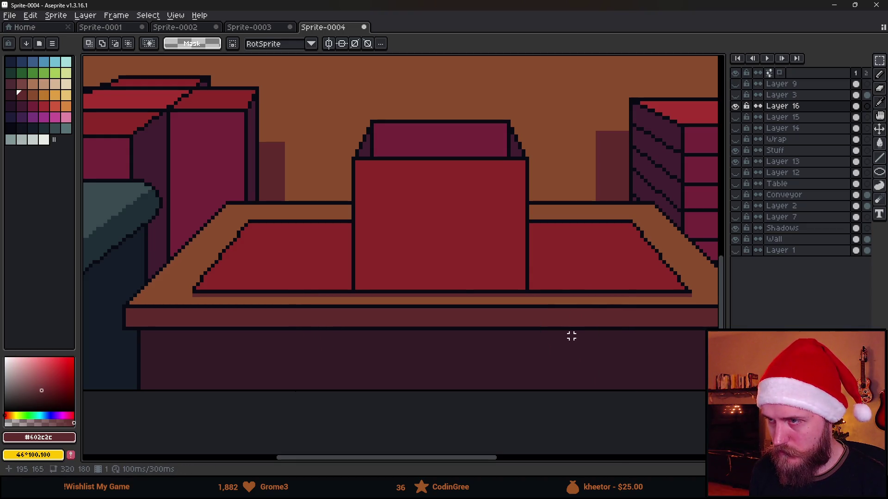
# - Erase the slanted corner pixels on the left and right of the box lid
pyautogui.scroll(1, 377, 163)
pyautogui.moveTo(365, 152); pyautogui.dragTo(308, 86)
pyautogui.press('Delete')
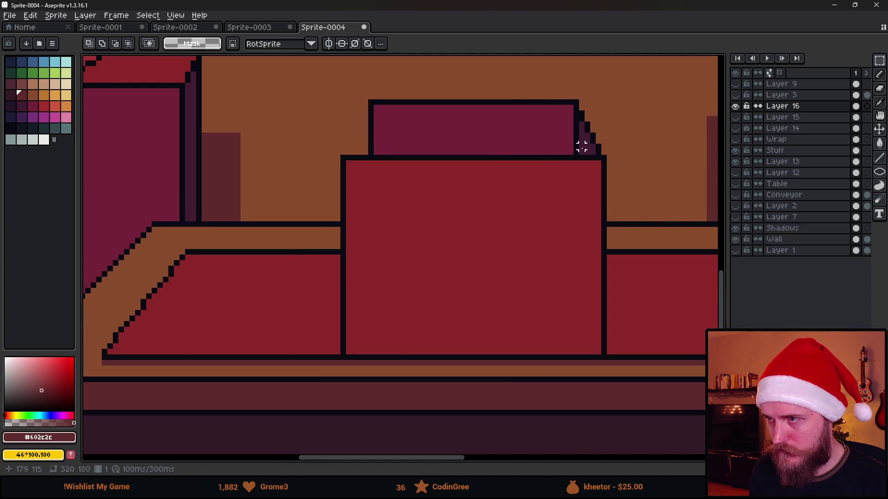
pyautogui.moveTo(582, 152); pyautogui.dragTo(677, 53)
pyautogui.press('Delete')
pyautogui.scroll(-4, 599, 238)
pyautogui.scroll(1, 501, 282)
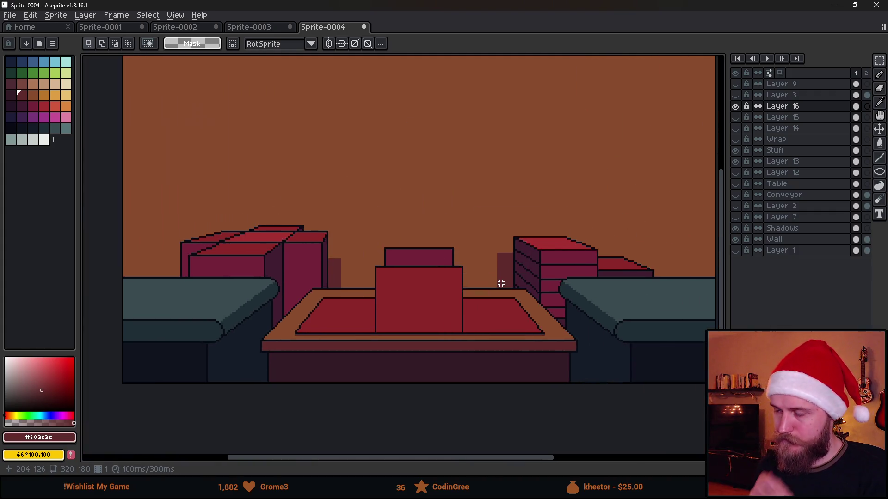
pyautogui.scroll(-2, 503, 280)
pyautogui.scroll(1, 502, 279)
pyautogui.scroll(1, 470, 283)
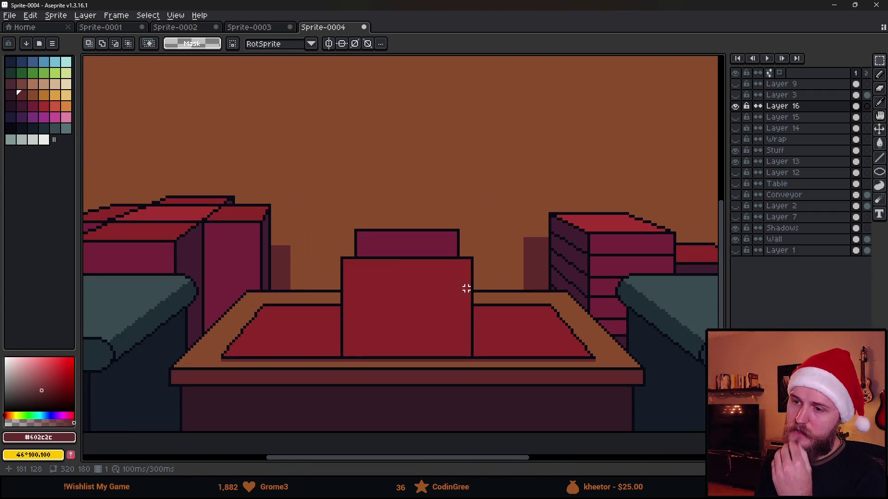
# - Hide Layer 16 and Layer 14, and show Layer 3 and Layer 15's closed red box
pyautogui.doubleClick(735, 107)
pyautogui.click(736, 106)
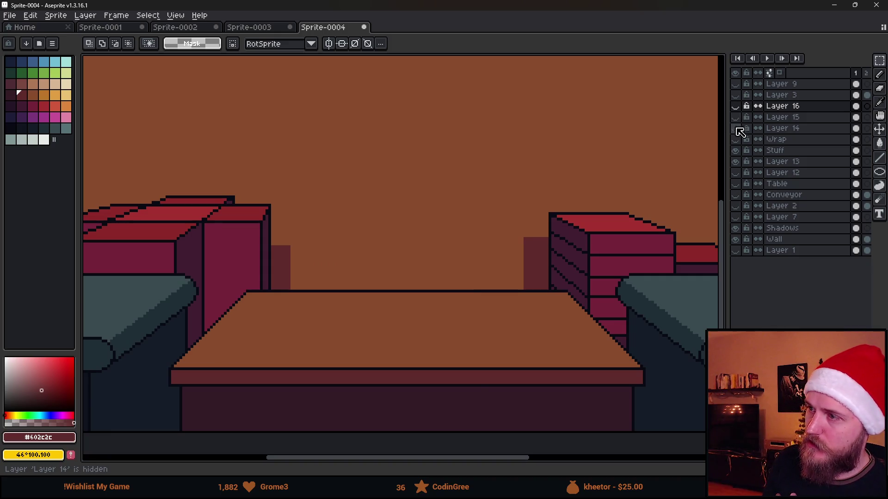
pyautogui.click(739, 129)
pyautogui.click(736, 129)
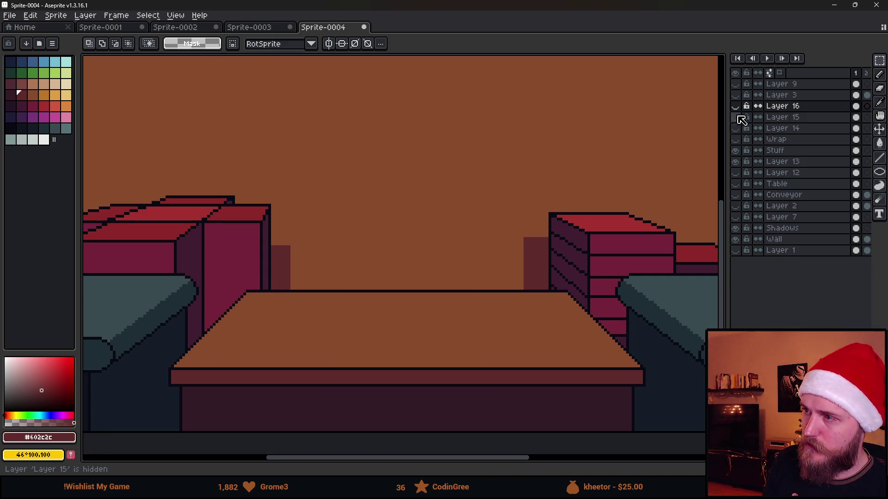
pyautogui.click(735, 107)
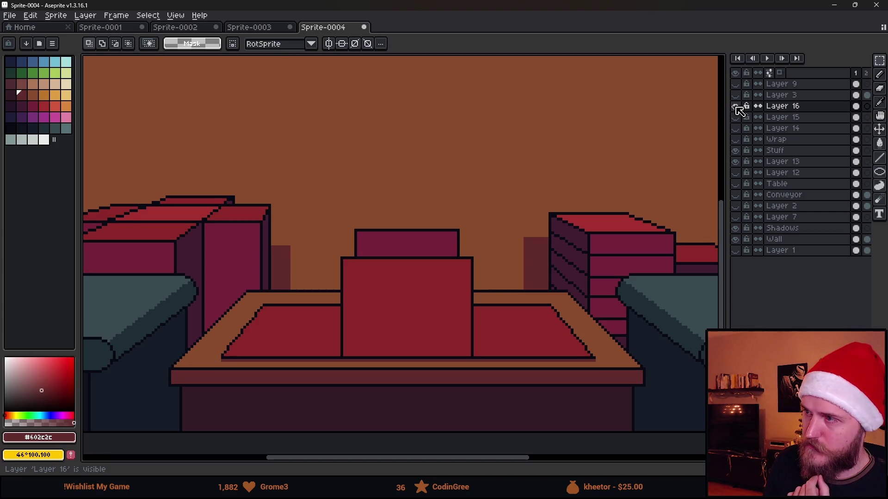
pyautogui.click(736, 106)
pyautogui.click(738, 99)
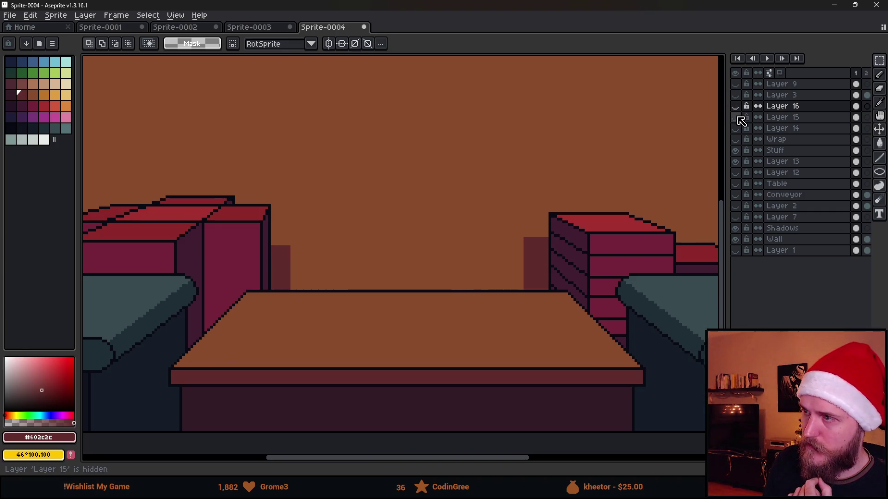
pyautogui.click(736, 118)
# - Frame the scene in the view and open the Canvas Size settings
pyautogui.scroll(-3, 376, 317)
pyautogui.scroll(2, 377, 342)
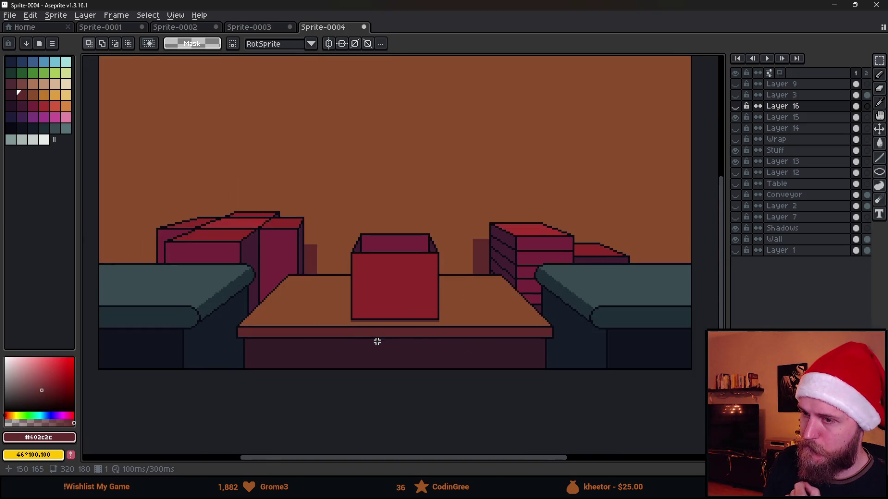
pyautogui.scroll(-1, 475, 337)
pyautogui.scroll(1, 515, 359)
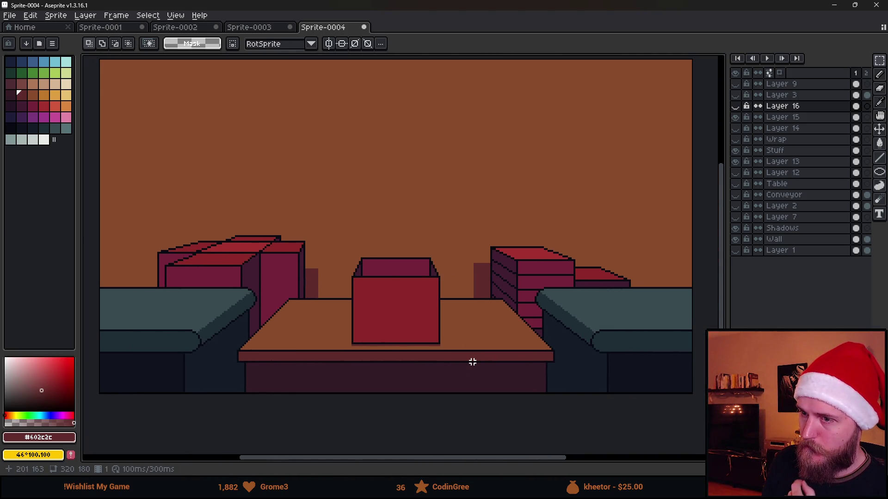
pyautogui.scroll(-1, 378, 237)
pyautogui.scroll(1, 382, 242)
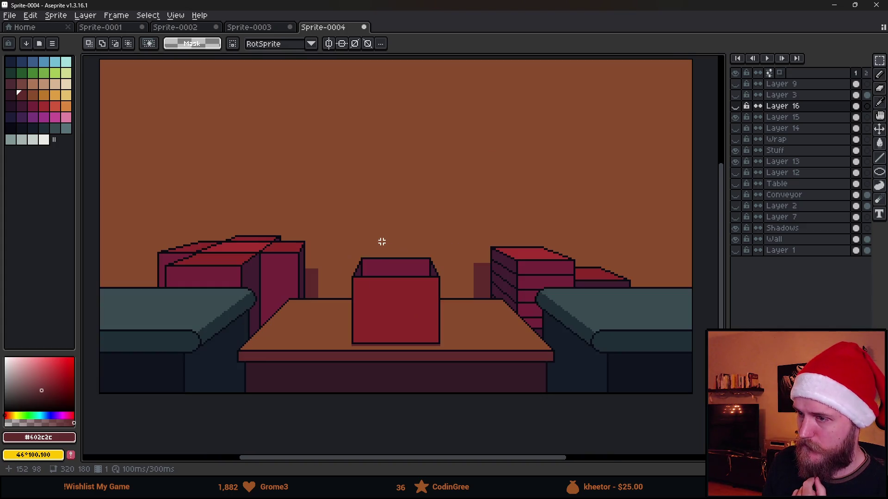
pyautogui.moveTo(366, 229)
pyautogui.mouseDown()
pyautogui.moveTo(363, 257)
pyautogui.moveTo(371, 248)
pyautogui.mouseUp()
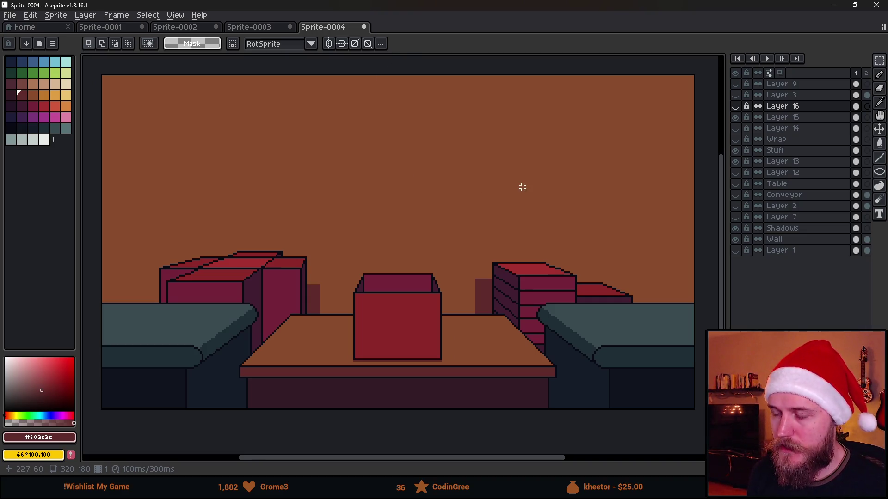
pyautogui.hotkey('ctrl', 'alt', 'c')
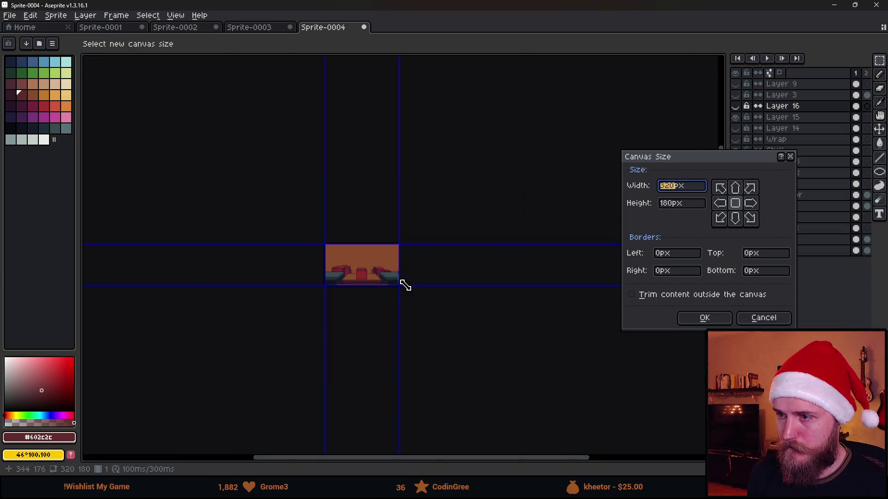
# - Enlarge the canvas to 884×628 toward the bottom right and make Layer 15 active
pyautogui.moveTo(398, 285)
pyautogui.mouseDown()
pyautogui.moveTo(569, 406)
pyautogui.moveTo(540, 363)
pyautogui.moveTo(541, 392)
pyautogui.moveTo(530, 390)
pyautogui.mouseUp()
pyautogui.click(704, 317)
pyautogui.scroll(5, 229, 157)
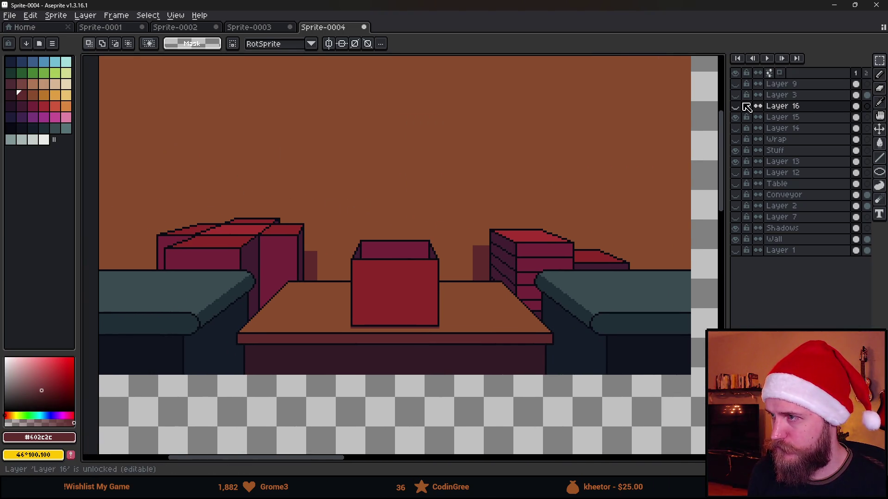
pyautogui.click(736, 117)
pyautogui.click(767, 118)
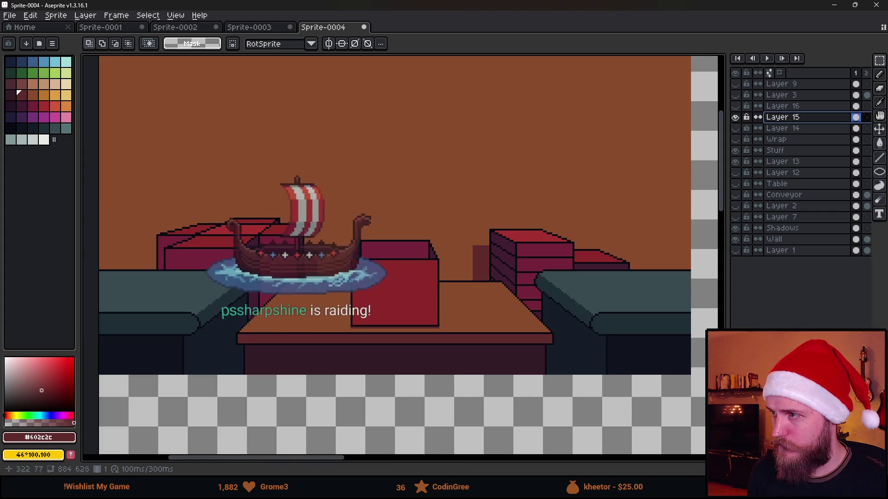
# - Move Layer 15's red box up off the table and deselect
pyautogui.scroll(-3, 402, 221)
pyautogui.scroll(2, 402, 221)
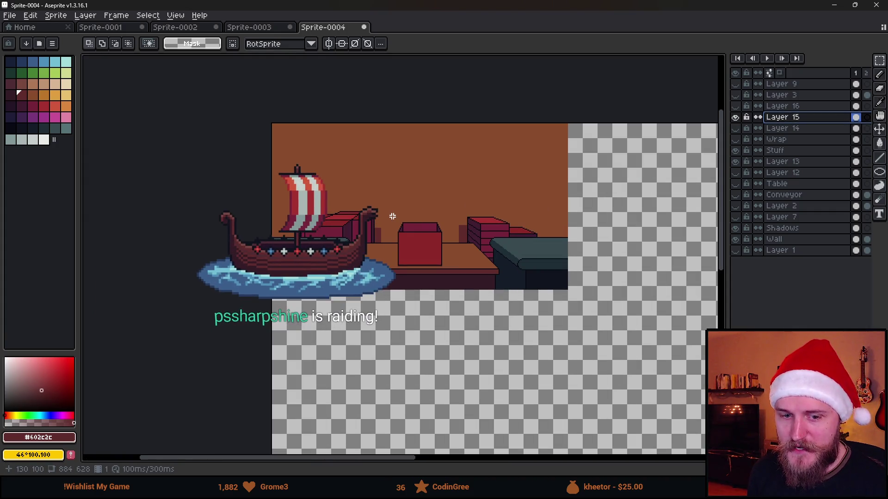
pyautogui.moveTo(371, 198); pyautogui.dragTo(509, 346)
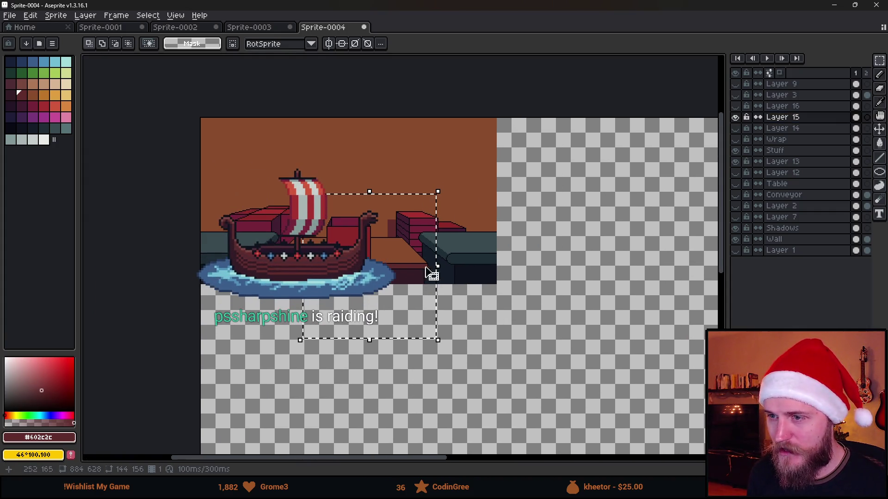
pyautogui.moveTo(354, 267)
pyautogui.mouseDown()
pyautogui.moveTo(545, 237)
pyautogui.moveTo(534, 174)
pyautogui.mouseUp()
pyautogui.press('Return')
pyautogui.hotkey('ctrl', 'd')
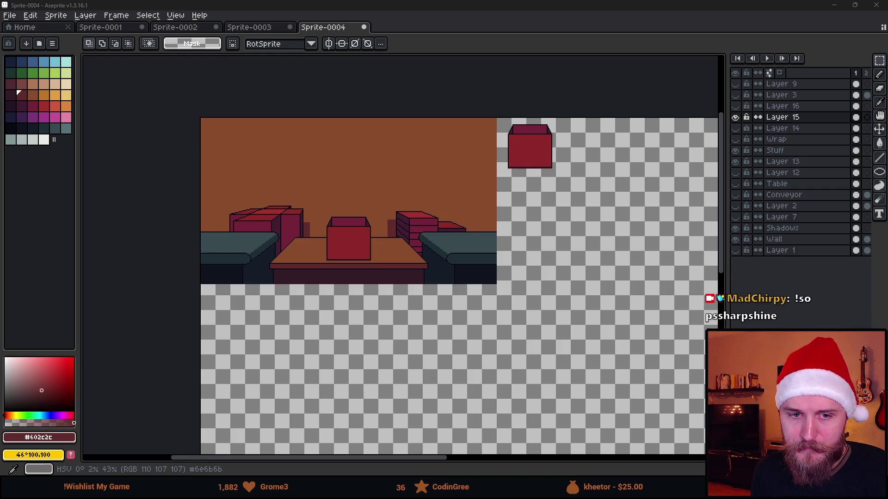
# - Show Layer 14's red ramp and Layer 15, with Layer 15 active and the moved box in view
pyautogui.scroll(-1, 359, 149)
pyautogui.scroll(2, 368, 148)
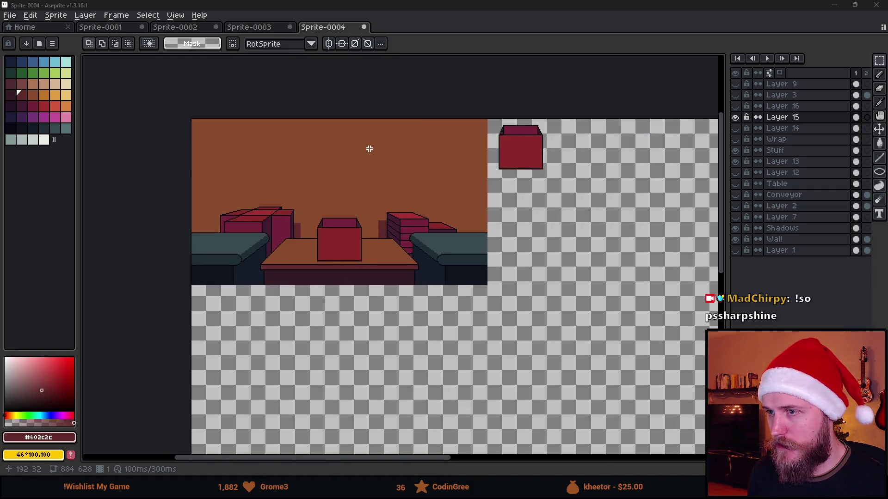
pyautogui.moveTo(415, 200); pyautogui.dragTo(360, 192)
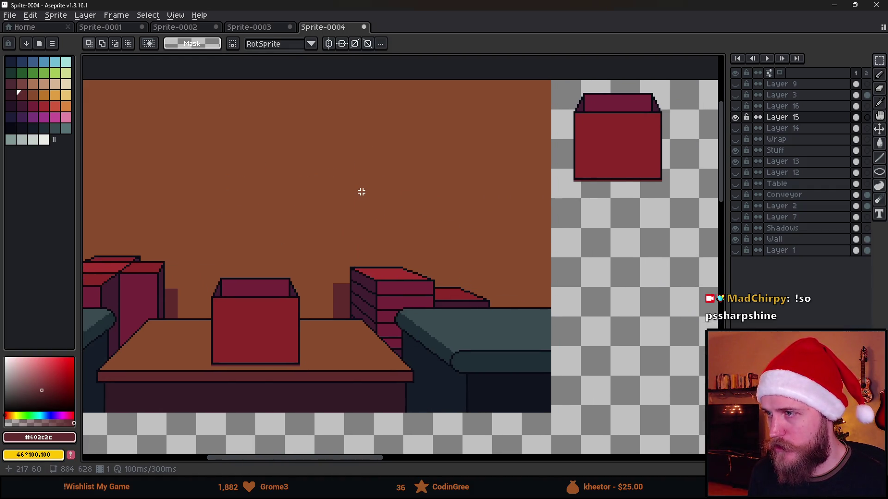
pyautogui.scroll(-1, 362, 192)
pyautogui.scroll(1, 516, 193)
pyautogui.scroll(-1, 578, 231)
pyautogui.scroll(1, 577, 231)
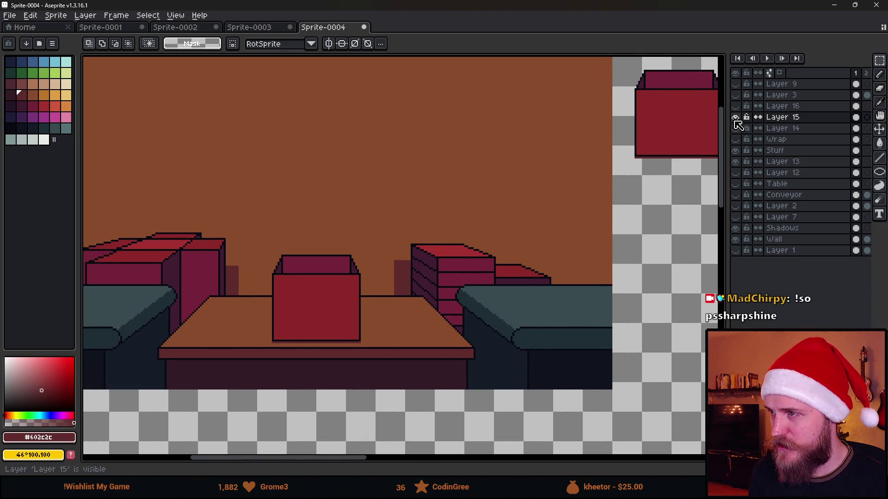
pyautogui.click(735, 117)
pyautogui.click(735, 128)
pyautogui.click(735, 117)
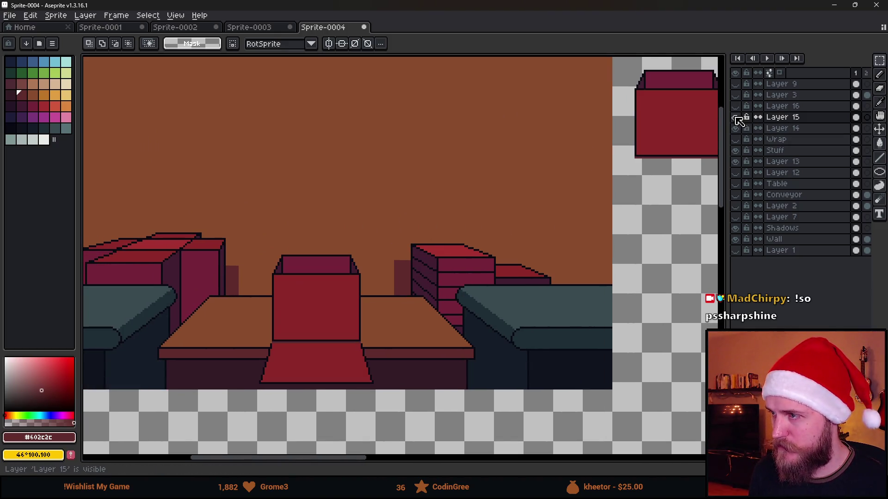
pyautogui.click(781, 117)
pyautogui.moveTo(601, 151); pyautogui.dragTo(411, 253)
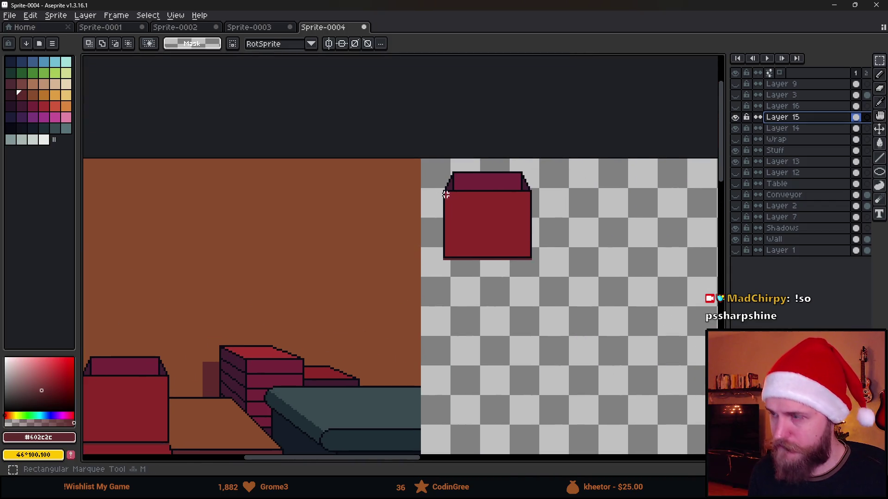
# - Cut the red box from Layer 15 and paste it onto a new layer named Sprites
pyautogui.moveTo(387, 158); pyautogui.dragTo(605, 352)
pyautogui.press('Delete')
pyautogui.click(795, 87)
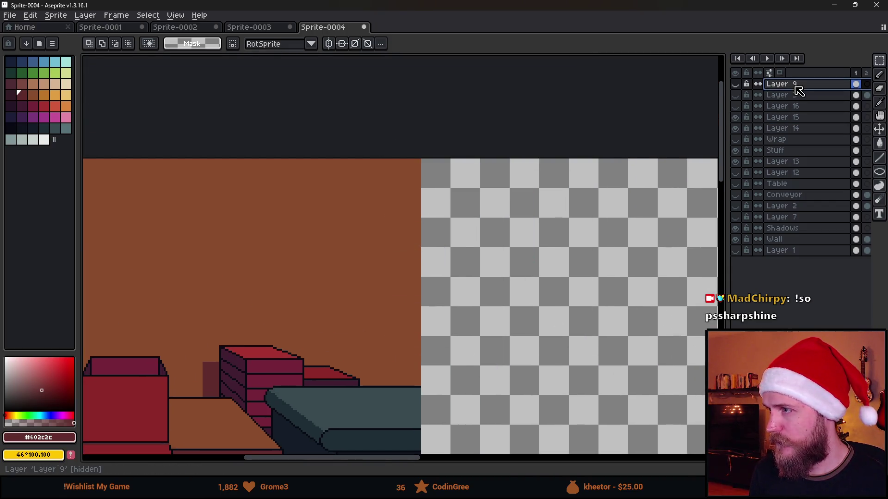
pyautogui.hotkey('shift', 'n')
pyautogui.doubleClick(800, 86)
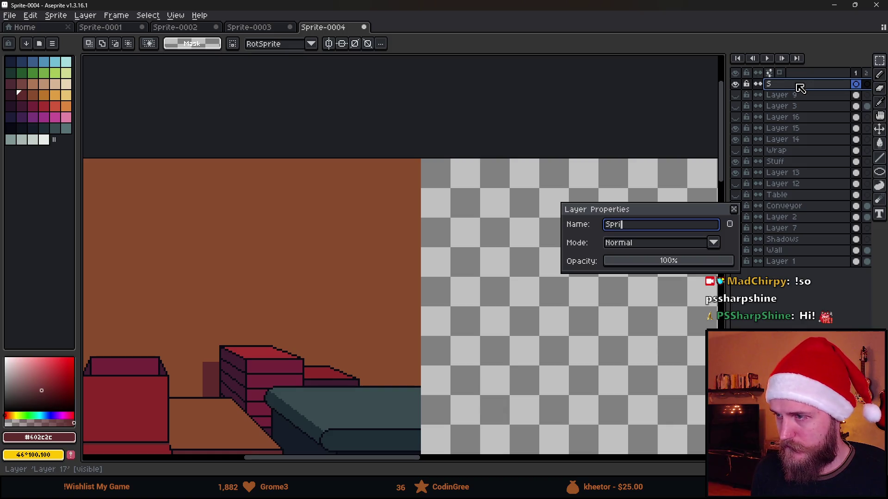
pyautogui.write('tes')
pyautogui.press('Return')
pyautogui.hotkey('ctrl', 'v')
pyautogui.hotkey('ctrl', 'd')
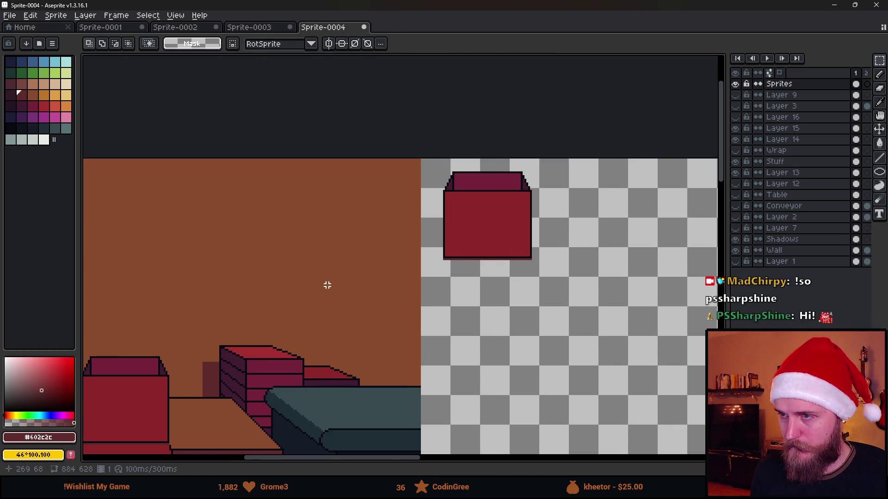
# - Move Layer 14's open-flap box beside the closed box in the Sprites area
pyautogui.scroll(-2, 327, 285)
pyautogui.click(736, 130)
pyautogui.click(736, 129)
pyautogui.click(736, 129)
pyautogui.click(782, 139)
pyautogui.moveTo(333, 249)
pyautogui.mouseDown()
pyautogui.moveTo(394, 322)
pyautogui.moveTo(474, 390)
pyautogui.mouseUp()
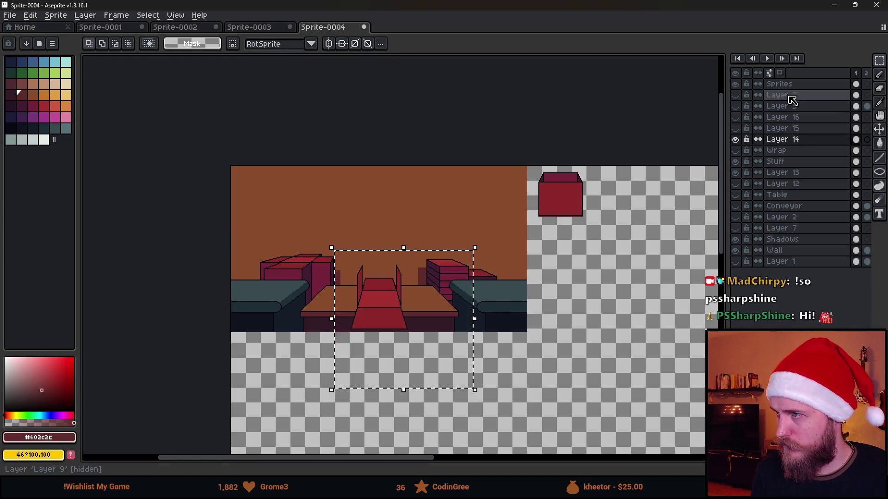
pyautogui.click(782, 84)
pyautogui.moveTo(403, 313)
pyautogui.mouseDown()
pyautogui.moveTo(648, 283)
pyautogui.moveTo(649, 229)
pyautogui.mouseUp()
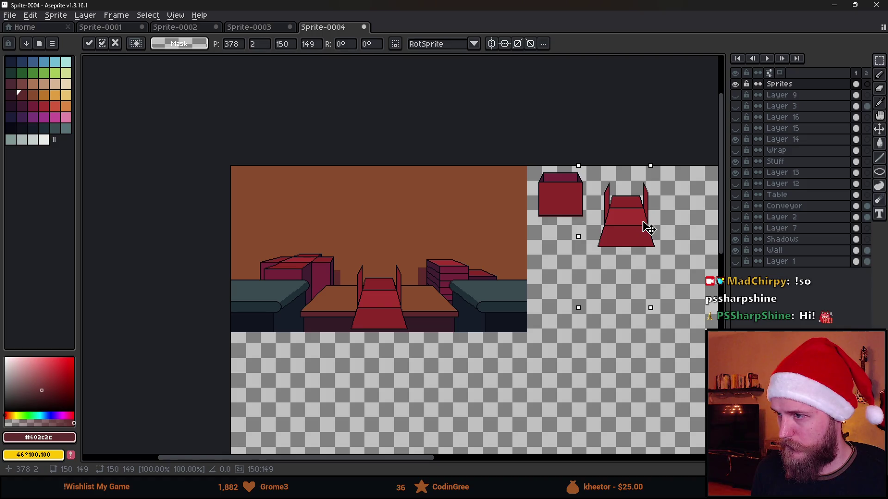
pyautogui.click(469, 291)
# - Hide Layer 14, move the unfolded wrap piece on the Wrap layer, then hide Wrap
pyautogui.click(736, 139)
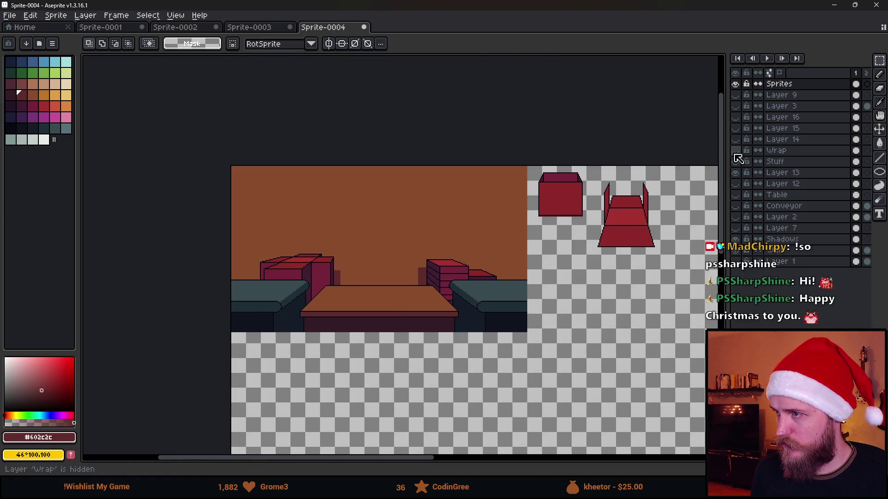
pyautogui.click(735, 150)
pyautogui.click(786, 150)
pyautogui.moveTo(295, 250)
pyautogui.mouseDown()
pyautogui.moveTo(478, 403)
pyautogui.moveTo(476, 396)
pyautogui.mouseUp()
pyautogui.moveTo(416, 345)
pyautogui.mouseDown()
pyautogui.moveTo(660, 324)
pyautogui.moveTo(701, 273)
pyautogui.moveTo(545, 333)
pyautogui.mouseUp()
pyautogui.press('Return')
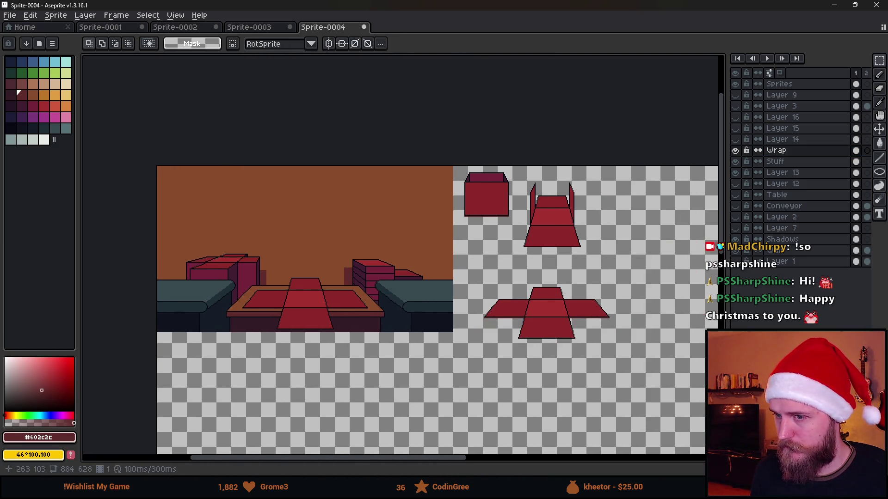
pyautogui.click(735, 150)
# - Compare the scene with and without the Stuff layer, leaving it hidden
pyautogui.click(739, 163)
pyautogui.click(739, 163)
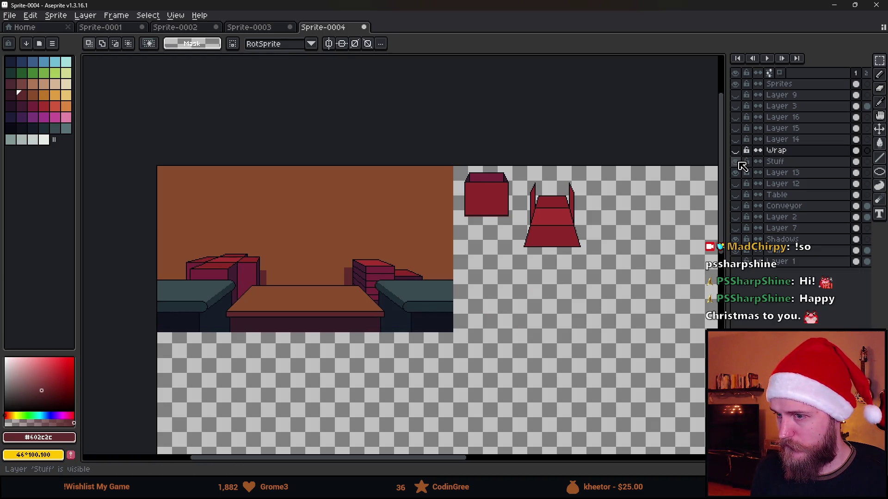
pyautogui.click(739, 162)
pyautogui.click(739, 162)
pyautogui.click(739, 163)
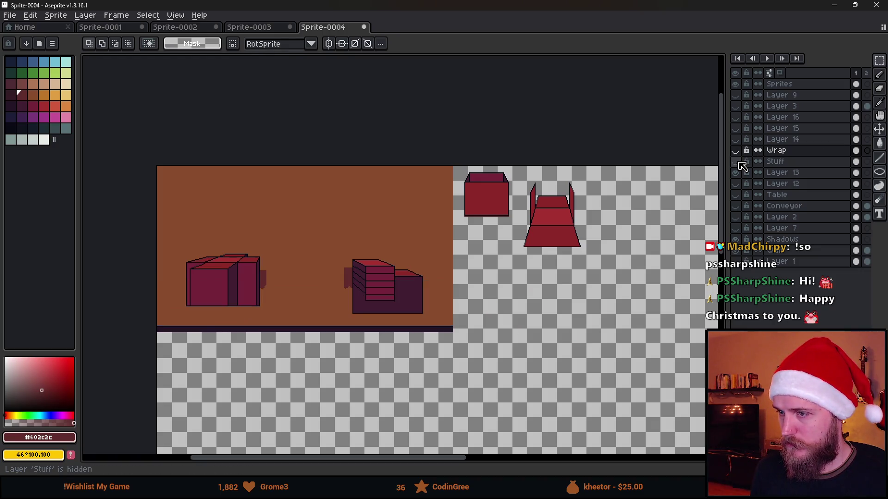
pyautogui.click(739, 162)
pyautogui.click(738, 162)
pyautogui.click(739, 162)
pyautogui.click(739, 163)
pyautogui.click(739, 163)
pyautogui.click(739, 163)
pyautogui.click(739, 163)
pyautogui.click(739, 162)
pyautogui.click(739, 162)
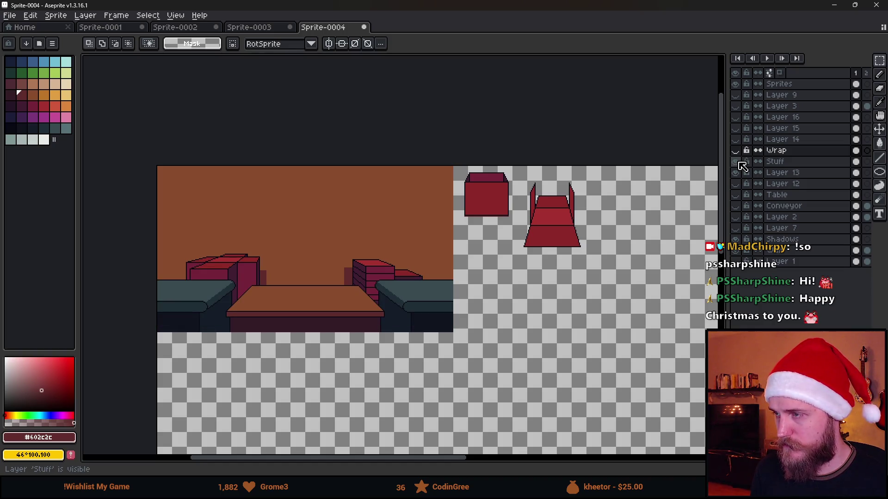
# - Check the scene without Layer 13's background boxes, then make Layer 13 active
pyautogui.click(740, 171)
pyautogui.click(741, 170)
pyautogui.click(780, 172)
# - Move Layer 13's background boxes out to the right of the scene
pyautogui.moveTo(170, 215); pyautogui.dragTo(426, 410)
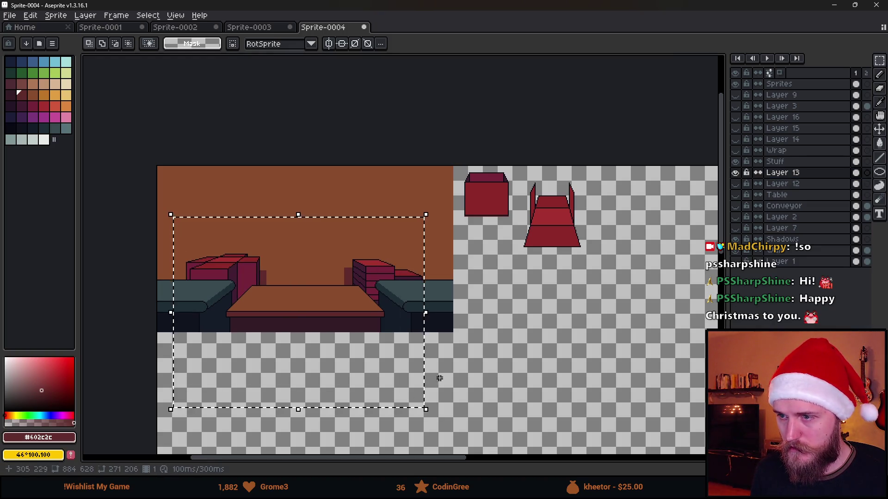
pyautogui.scroll(2, 416, 291)
pyautogui.scroll(-2, 406, 297)
pyautogui.moveTo(257, 311)
pyautogui.mouseDown()
pyautogui.moveTo(603, 346)
pyautogui.moveTo(541, 340)
pyautogui.mouseUp()
pyautogui.click(331, 321)
pyautogui.hotkey('ctrl', 'd')
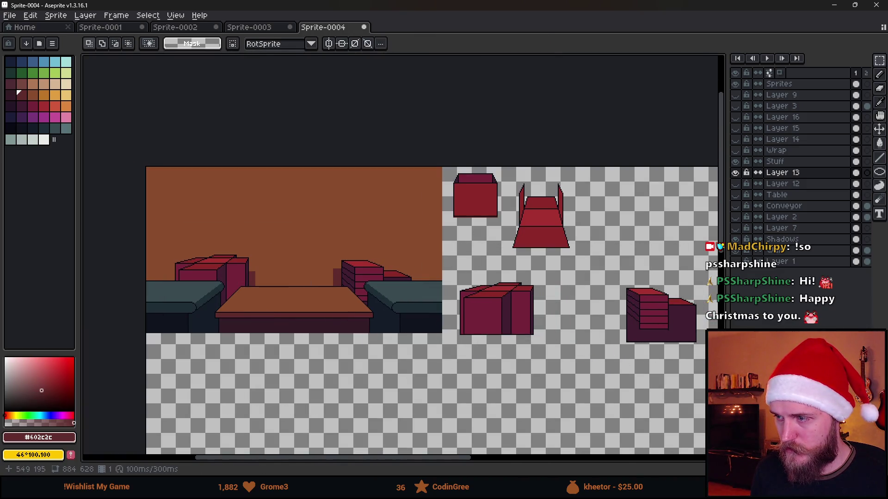
# - Draw a dark vertical outline line in near-black #090a14 with the pencil
pyautogui.hscroll(3, 385, 254)
pyautogui.press('i')
pyautogui.click(425, 298)
pyautogui.press('b')
pyautogui.click(424, 315)
pyautogui.keyDown('shift'); pyautogui.click(423, 407); pyautogui.keyUp('shift')
pyautogui.moveTo(651, 315); pyautogui.dragTo(652, 408)
# - Bring the sprite sheet into view, show the Wrap layer's carpet shapes, and select the table area
pyautogui.scroll(-5, 652, 408)
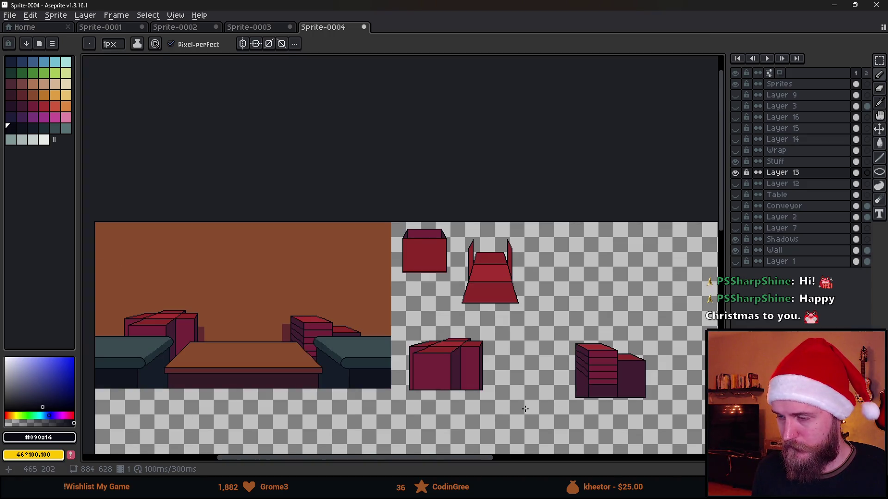
pyautogui.scroll(1, 488, 387)
pyautogui.scroll(-1, 488, 387)
pyautogui.moveTo(518, 376); pyautogui.dragTo(491, 347)
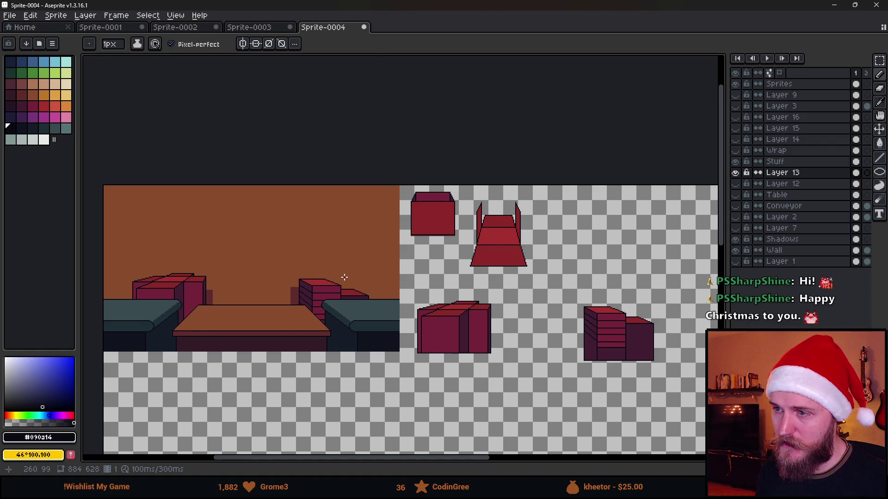
pyautogui.press('m')
pyautogui.moveTo(208, 300); pyautogui.dragTo(305, 290)
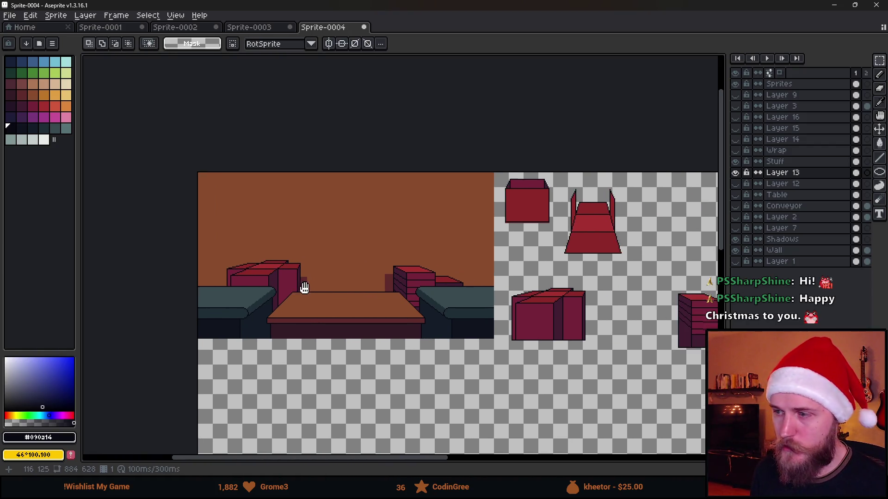
pyautogui.moveTo(652, 267); pyautogui.dragTo(514, 265)
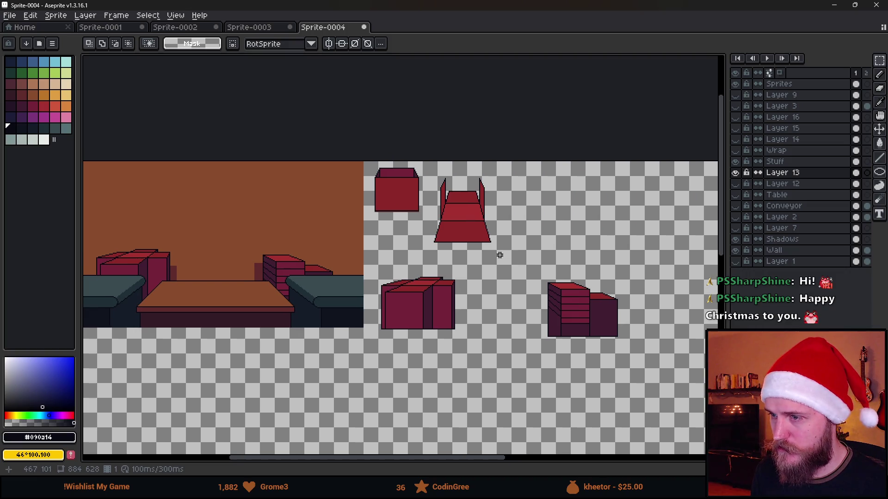
pyautogui.click(736, 152)
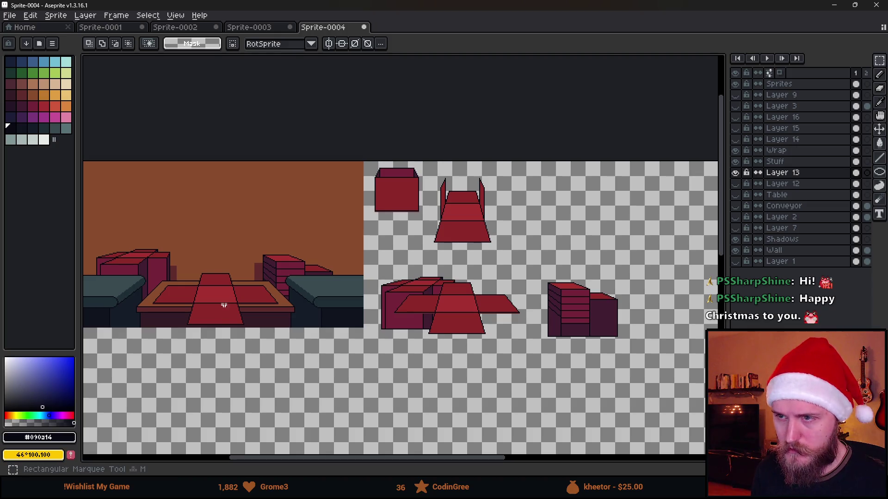
pyautogui.moveTo(143, 250); pyautogui.dragTo(292, 378)
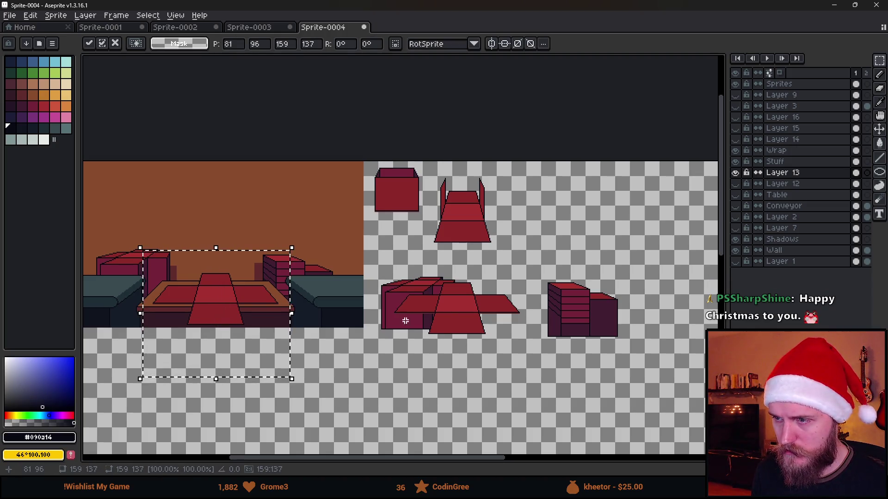
# - Check Layer 13's boxes by toggling its visibility, ending with it visible
pyautogui.click(736, 174)
pyautogui.click(735, 174)
pyautogui.click(735, 174)
pyautogui.click(735, 173)
pyautogui.click(736, 174)
pyautogui.click(736, 173)
pyautogui.click(735, 174)
pyautogui.click(735, 174)
pyautogui.click(768, 173)
# - Move the two lower-right box sprites on the Sprites layer further down
pyautogui.moveTo(369, 269); pyautogui.dragTo(654, 408)
pyautogui.click(779, 84)
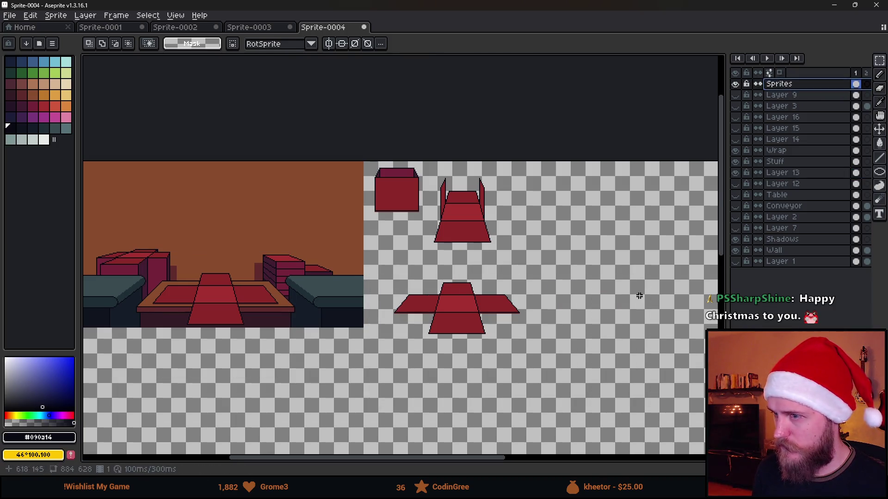
pyautogui.moveTo(483, 316); pyautogui.dragTo(455, 409)
pyautogui.hotkey('ctrl', 'd')
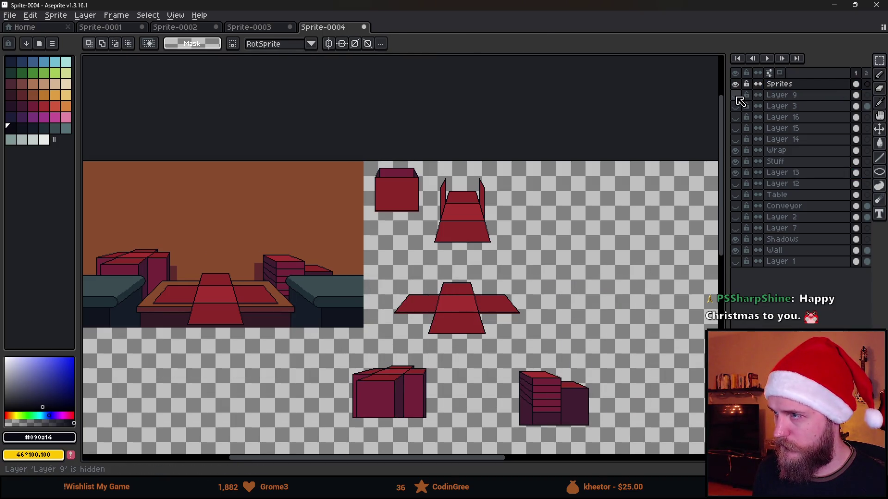
# - Compare the Sprites and Wrap layers by toggling them, then open the Wrap layer's options menu
pyautogui.click(736, 84)
pyautogui.click(736, 85)
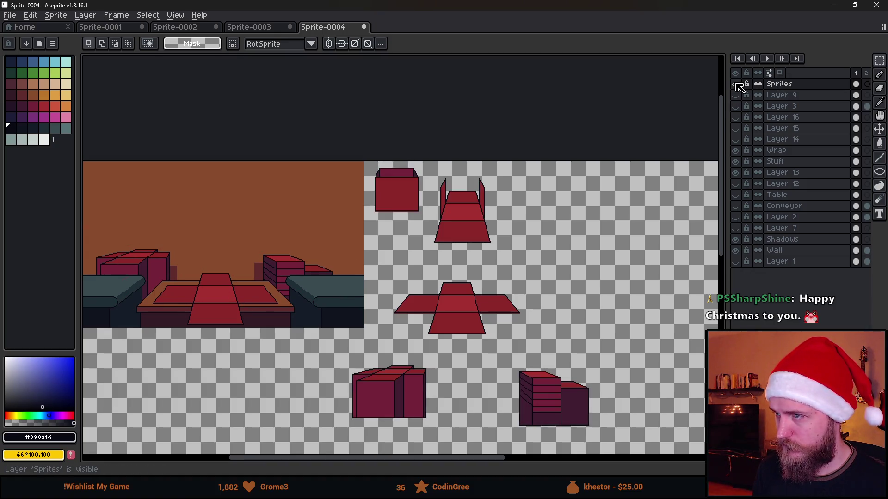
pyautogui.click(736, 151)
pyautogui.click(736, 150)
pyautogui.rightClick(780, 152)
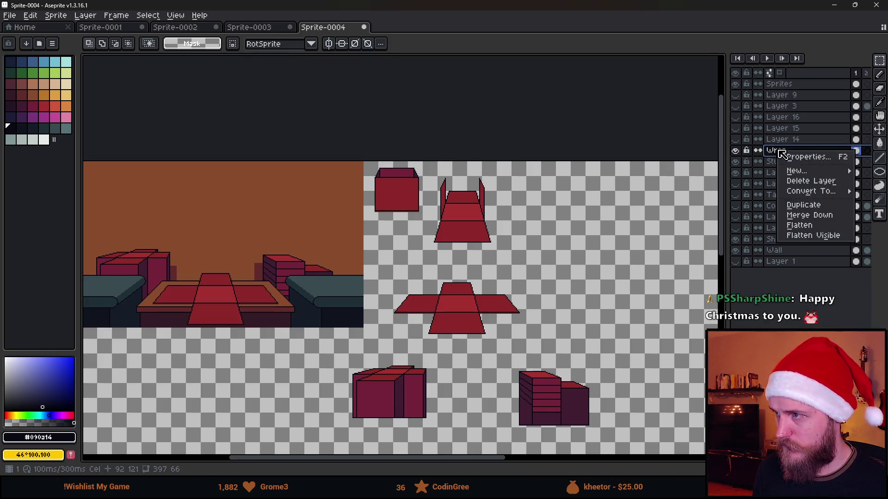
# - Move the cross-shaped wrap from its layer onto the Sprites layer, beside the top sprites
pyautogui.click(393, 276)
pyautogui.moveTo(376, 271); pyautogui.dragTo(561, 361)
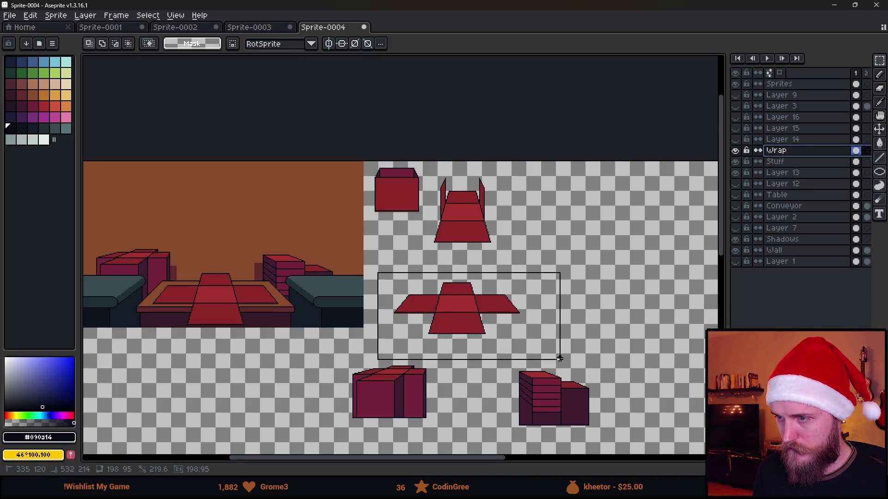
pyautogui.press('Delete')
pyautogui.click(796, 84)
pyautogui.hotkey('ctrl', 'v')
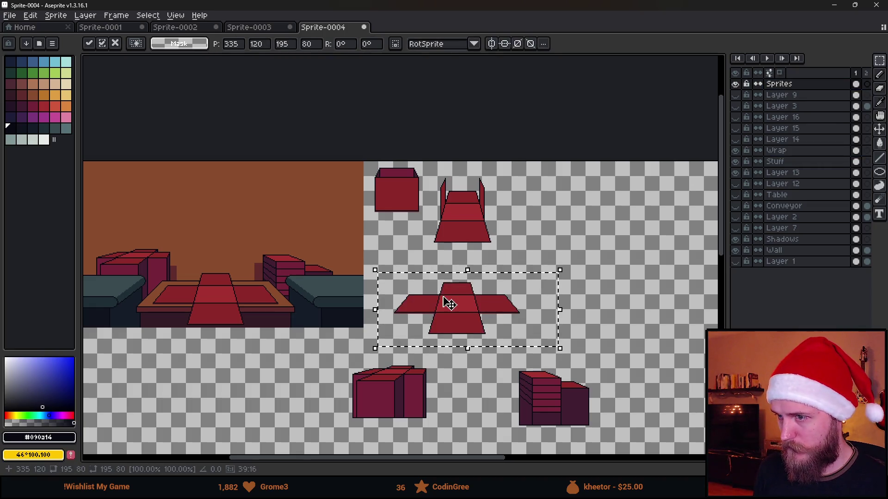
pyautogui.moveTo(448, 301); pyautogui.dragTo(574, 211)
pyautogui.press('Return')
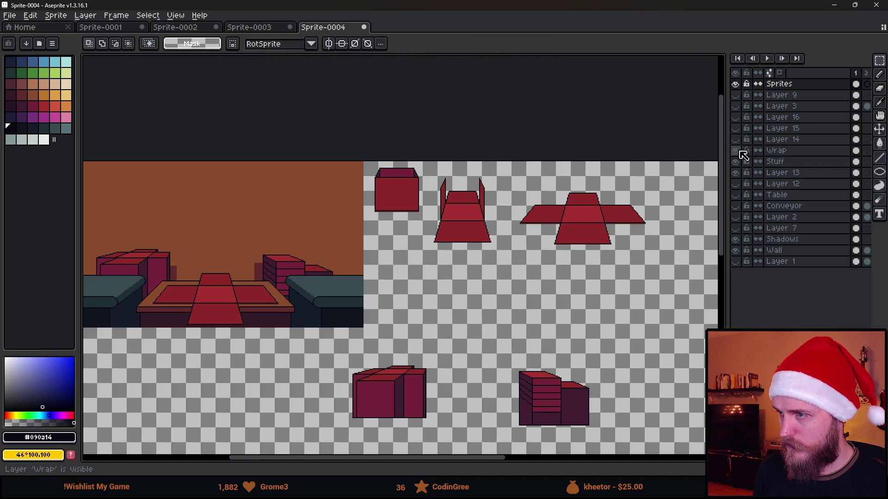
# - Hide the Wrap layer, show Layer 16, and place its box and tray on the sprite sheet
pyautogui.click(740, 151)
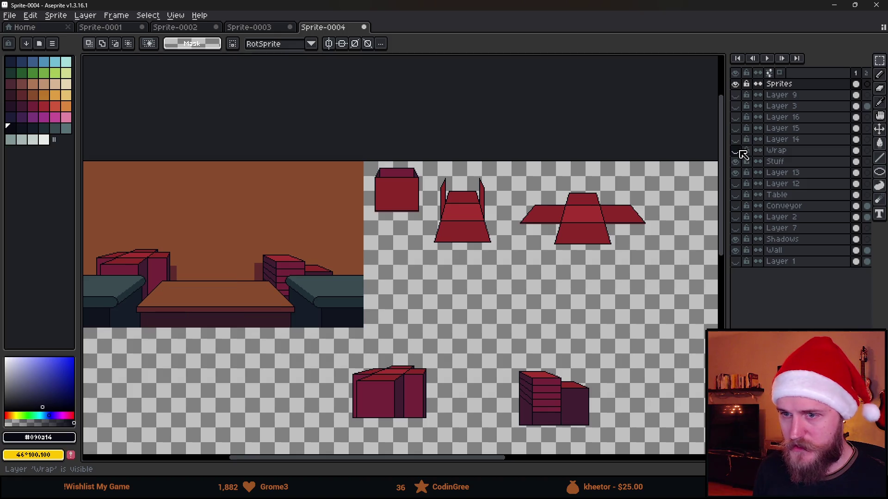
pyautogui.click(736, 117)
pyautogui.moveTo(147, 237); pyautogui.dragTo(303, 327)
pyautogui.click(297, 311)
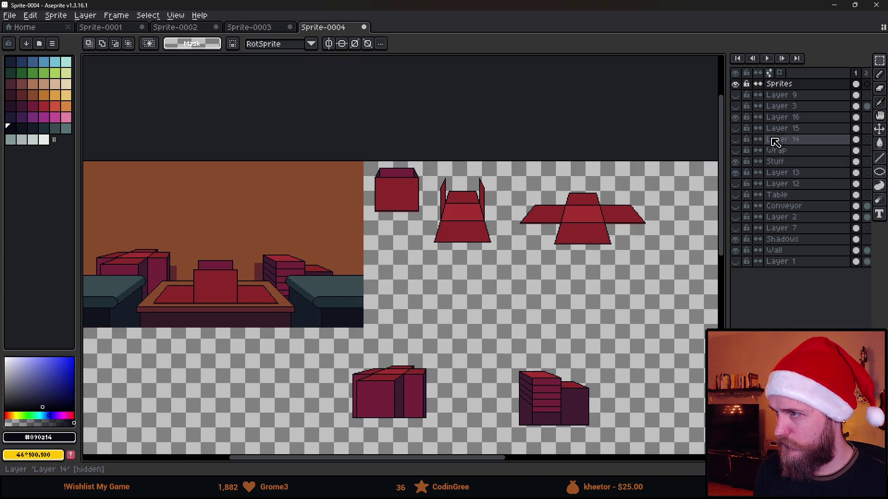
pyautogui.click(792, 117)
pyautogui.moveTo(128, 217); pyautogui.dragTo(337, 344)
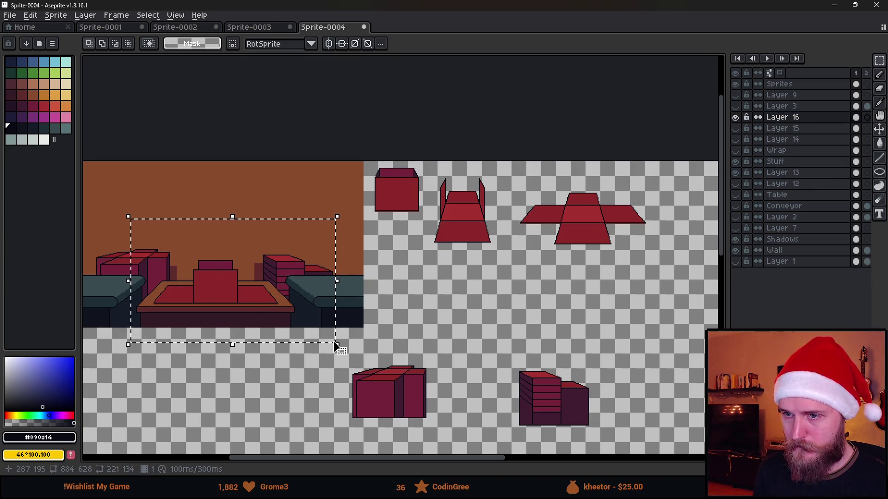
pyautogui.click(786, 84)
pyautogui.moveTo(274, 292); pyautogui.dragTo(554, 308)
pyautogui.press('Return')
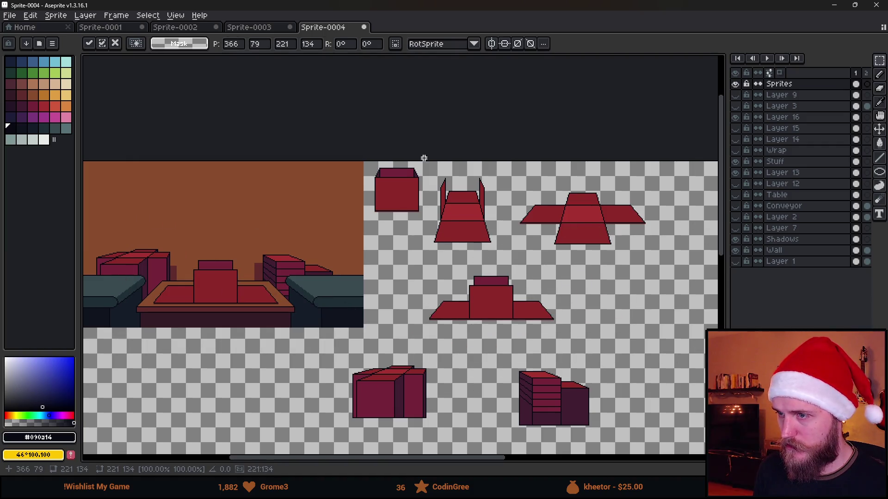
# - Check the placed sprites by selecting and deselecting them, then view the whole sheet
pyautogui.scroll(-1, 422, 159)
pyautogui.scroll(1, 523, 239)
pyautogui.moveTo(324, 190); pyautogui.dragTo(643, 368)
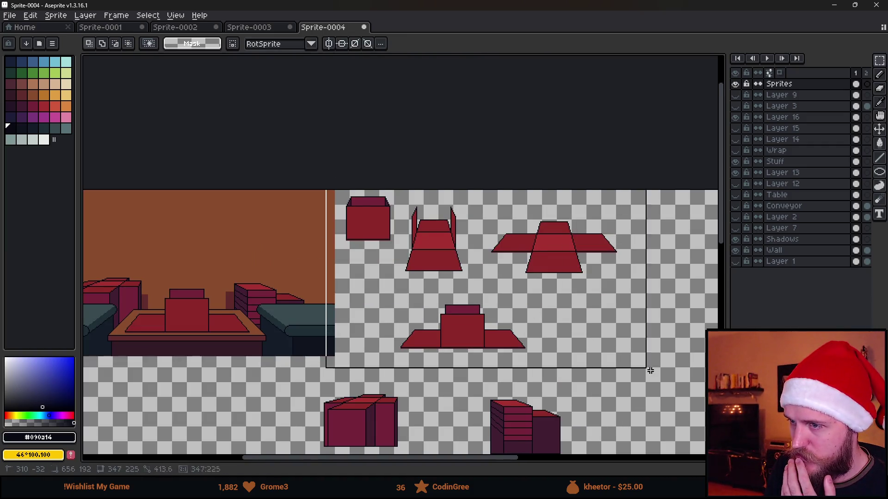
pyautogui.hotkey('ctrl', 'd')
pyautogui.scroll(-2, 367, 325)
pyautogui.moveTo(311, 309); pyautogui.dragTo(637, 417)
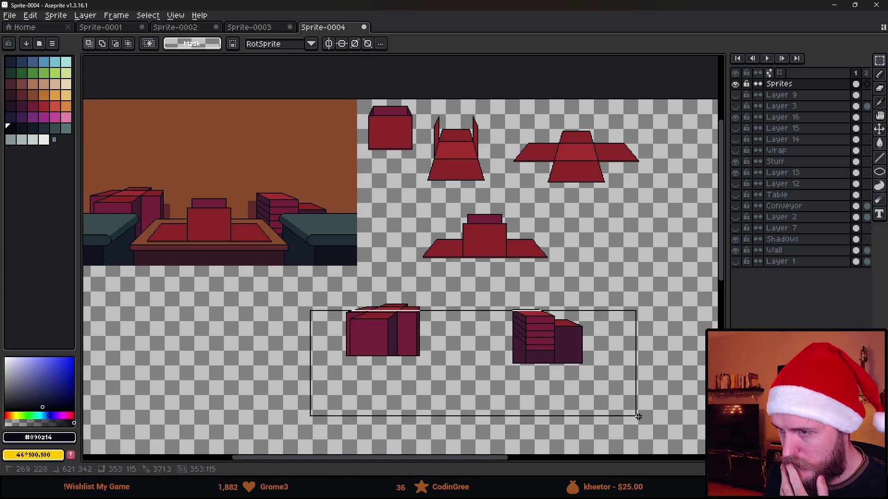
pyautogui.hotkey('ctrl', 'd')
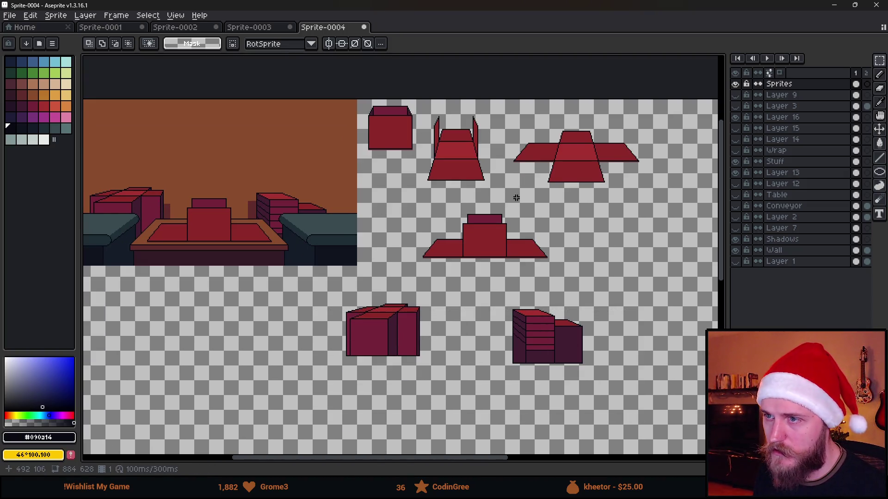
pyautogui.moveTo(372, 210); pyautogui.dragTo(469, 208)
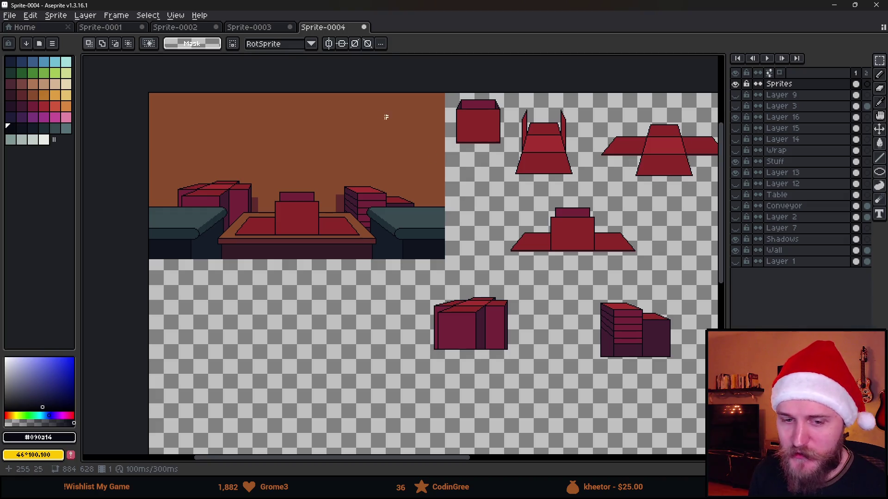
# - Move the box-and-tray sprite up beside the cross and nudge it into place
pyautogui.hscroll(3, 426, 220)
pyautogui.scroll(1, 426, 220)
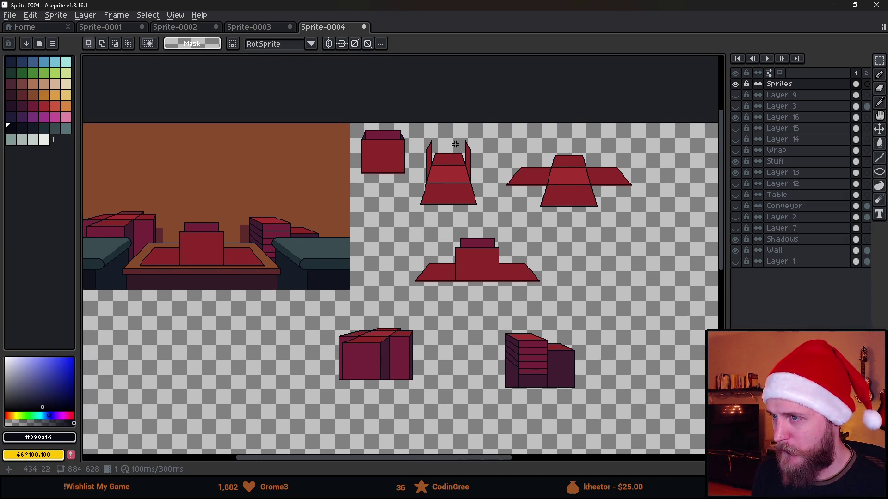
pyautogui.click(736, 83)
pyautogui.click(735, 83)
pyautogui.scroll(2, 463, 176)
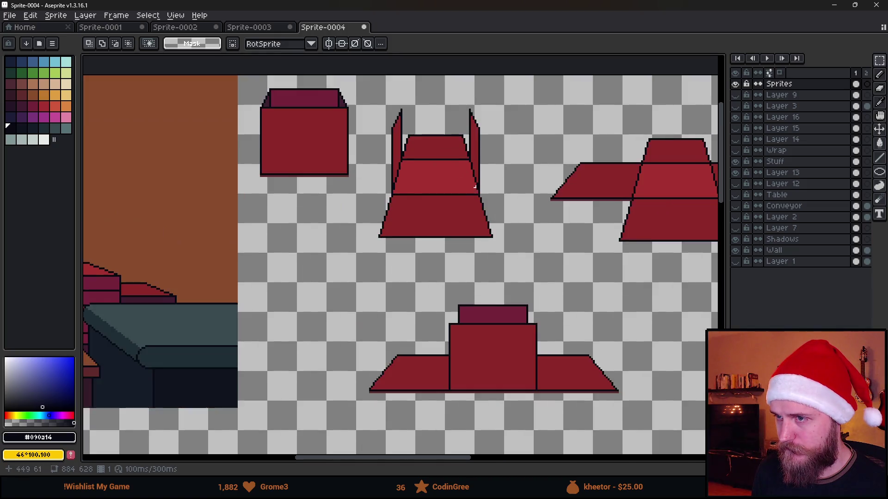
pyautogui.hscroll(5, 466, 179)
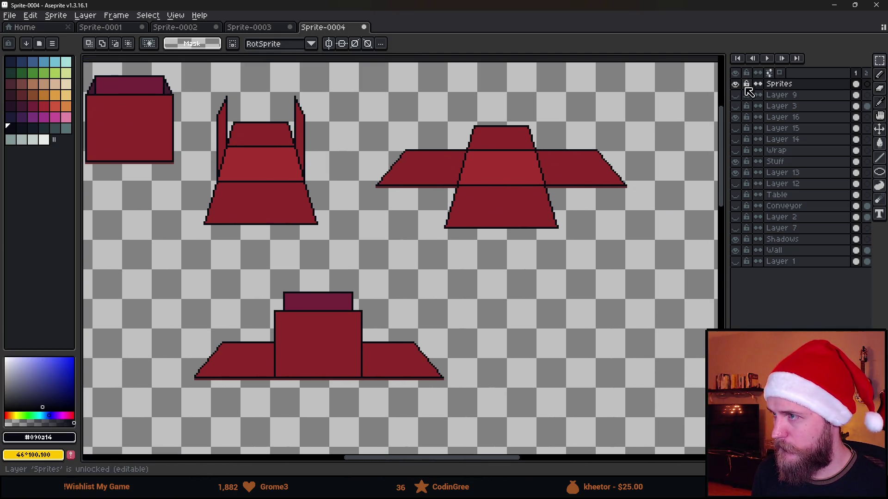
pyautogui.scroll(-2, 409, 266)
pyautogui.hscroll(2, 409, 266)
pyautogui.moveTo(253, 282); pyautogui.dragTo(437, 349)
pyautogui.moveTo(320, 319); pyautogui.dragTo(545, 231)
pyautogui.scroll(2, 530, 228)
pyautogui.scroll(2, 531, 229)
pyautogui.moveTo(486, 292); pyautogui.dragTo(468, 285)
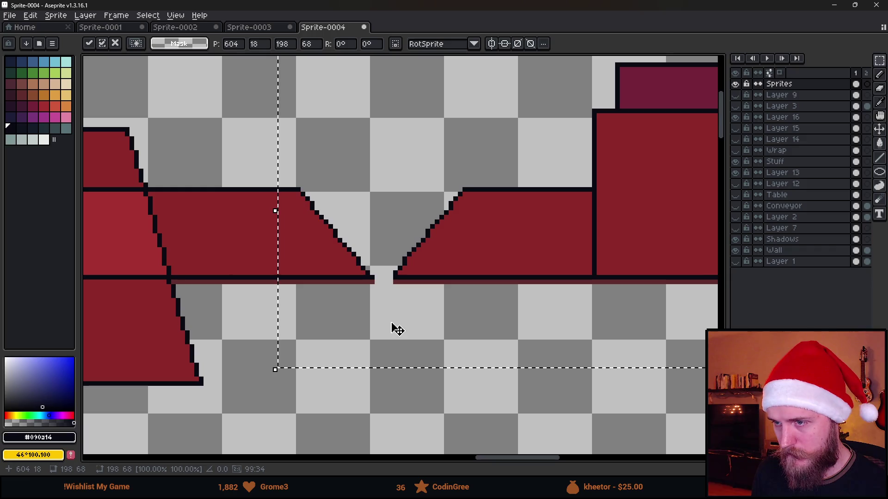
pyautogui.click(182, 348)
# - Try moving the chair sprite far right, then undo the move and clear the selection
pyautogui.scroll(-3, 341, 311)
pyautogui.moveTo(252, 230); pyautogui.dragTo(324, 333)
pyautogui.moveTo(286, 278)
pyautogui.mouseDown()
pyautogui.moveTo(664, 278)
pyautogui.moveTo(626, 268)
pyautogui.mouseUp()
pyautogui.scroll(3, 607, 347)
pyautogui.moveTo(607, 347); pyautogui.dragTo(558, 326)
pyautogui.press('Return')
pyautogui.scroll(-4, 409, 291)
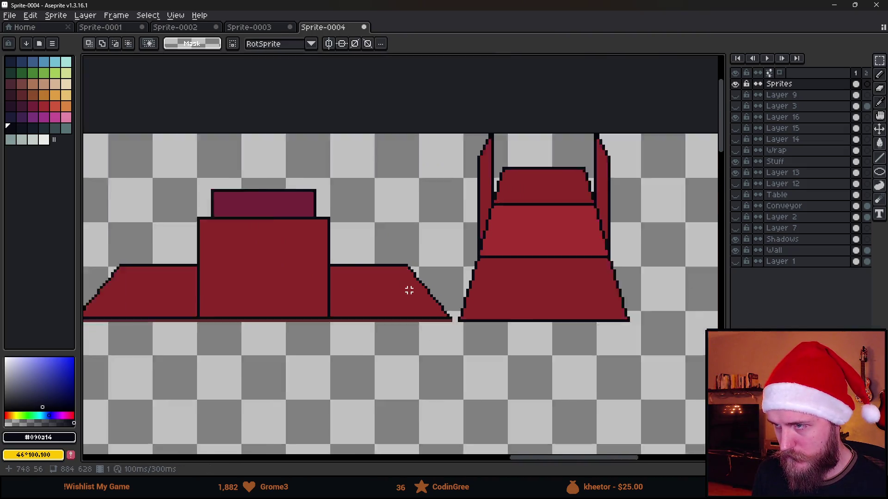
pyautogui.scroll(3, 443, 273)
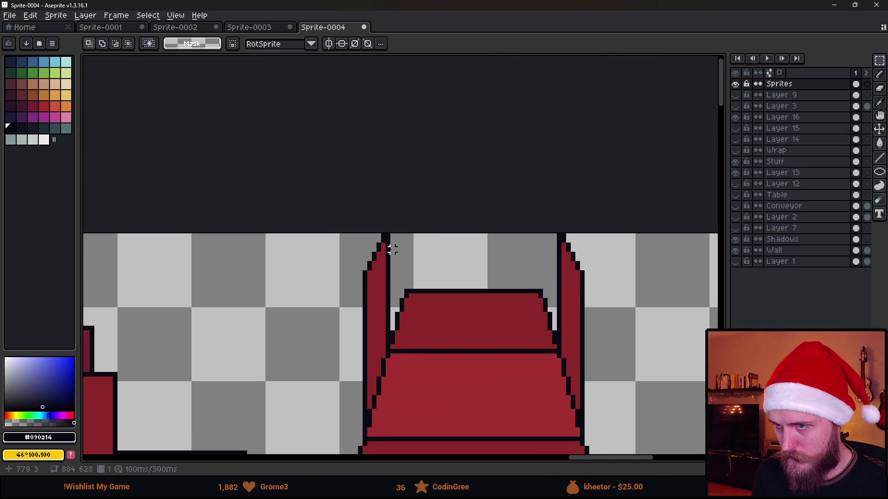
pyautogui.hotkey('ctrl', 'z')
pyautogui.scroll(-3, 411, 273)
pyautogui.scroll(2, 415, 283)
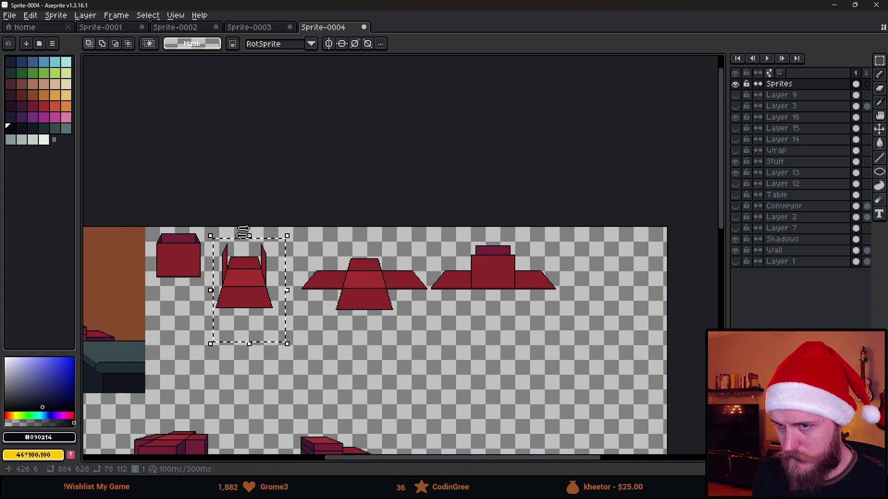
pyautogui.hotkey('ctrl', 'd')
# - Move the cross and box-and-tray sprites down one row
pyautogui.scroll(-2, 415, 283)
pyautogui.moveTo(425, 291)
pyautogui.mouseDown()
pyautogui.moveTo(353, 259)
pyautogui.moveTo(624, 365)
pyautogui.mouseUp()
pyautogui.moveTo(494, 321); pyautogui.dragTo(487, 353)
pyautogui.hotkey('ctrl', 'z')
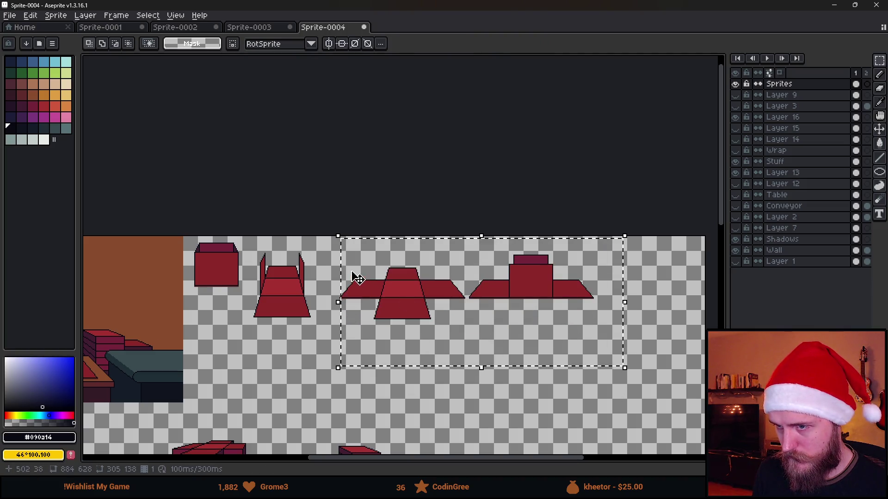
pyautogui.moveTo(327, 252); pyautogui.dragTo(621, 387)
pyautogui.moveTo(501, 323)
pyautogui.mouseDown()
pyautogui.moveTo(359, 377)
pyautogui.moveTo(317, 371)
pyautogui.mouseUp()
pyautogui.hotkey('ctrl', 'd')
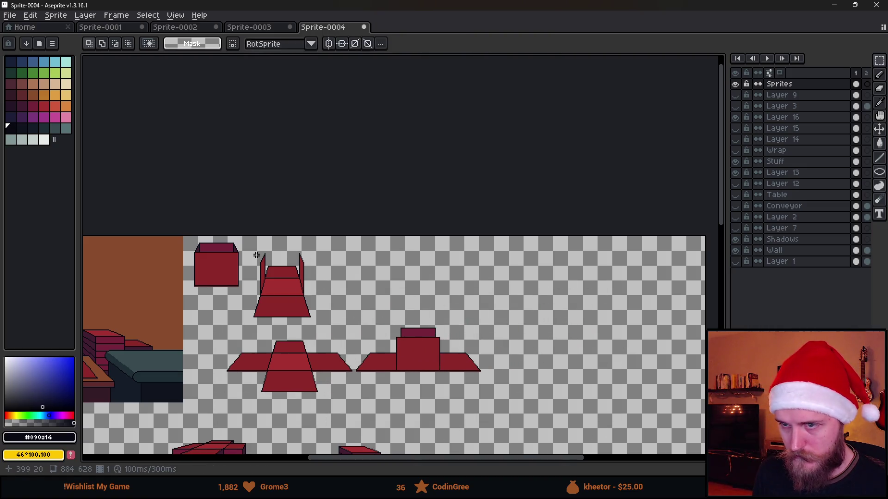
# - Place the chair sprite beside the others in the row
pyautogui.moveTo(242, 240); pyautogui.dragTo(340, 329)
pyautogui.moveTo(286, 307); pyautogui.dragTo(521, 362)
pyautogui.scroll(5, 521, 366)
pyautogui.moveTo(501, 451); pyautogui.dragTo(443, 416)
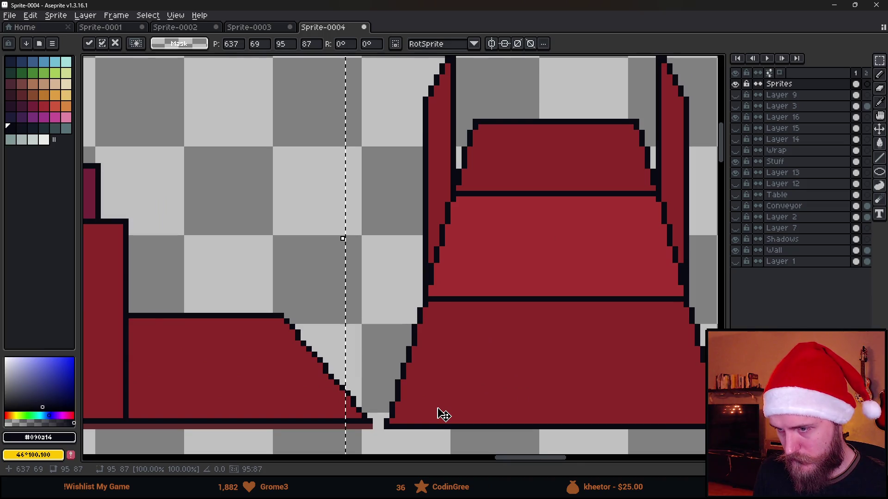
pyautogui.scroll(-3, 439, 412)
pyautogui.click(310, 390)
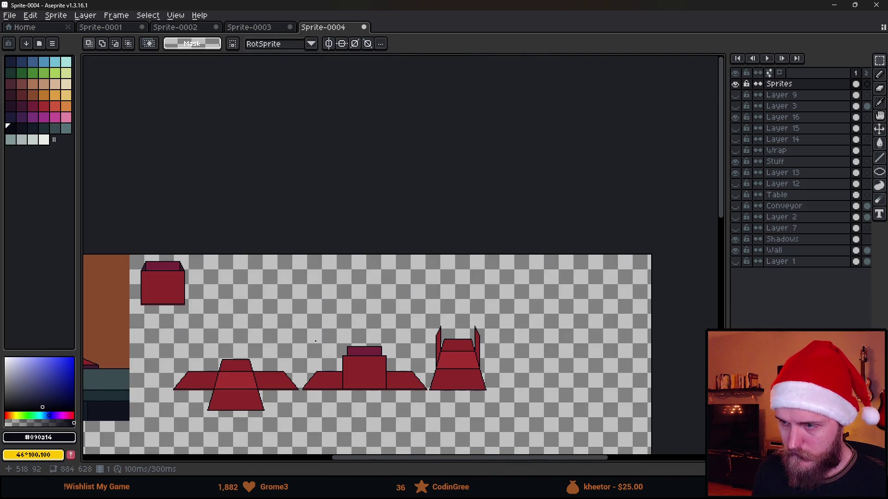
pyautogui.scroll(4, 250, 204)
# - Move the single box sprite into the row
pyautogui.moveTo(245, 191); pyautogui.dragTo(415, 361)
pyautogui.scroll(-5, 415, 361)
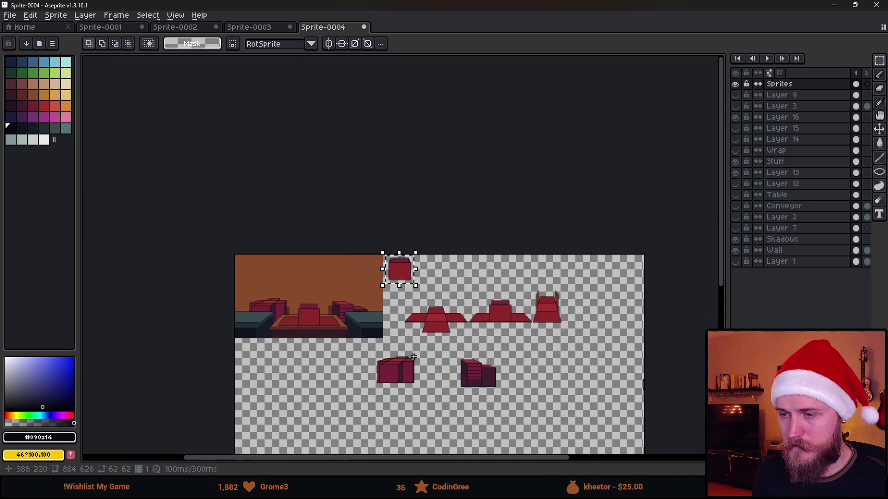
pyautogui.scroll(3, 365, 281)
pyautogui.moveTo(366, 281)
pyautogui.mouseDown()
pyautogui.moveTo(642, 310)
pyautogui.moveTo(657, 366)
pyautogui.moveTo(546, 362)
pyautogui.mouseUp()
pyautogui.scroll(5, 654, 391)
pyautogui.scroll(-3, 541, 362)
pyautogui.press('Return')
pyautogui.hotkey('ctrl', 'd')
# - Shift the right-hand box by one pixel to align it
pyautogui.moveTo(237, 361); pyautogui.dragTo(360, 332)
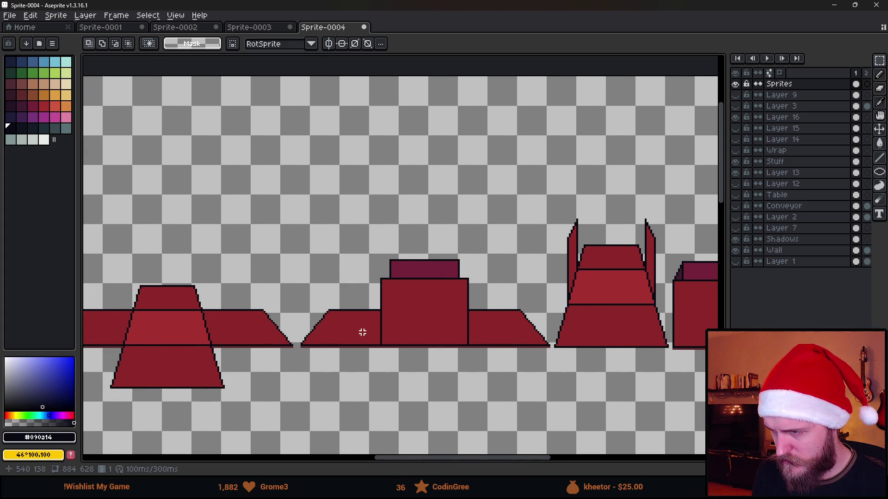
pyautogui.moveTo(592, 328); pyautogui.dragTo(495, 327)
pyautogui.scroll(2, 495, 327)
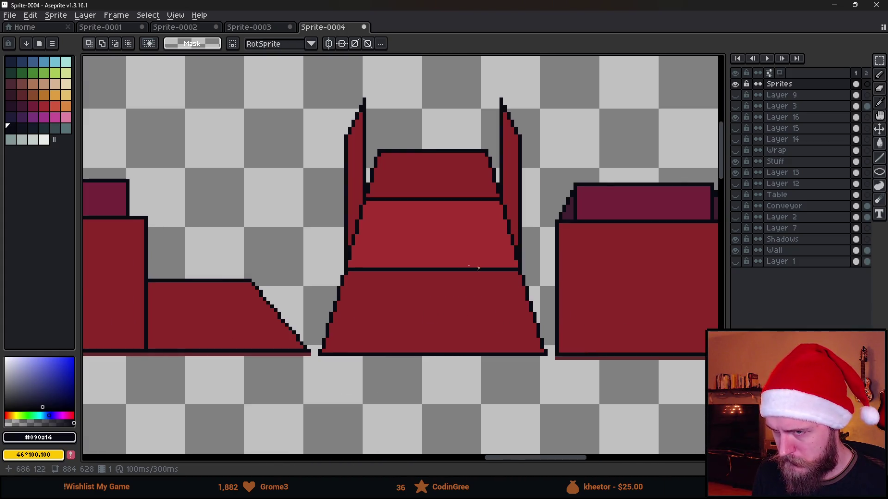
pyautogui.moveTo(560, 171); pyautogui.dragTo(710, 411)
pyautogui.moveTo(555, 353); pyautogui.dragTo(557, 350)
pyautogui.press('Return')
pyautogui.hotkey('ctrl', 'd')
# - Nudge the middle chair one pixel down and one pixel right
pyautogui.moveTo(263, 88)
pyautogui.mouseDown()
pyautogui.moveTo(456, 402)
pyautogui.moveTo(486, 399)
pyautogui.mouseUp()
pyautogui.moveTo(245, 302); pyautogui.dragTo(328, 387)
pyautogui.click(360, 312)
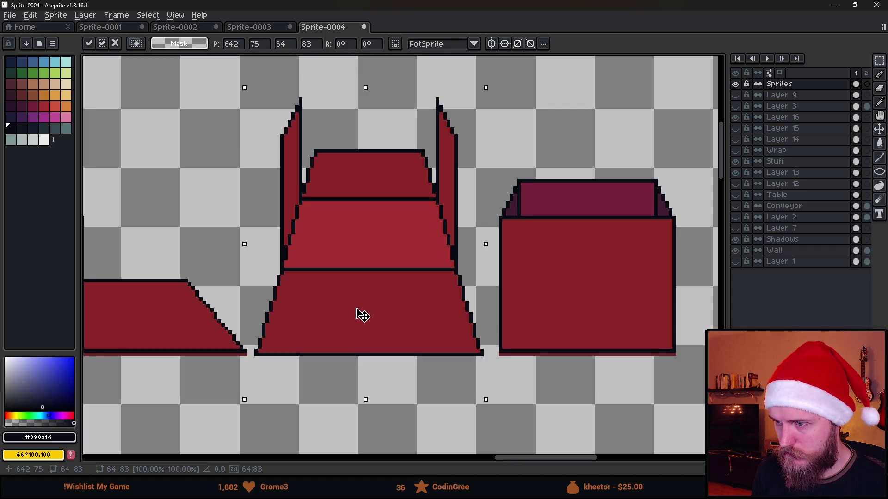
pyautogui.press('Down')
pyautogui.press('Right')
pyautogui.click(137, 258)
pyautogui.click(137, 258)
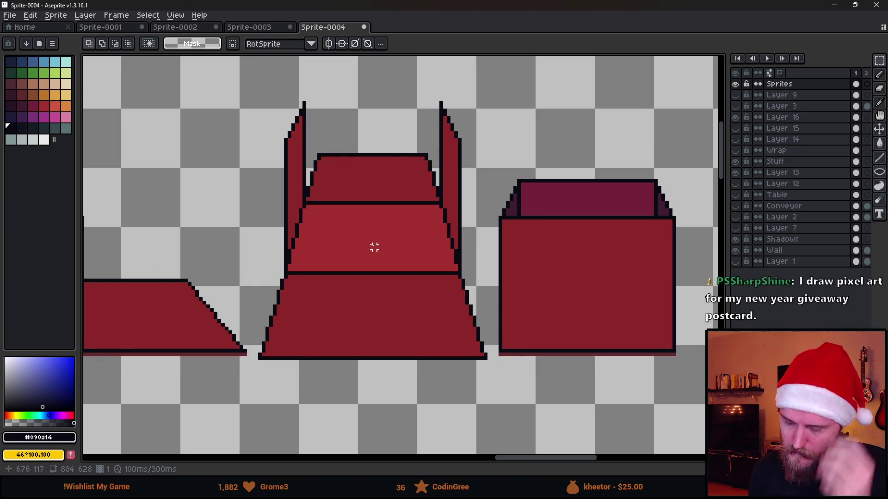
# - Move the whole row of red sprites up and left on the sheet
pyautogui.scroll(-2, 371, 248)
pyautogui.scroll(1, 268, 243)
pyautogui.hscroll(-3, 444, 259)
pyautogui.scroll(-1, 444, 260)
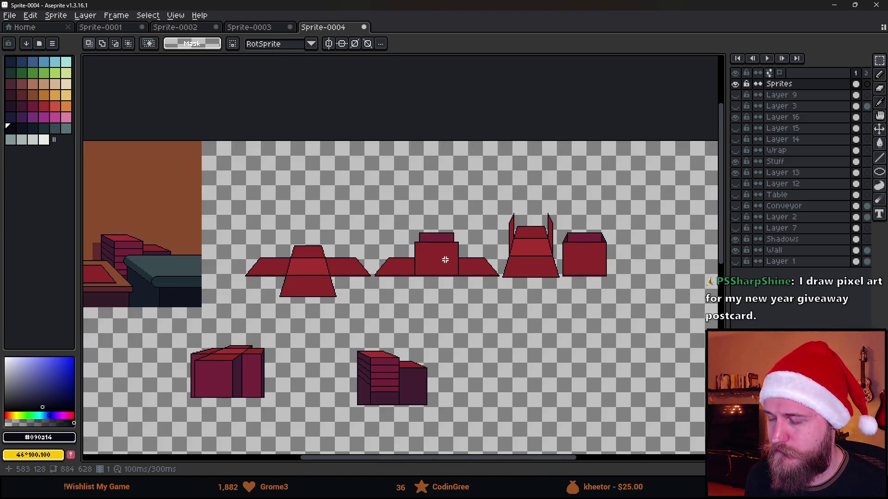
pyautogui.moveTo(226, 202)
pyautogui.mouseDown()
pyautogui.moveTo(656, 323)
pyautogui.moveTo(656, 304)
pyautogui.mouseUp()
pyautogui.moveTo(410, 273)
pyautogui.mouseDown()
pyautogui.moveTo(384, 200)
pyautogui.moveTo(380, 206)
pyautogui.mouseUp()
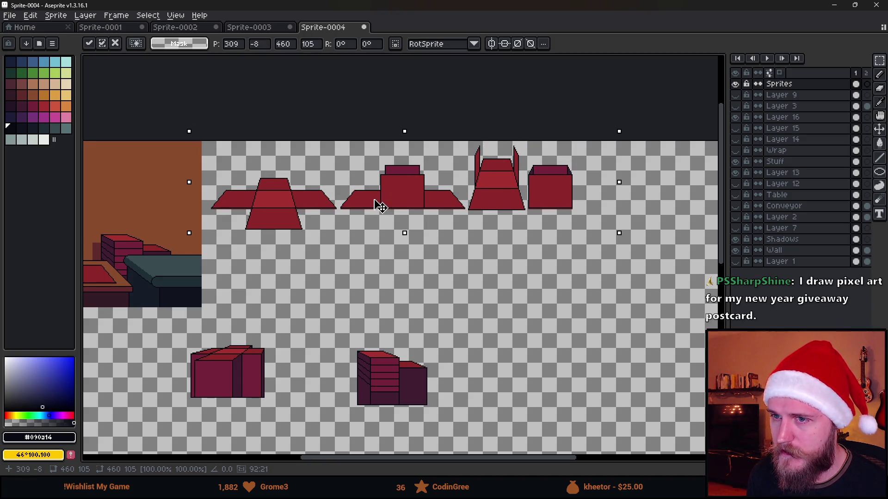
pyautogui.click(488, 318)
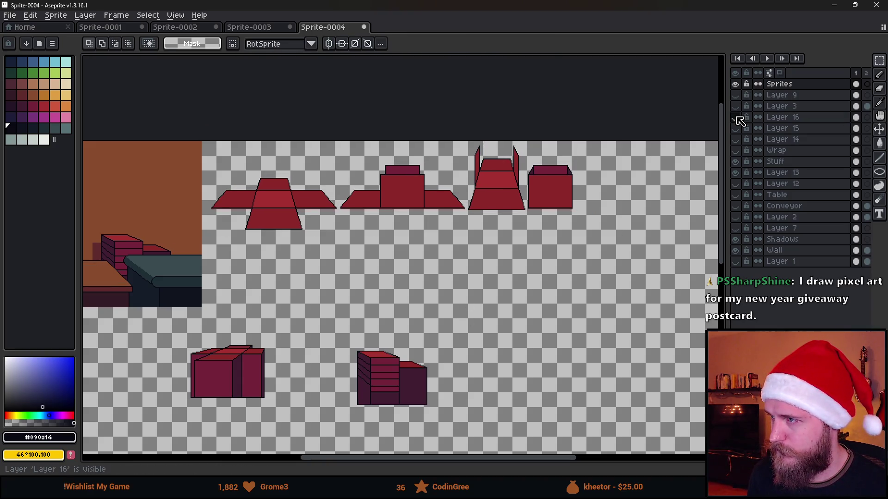
# - Toggle layer visibility, including the Sprites layer, to check what each layer holds
pyautogui.click(735, 166)
pyautogui.click(735, 167)
pyautogui.click(735, 173)
pyautogui.click(736, 173)
pyautogui.click(735, 84)
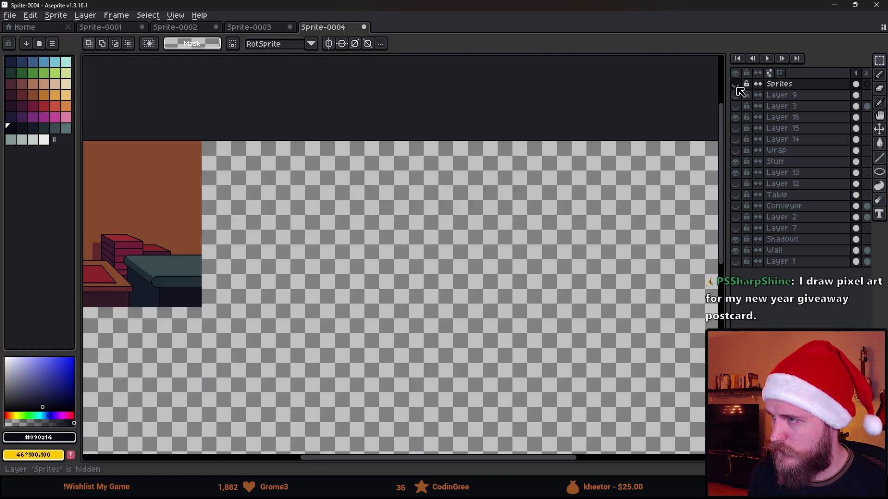
pyautogui.click(735, 84)
# - Move the two lower boxes up so they sit side by side
pyautogui.moveTo(165, 330); pyautogui.dragTo(317, 433)
pyautogui.moveTo(251, 357)
pyautogui.mouseDown()
pyautogui.moveTo(281, 311)
pyautogui.moveTo(262, 290)
pyautogui.mouseUp()
pyautogui.click(343, 328)
pyautogui.moveTo(343, 328); pyautogui.dragTo(461, 434)
pyautogui.moveTo(403, 394); pyautogui.dragTo(369, 309)
pyautogui.click(219, 335)
pyautogui.moveTo(218, 335); pyautogui.dragTo(491, 349)
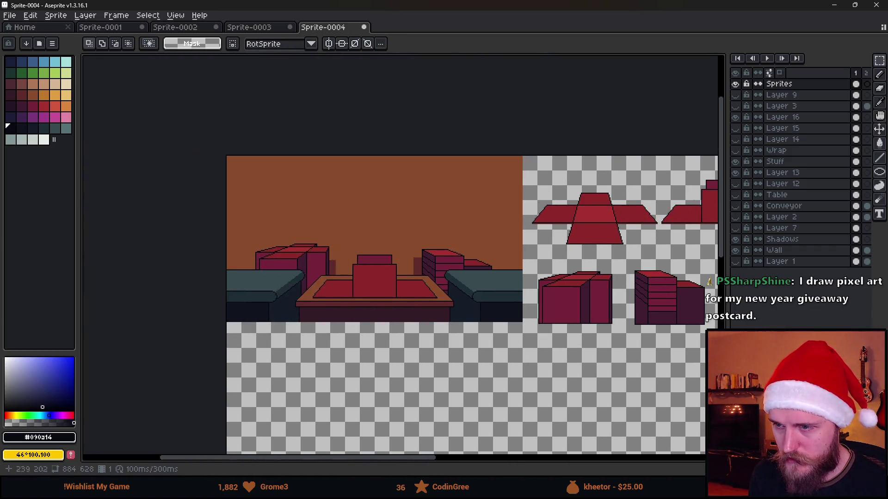
# - Hide Layer 16 and Layer 12, comparing the scene with the Stuff layer on and off
pyautogui.click(736, 118)
pyautogui.moveTo(444, 286); pyautogui.dragTo(353, 276)
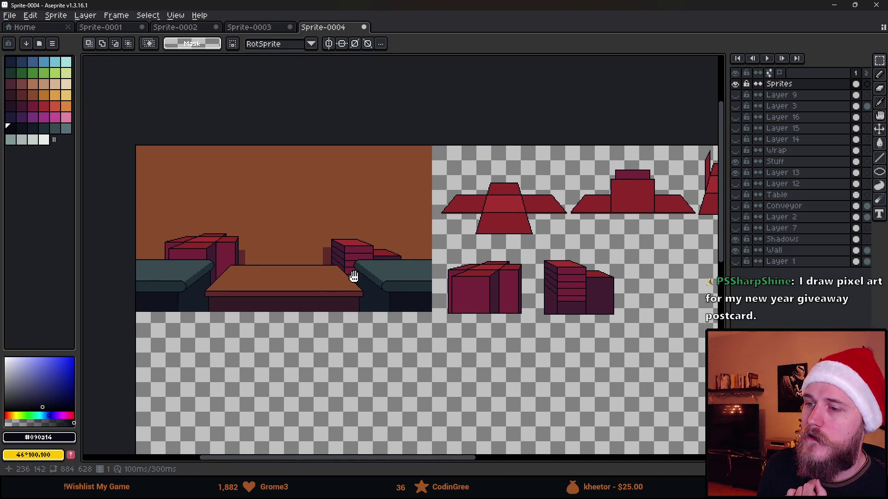
pyautogui.moveTo(530, 262); pyautogui.dragTo(504, 244)
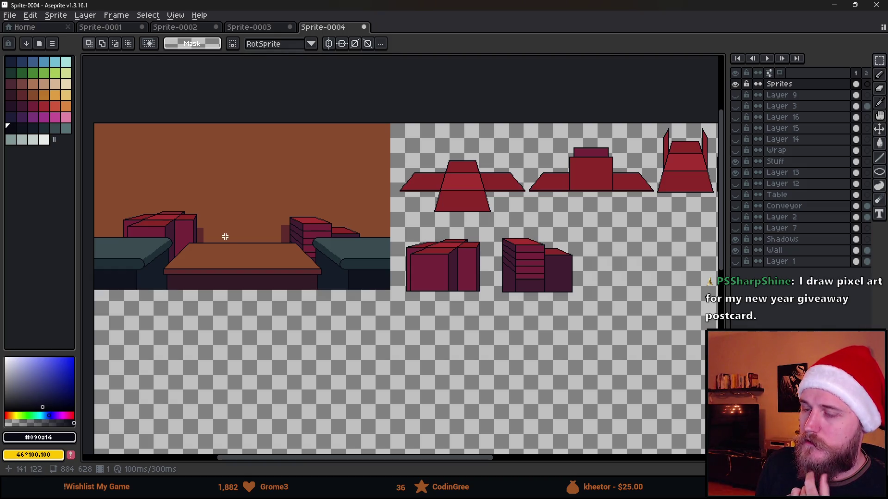
pyautogui.click(736, 183)
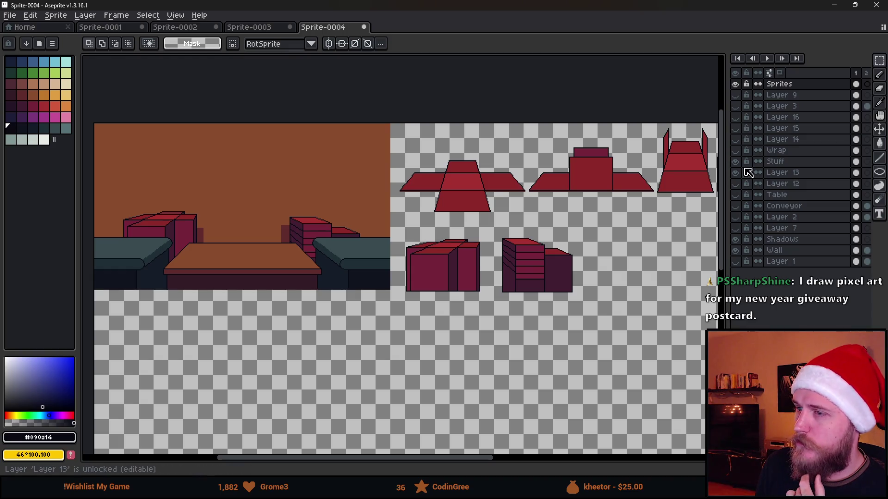
pyautogui.click(738, 161)
pyautogui.click(738, 161)
pyautogui.click(738, 162)
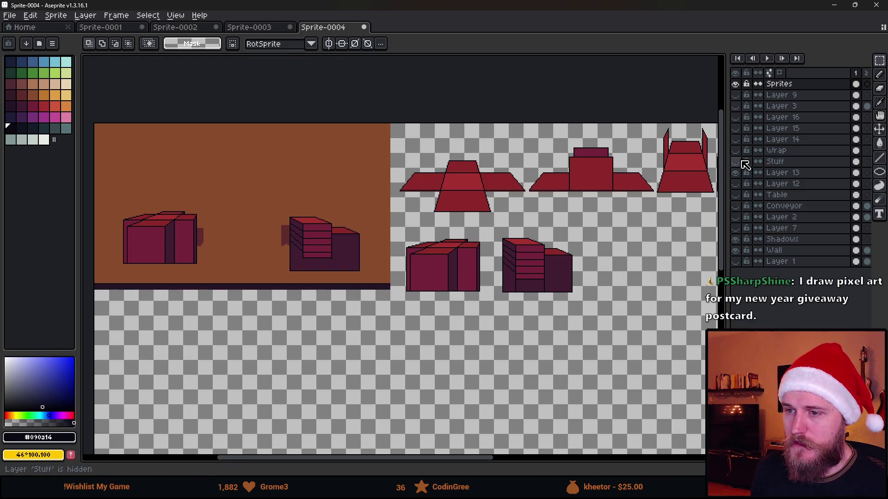
pyautogui.click(736, 162)
pyautogui.scroll(2, 350, 182)
pyautogui.moveTo(702, 391)
pyautogui.mouseDown()
pyautogui.moveTo(666, 363)
pyautogui.moveTo(648, 376)
pyautogui.moveTo(654, 381)
pyautogui.mouseUp()
pyautogui.scroll(-3, 553, 332)
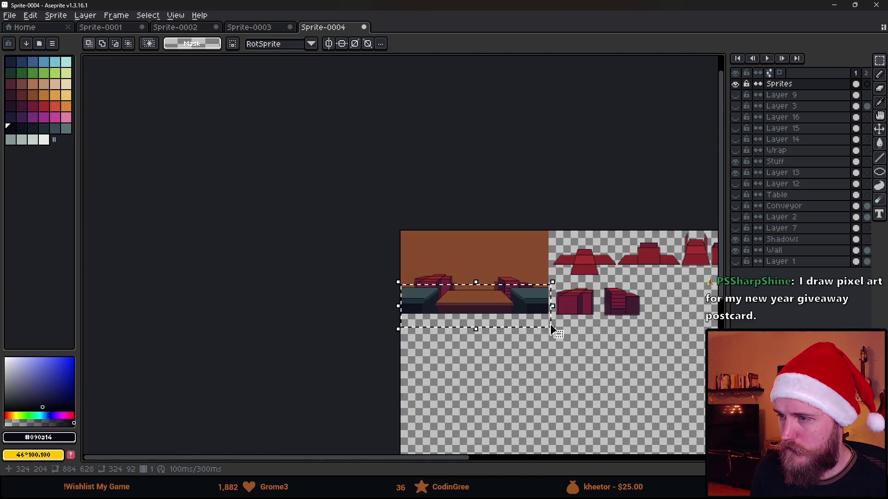
# - On the Stuff layer, duplicate the sofas and table and place the copy below the scene
pyautogui.click(787, 161)
pyautogui.click(378, 331)
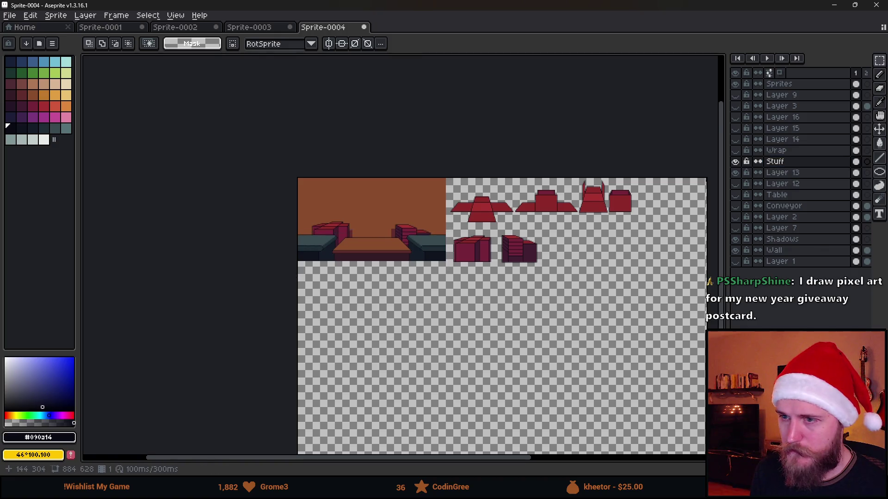
pyautogui.scroll(1, 378, 331)
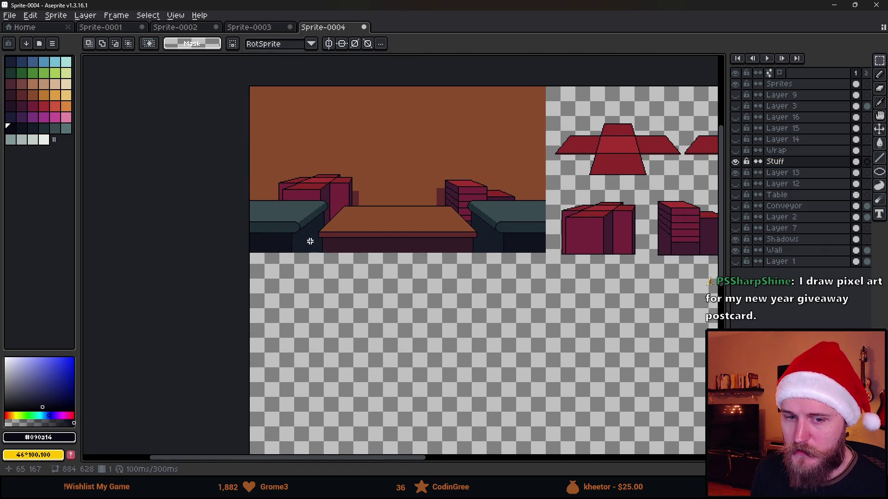
pyautogui.moveTo(228, 182)
pyautogui.mouseDown()
pyautogui.moveTo(555, 318)
pyautogui.moveTo(454, 277)
pyautogui.mouseUp()
pyautogui.moveTo(323, 215)
pyautogui.mouseDown()
pyautogui.moveTo(440, 313)
pyautogui.moveTo(535, 303)
pyautogui.moveTo(299, 318)
pyautogui.moveTo(302, 309)
pyautogui.mouseUp()
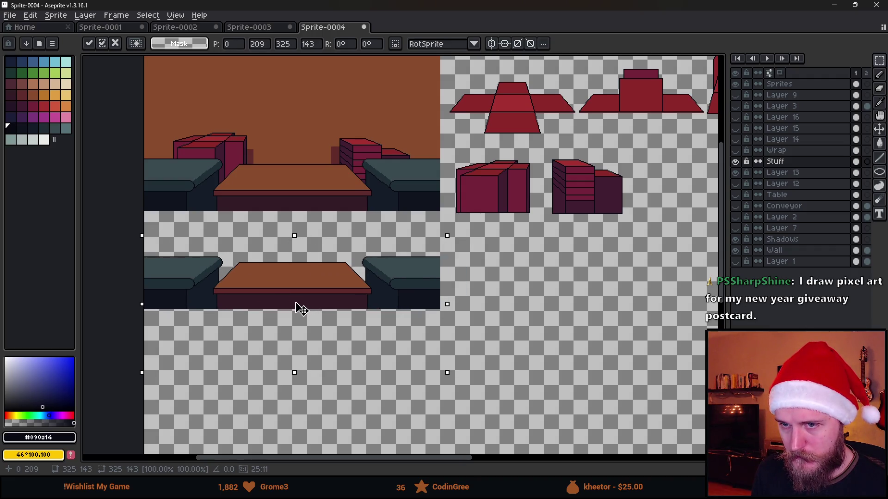
pyautogui.click(533, 315)
pyautogui.moveTo(262, 225); pyautogui.dragTo(343, 257)
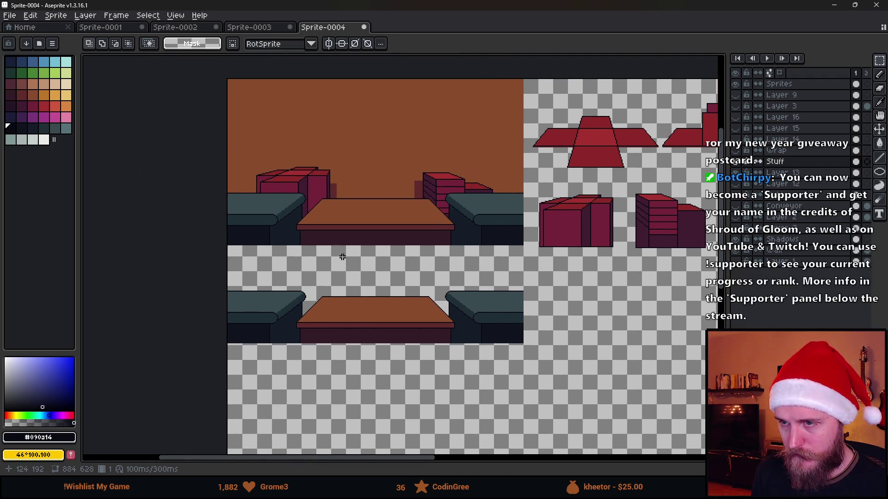
pyautogui.scroll(-1, 375, 229)
pyautogui.scroll(1, 375, 229)
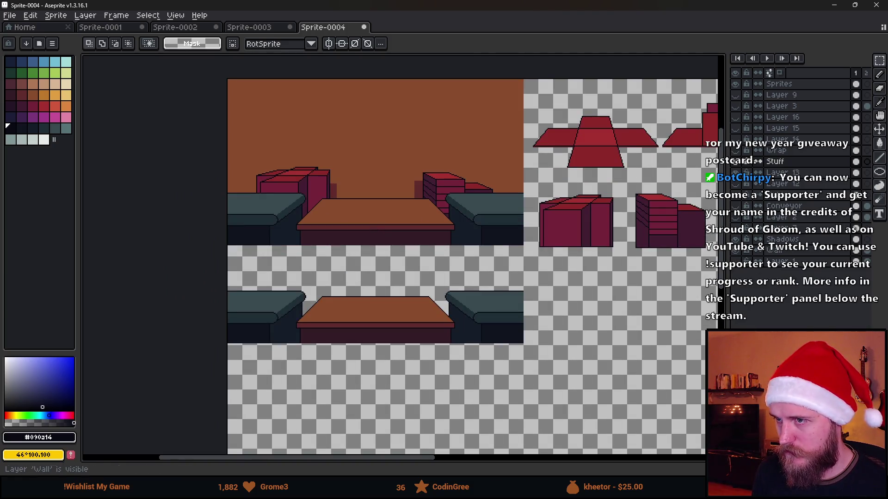
# - Copy the brown wall onto a new Wall layer and position it below the copies
pyautogui.moveTo(225, 76); pyautogui.dragTo(534, 260)
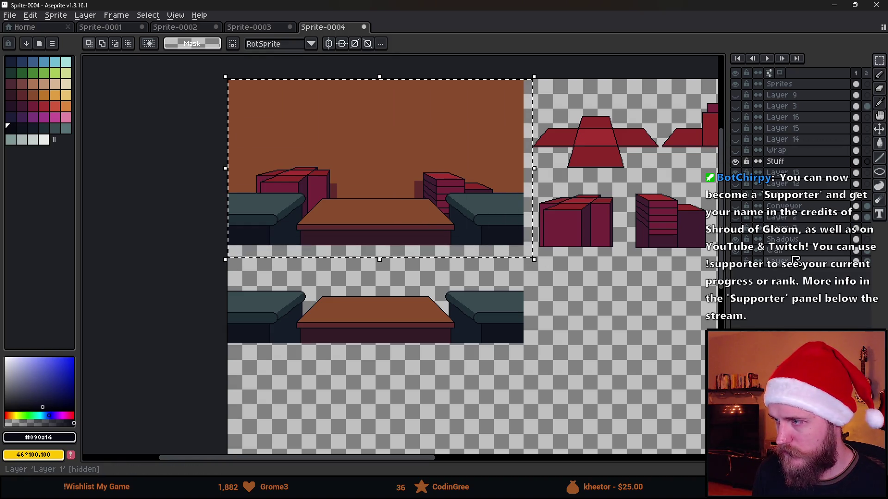
pyautogui.scroll(-2, 538, 293)
pyautogui.hscroll(2, 538, 293)
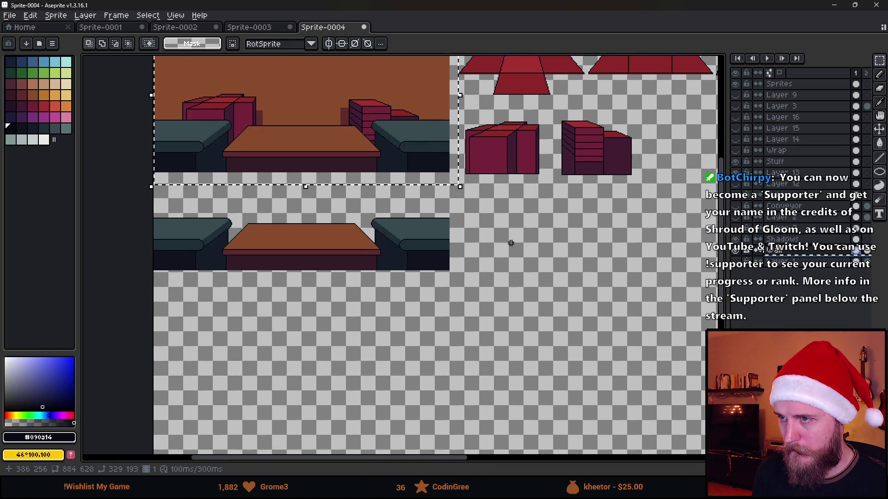
pyautogui.hotkey('ctrl', 'j')
pyautogui.moveTo(303, 139)
pyautogui.mouseDown()
pyautogui.moveTo(476, 321)
pyautogui.moveTo(313, 432)
pyautogui.moveTo(311, 307)
pyautogui.mouseUp()
pyautogui.scroll(2, 244, 256)
pyautogui.press('Left')
pyautogui.press('Left')
pyautogui.press('Left')
pyautogui.press('Up')
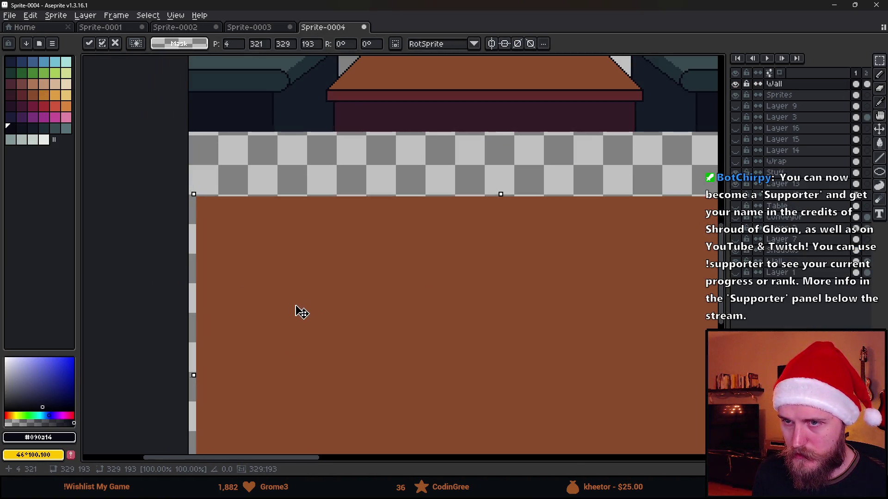
pyautogui.scroll(-3, 297, 309)
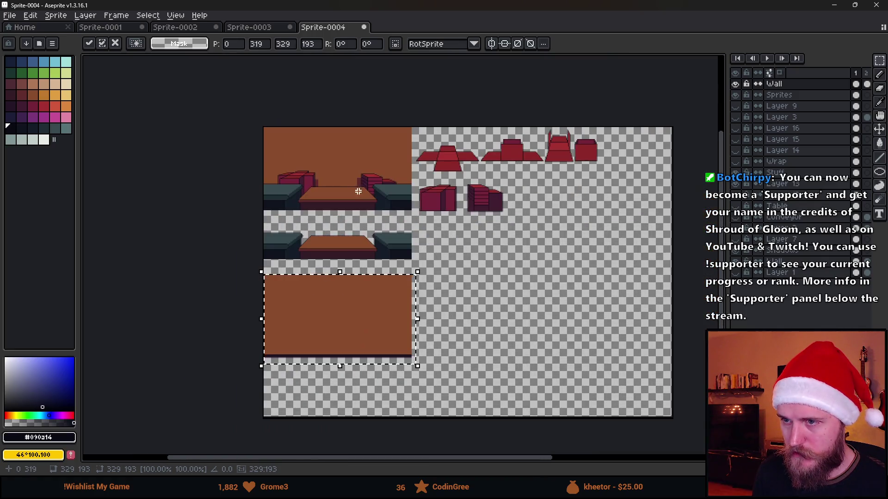
pyautogui.click(348, 174)
# - Sample the dark maroon colour from the red brick stack
pyautogui.scroll(1, 343, 180)
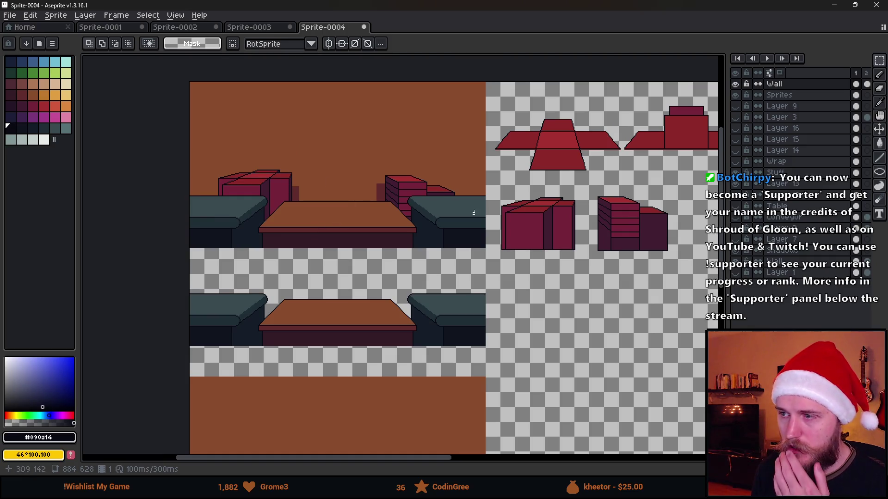
pyautogui.scroll(1, 382, 185)
pyautogui.hscroll(3, 356, 220)
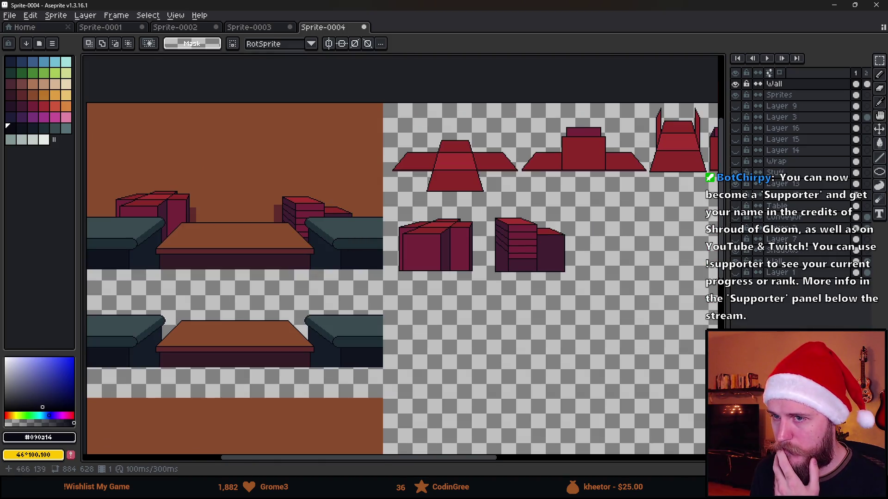
pyautogui.scroll(2, 513, 264)
pyautogui.moveTo(333, 238); pyautogui.dragTo(477, 255)
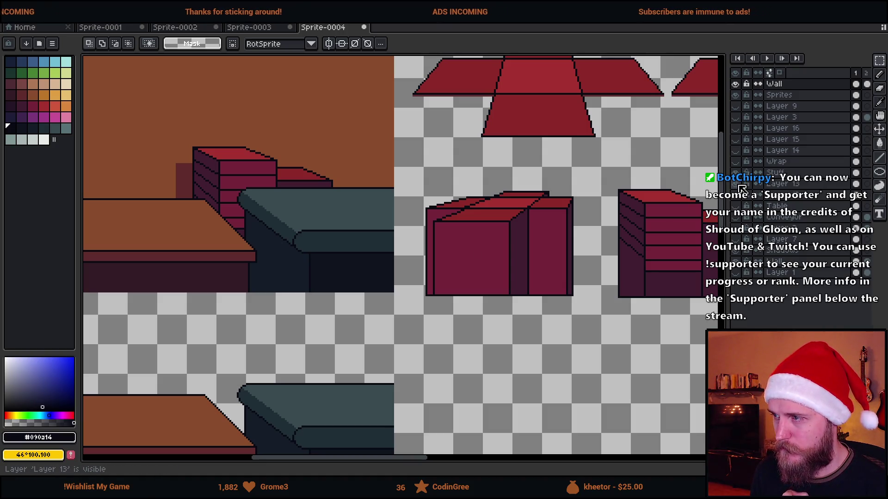
pyautogui.click(781, 183)
# - On Layer 13, pencil dark shadow lines down the bricks of the box stack
pyautogui.scroll(3, 199, 193)
pyautogui.keyDown('alt'); pyautogui.click(209, 197); pyautogui.keyUp('alt')
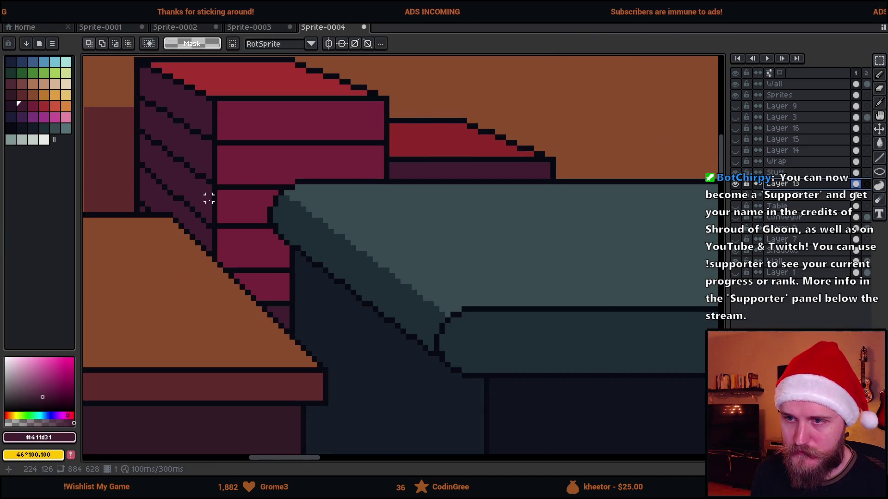
pyautogui.scroll(2, 209, 197)
pyautogui.press('b')
pyautogui.moveTo(342, 184); pyautogui.dragTo(311, 185)
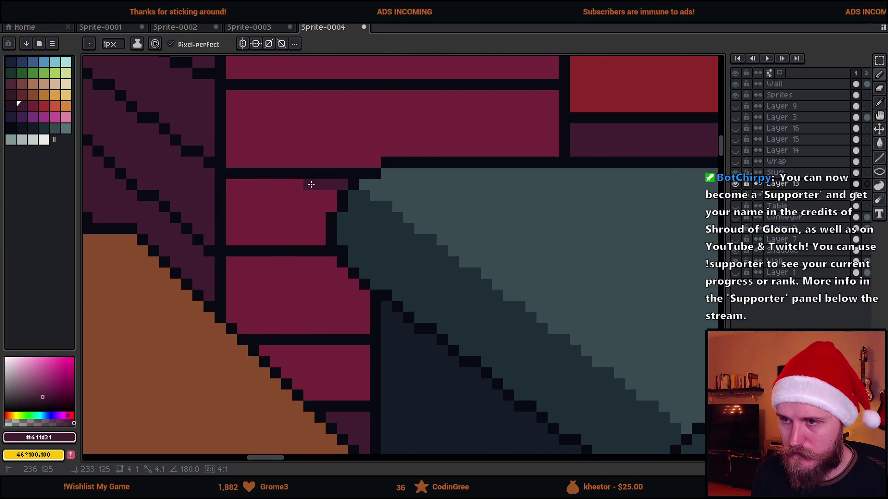
pyautogui.press('v')
pyautogui.hotkey('ctrl', 'z')
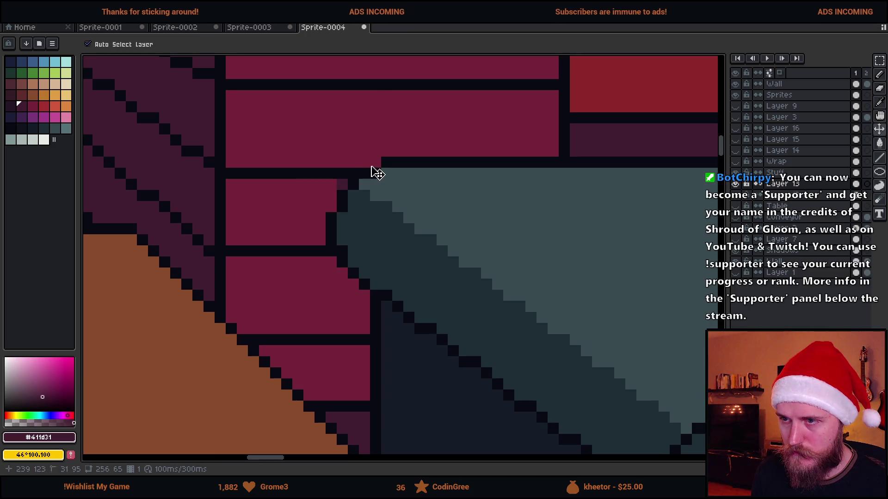
pyautogui.press('b')
pyautogui.moveTo(373, 162); pyautogui.dragTo(349, 162)
pyautogui.click(338, 187)
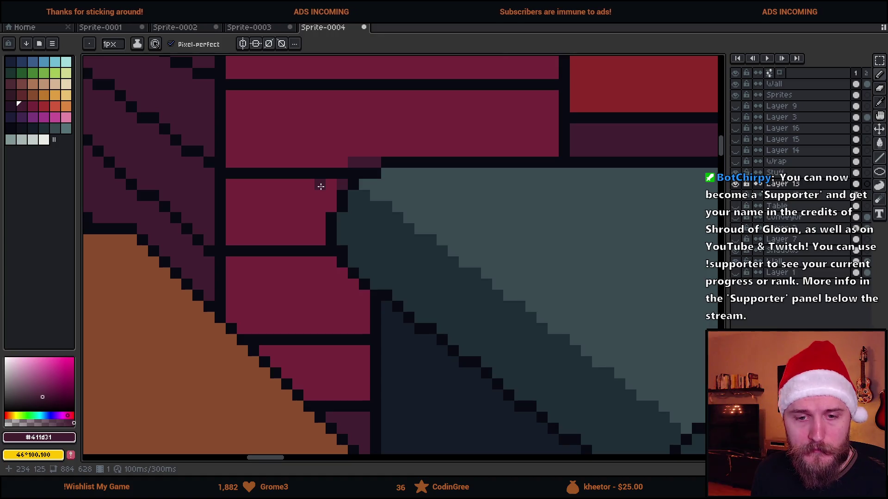
pyautogui.moveTo(330, 195)
pyautogui.mouseDown()
pyautogui.moveTo(295, 200)
pyautogui.moveTo(307, 204)
pyautogui.moveTo(299, 243)
pyautogui.moveTo(317, 271)
pyautogui.mouseUp()
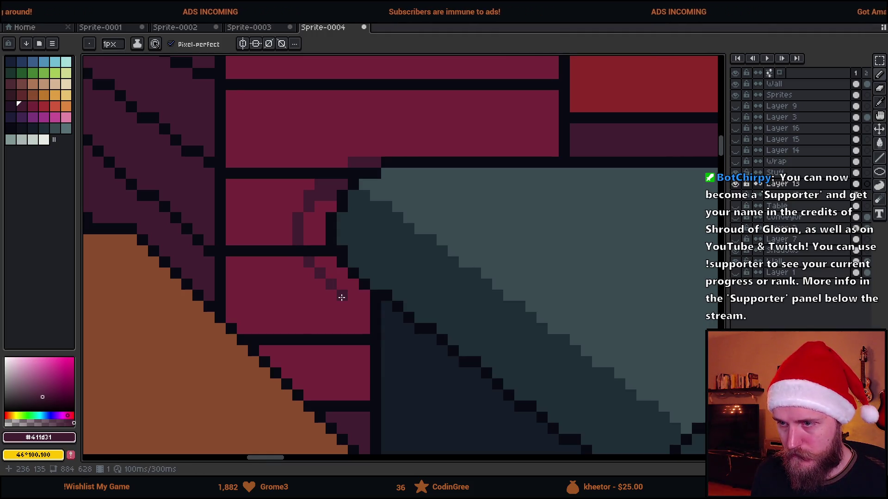
pyautogui.moveTo(343, 310); pyautogui.dragTo(343, 326)
pyautogui.moveTo(343, 357); pyautogui.dragTo(343, 398)
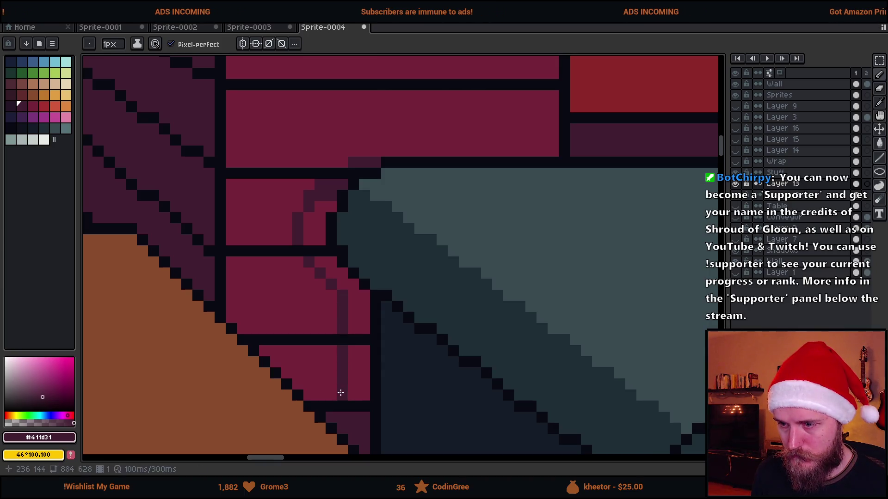
# - Switch the Paint Bucket to 4-Connected and fill two brick areas with the darker red
pyautogui.press('g')
pyautogui.click(359, 373)
pyautogui.click(353, 330)
pyautogui.hotkey('ctrl', 'z')
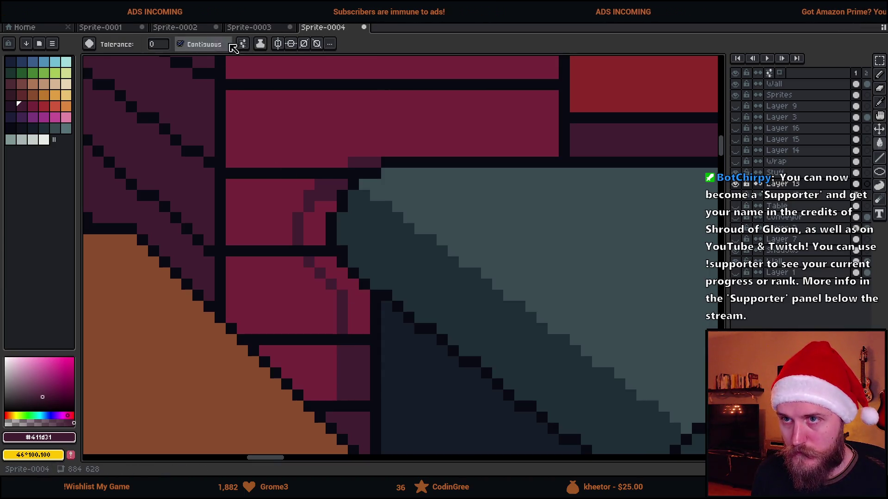
pyautogui.click(245, 44)
pyautogui.click(268, 109)
pyautogui.click(323, 260)
pyautogui.click(307, 224)
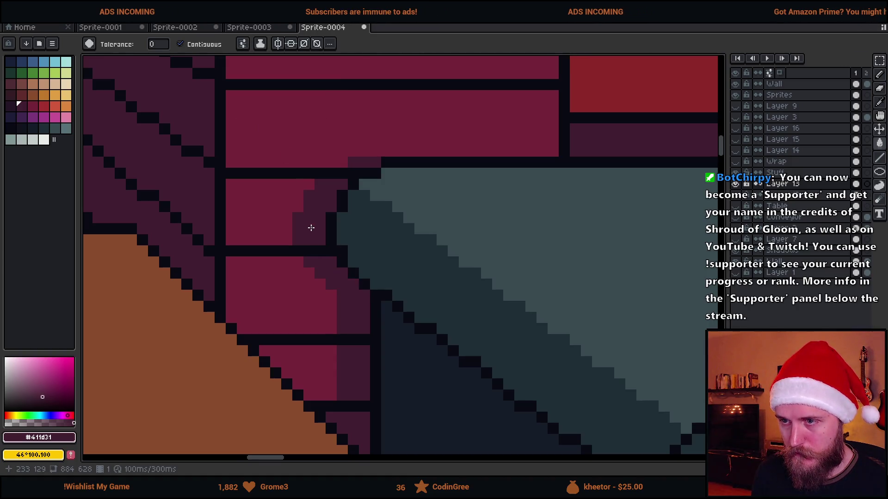
pyautogui.scroll(-3, 373, 274)
pyautogui.scroll(-2, 373, 273)
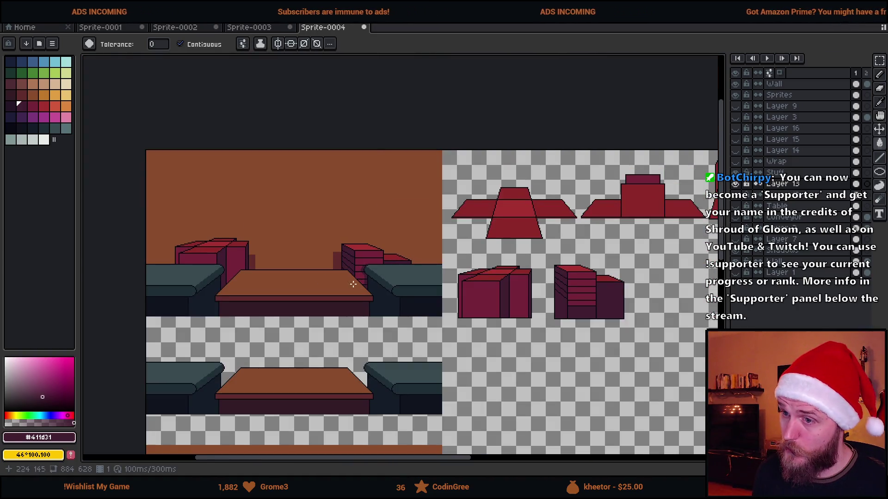
# - Sample the brick red, then the dark purple from the box's shaded side, and review Layer 13
pyautogui.scroll(2, 356, 285)
pyautogui.moveTo(341, 301); pyautogui.dragTo(442, 293)
pyautogui.moveTo(341, 287); pyautogui.dragTo(426, 290)
pyautogui.scroll(3, 621, 228)
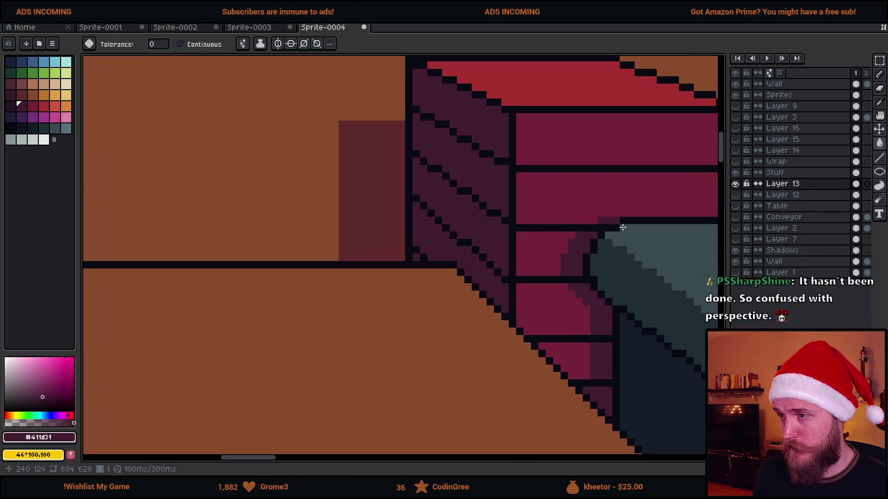
pyautogui.keyDown('alt'); pyautogui.click(605, 196); pyautogui.keyUp('alt')
pyautogui.press('b')
pyautogui.scroll(-4, 610, 232)
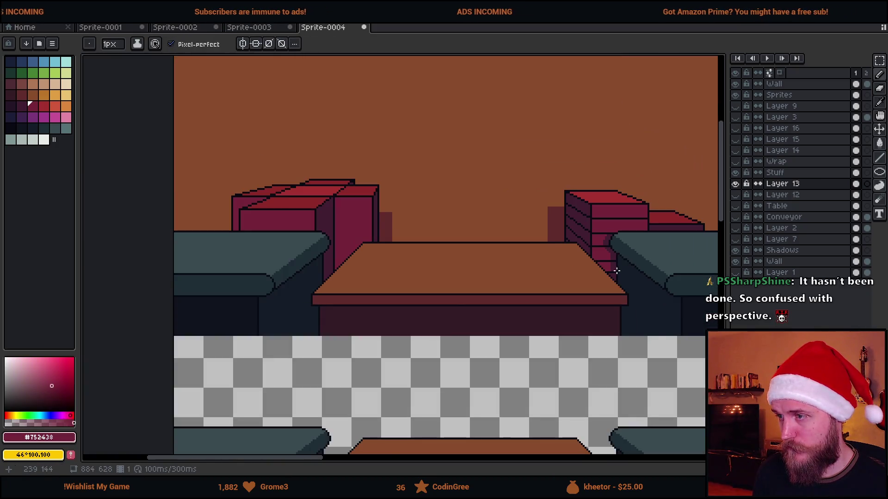
pyautogui.scroll(2, 630, 281)
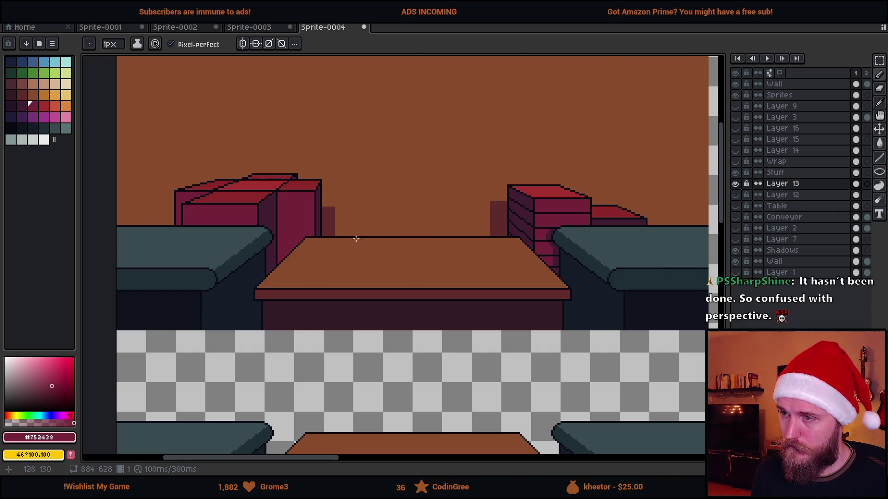
pyautogui.moveTo(420, 255); pyautogui.dragTo(431, 287)
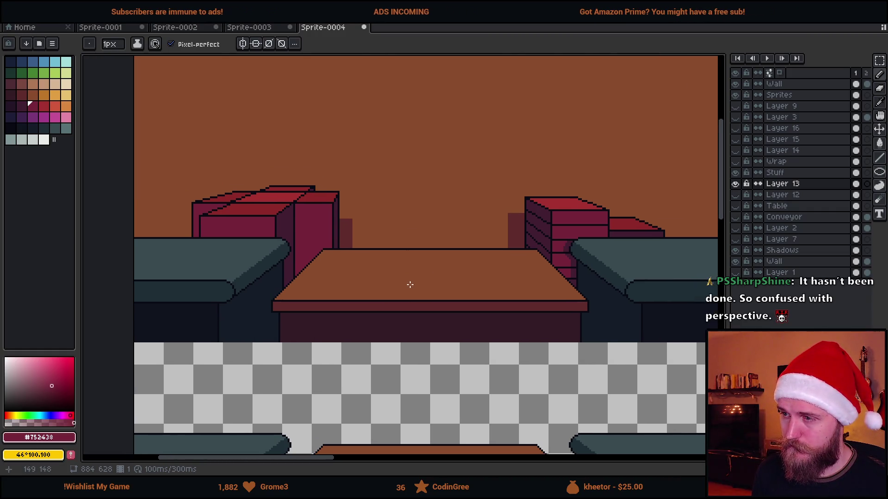
pyautogui.hscroll(-3, 454, 270)
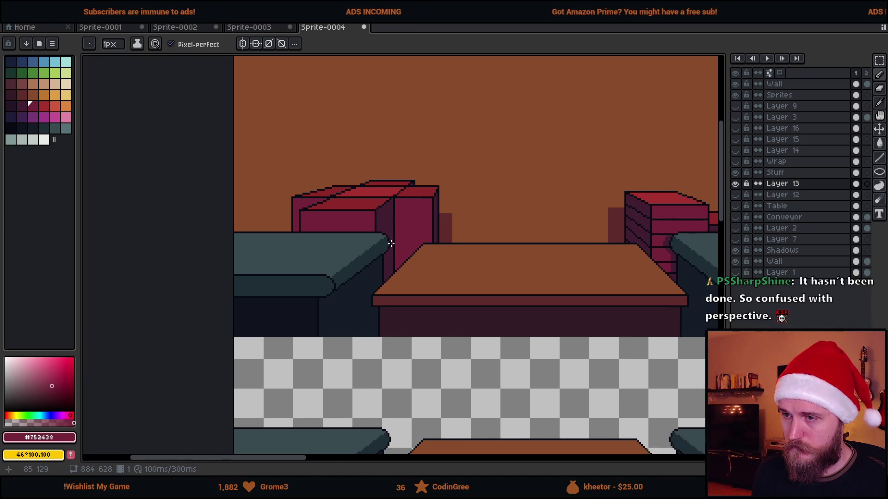
pyautogui.scroll(1, 391, 244)
pyautogui.keyDown('alt'); pyautogui.click(392, 214); pyautogui.keyUp('alt')
pyautogui.scroll(-1, 392, 213)
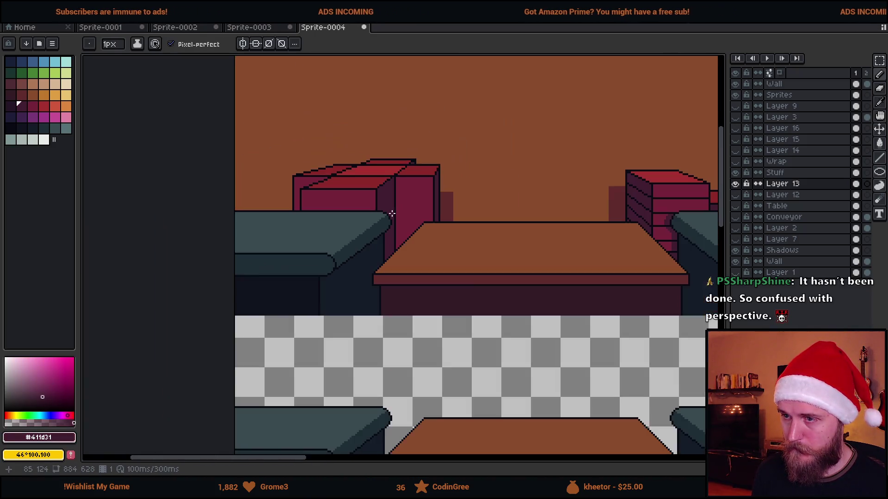
pyautogui.doubleClick(735, 184)
pyautogui.scroll(3, 395, 207)
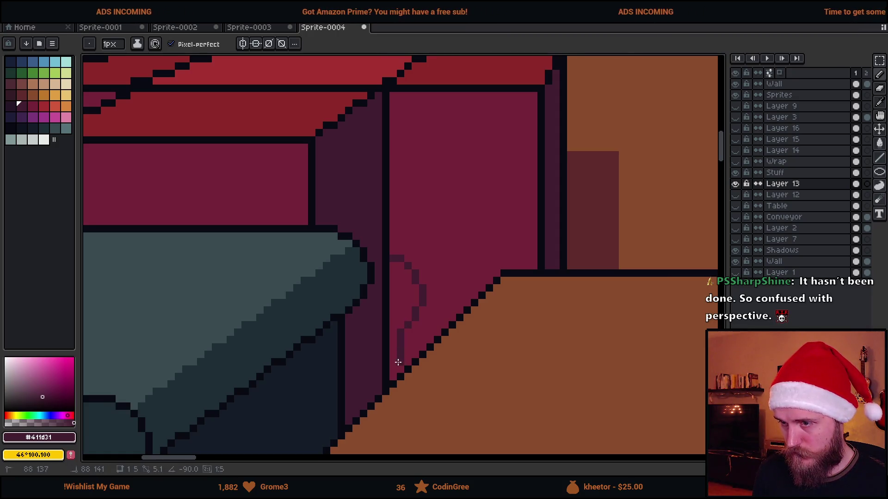
# - Try a darker fill on the right wall area, then undo it
pyautogui.press('g')
pyautogui.click(398, 300)
pyautogui.hotkey('ctrl', 'z')
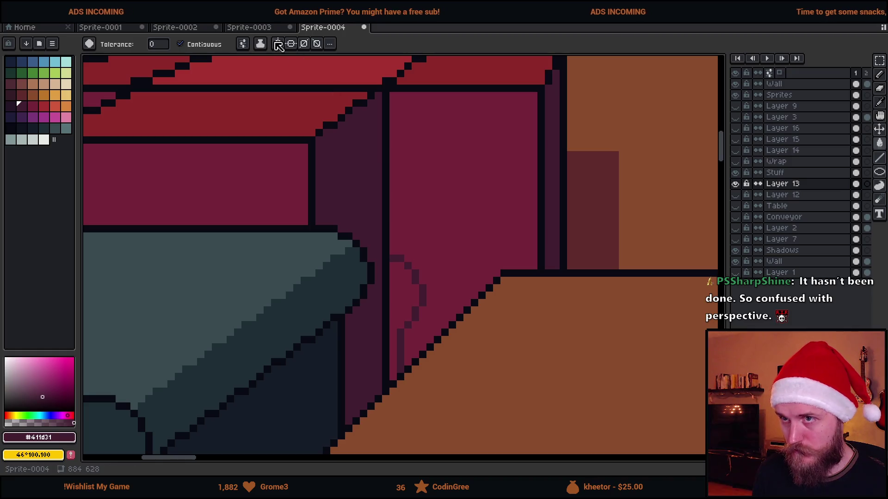
pyautogui.scroll(-6, 417, 319)
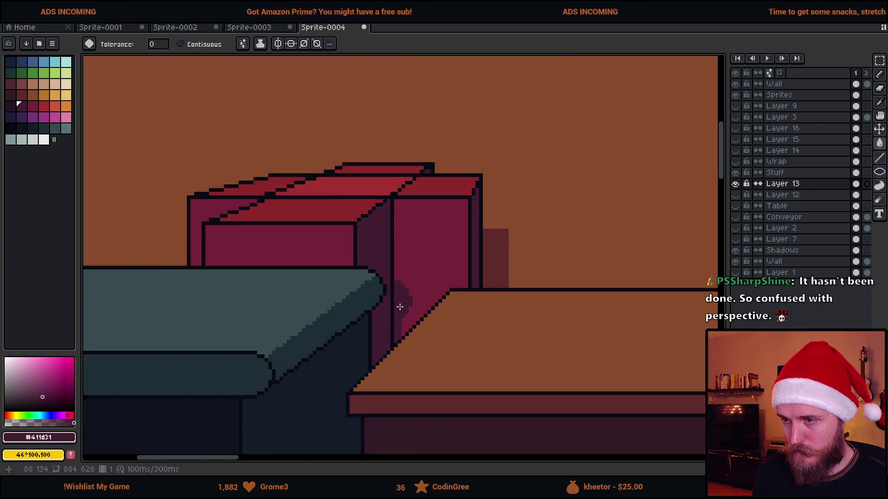
pyautogui.hscroll(3, 423, 317)
pyautogui.scroll(2, 407, 329)
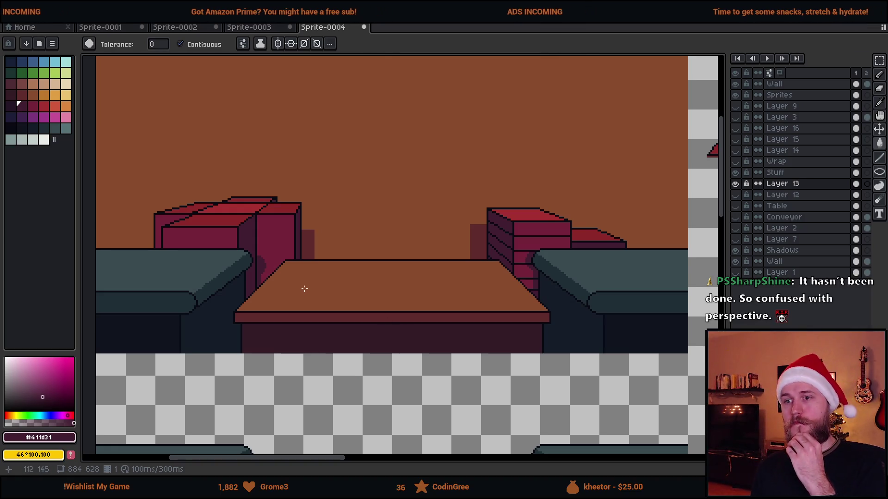
pyautogui.scroll(2, 307, 248)
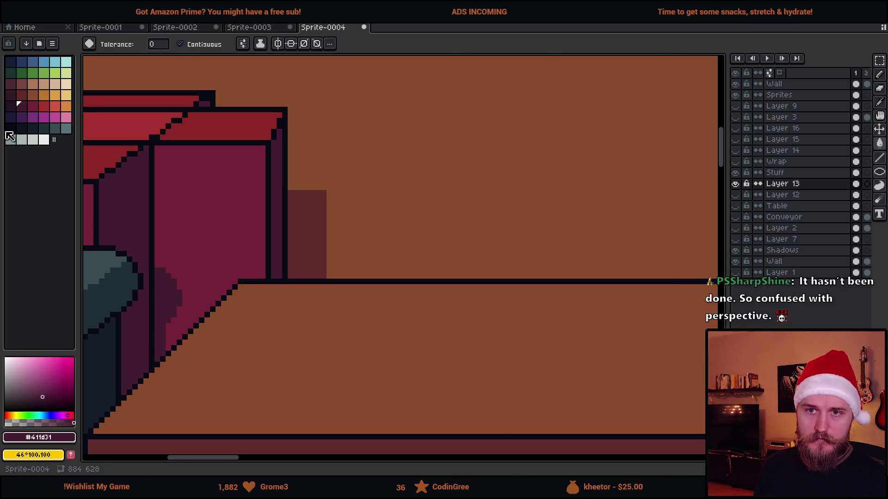
# - Give the left shadow rectangle near-black edges and a darker filled interior
pyautogui.click(10, 128)
pyautogui.click(27, 423)
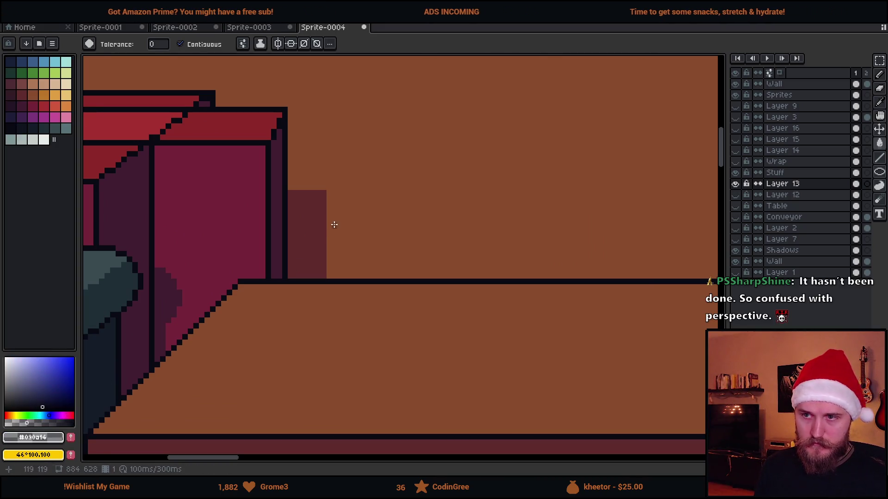
pyautogui.press('b')
pyautogui.scroll(1, 310, 170)
pyautogui.scroll(-2, 310, 170)
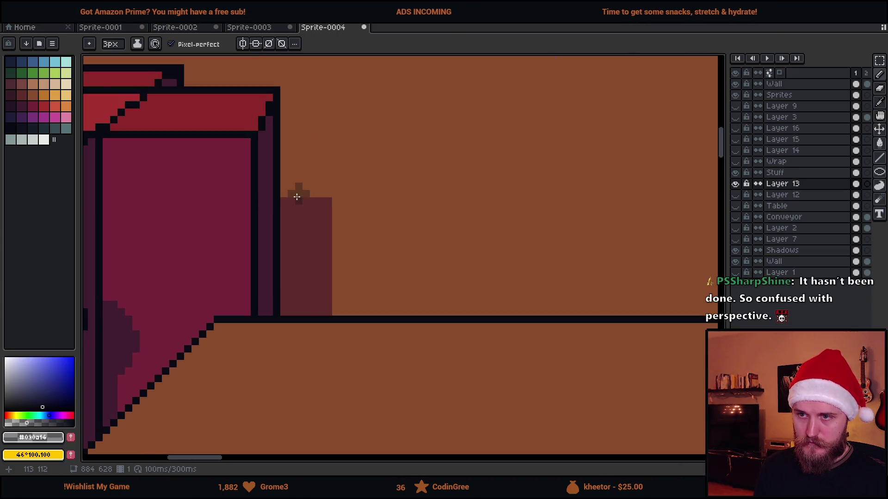
pyautogui.keyDown('shift'); pyautogui.click(329, 202); pyautogui.keyUp('shift')
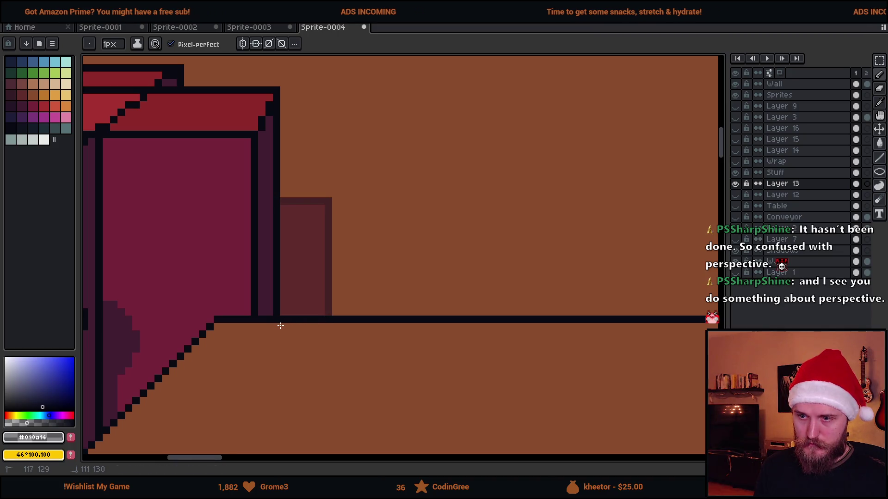
pyautogui.press('g')
pyautogui.click(301, 279)
# - Draw a dark top edge on the right shadow and fill its interior darker
pyautogui.scroll(-3, 338, 283)
pyautogui.scroll(3, 567, 268)
pyautogui.press('b')
pyautogui.moveTo(588, 133); pyautogui.dragTo(461, 133)
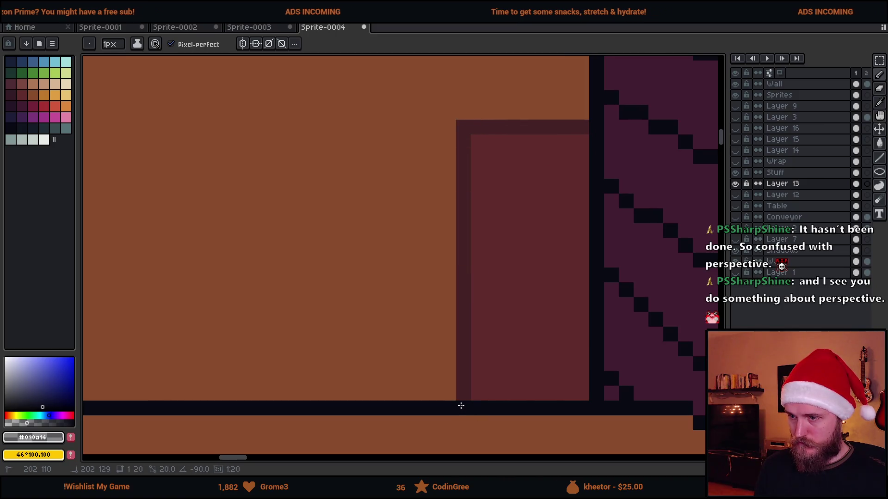
pyautogui.press('g')
pyautogui.click(539, 307)
pyautogui.scroll(-4, 540, 307)
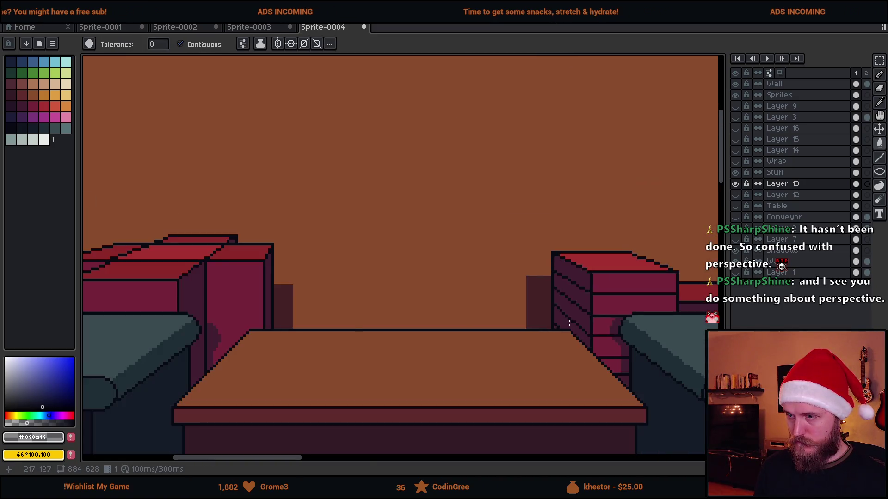
# - Delete the two old box sprites from the Sprites layer on the sheet
pyautogui.click(736, 184)
pyautogui.click(736, 184)
pyautogui.click(736, 184)
pyautogui.click(736, 184)
pyautogui.click(747, 195)
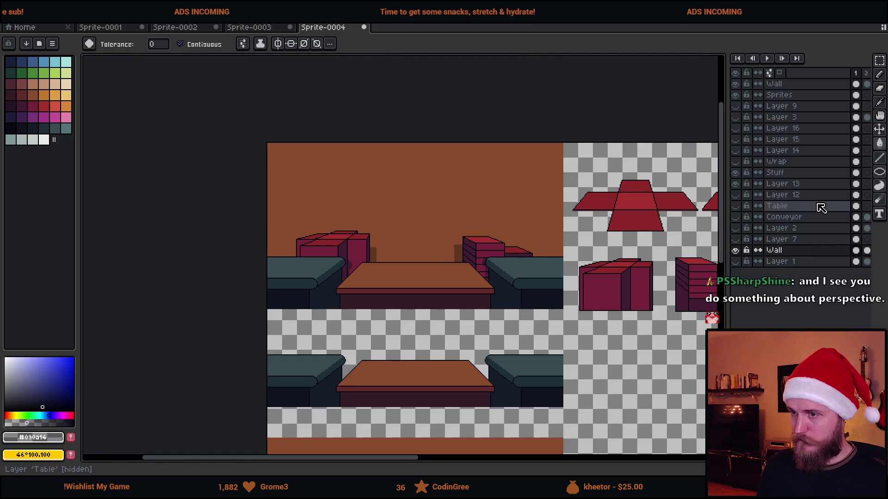
pyautogui.click(736, 184)
pyautogui.click(735, 184)
pyautogui.click(735, 184)
pyautogui.click(736, 184)
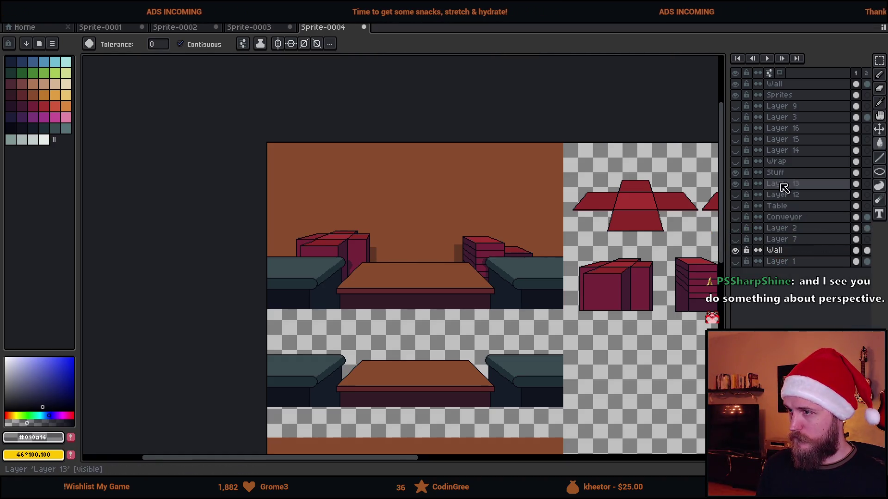
pyautogui.click(781, 183)
pyautogui.moveTo(627, 283); pyautogui.dragTo(526, 252)
pyautogui.press('m')
pyautogui.moveTo(464, 218)
pyautogui.mouseDown()
pyautogui.moveTo(649, 314)
pyautogui.moveTo(668, 301)
pyautogui.mouseUp()
pyautogui.click(789, 95)
pyautogui.moveTo(464, 218); pyautogui.dragTo(666, 302)
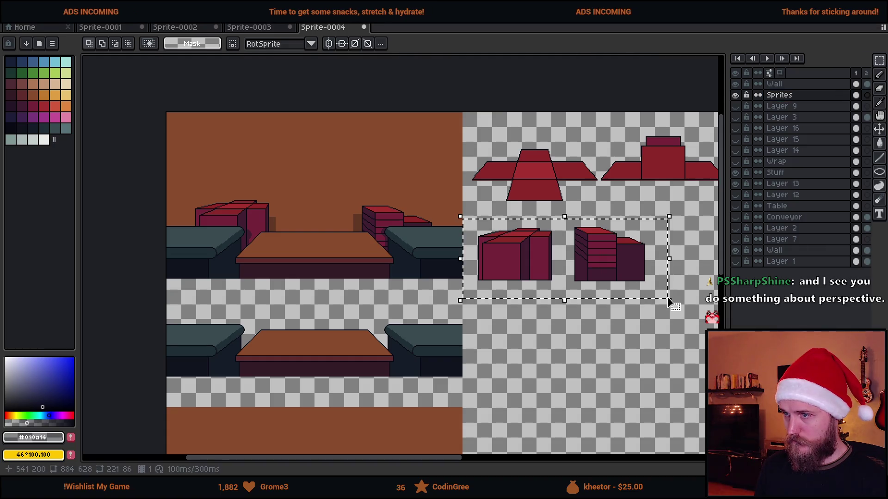
pyautogui.press('Delete')
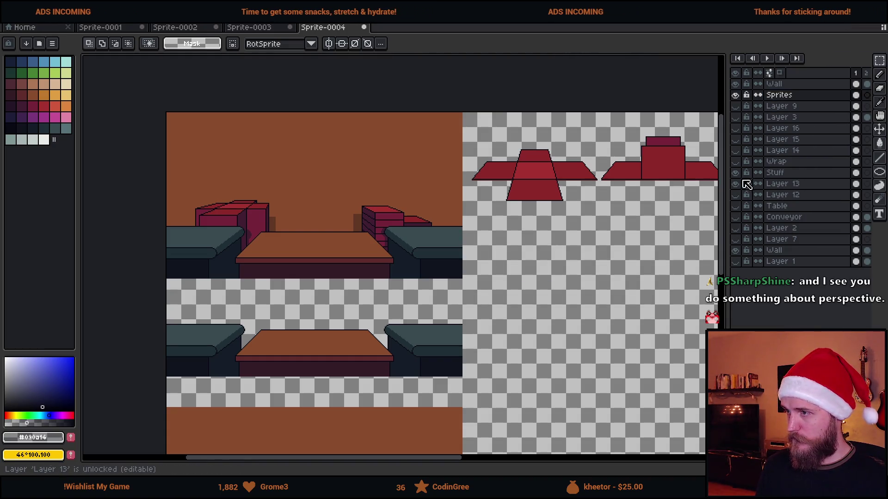
# - Move Layer 13's shaded boxes from the upper scene onto the sprite sheet
pyautogui.click(734, 184)
pyautogui.click(735, 184)
pyautogui.click(735, 184)
pyautogui.click(735, 184)
pyautogui.click(786, 184)
pyautogui.moveTo(184, 171)
pyautogui.mouseDown()
pyautogui.moveTo(411, 297)
pyautogui.moveTo(448, 282)
pyautogui.mouseUp()
pyautogui.moveTo(312, 222)
pyautogui.mouseDown()
pyautogui.moveTo(606, 246)
pyautogui.moveTo(591, 241)
pyautogui.mouseUp()
pyautogui.press('Return')
pyautogui.scroll(5, 575, 263)
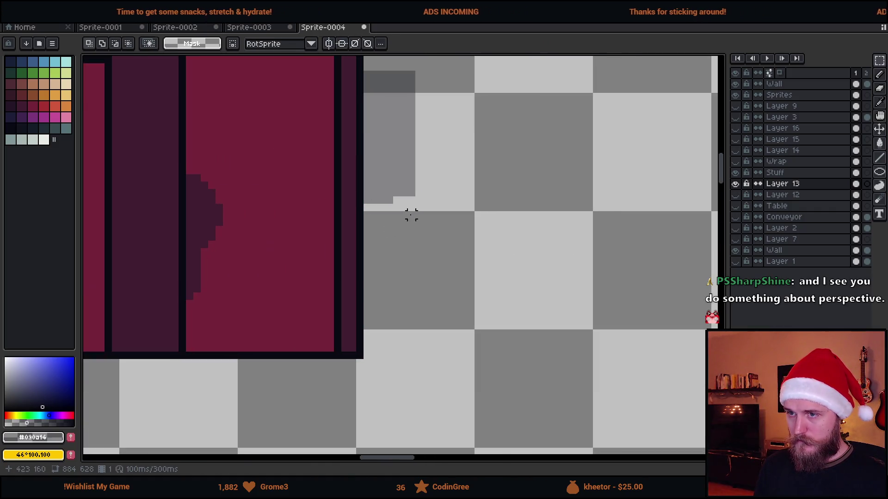
# - Outline and fill dark shadow areas beside the copied box and along its vertical edge
pyautogui.press('b')
pyautogui.moveTo(410, 199)
pyautogui.mouseDown()
pyautogui.moveTo(411, 356)
pyautogui.moveTo(368, 356)
pyautogui.mouseUp()
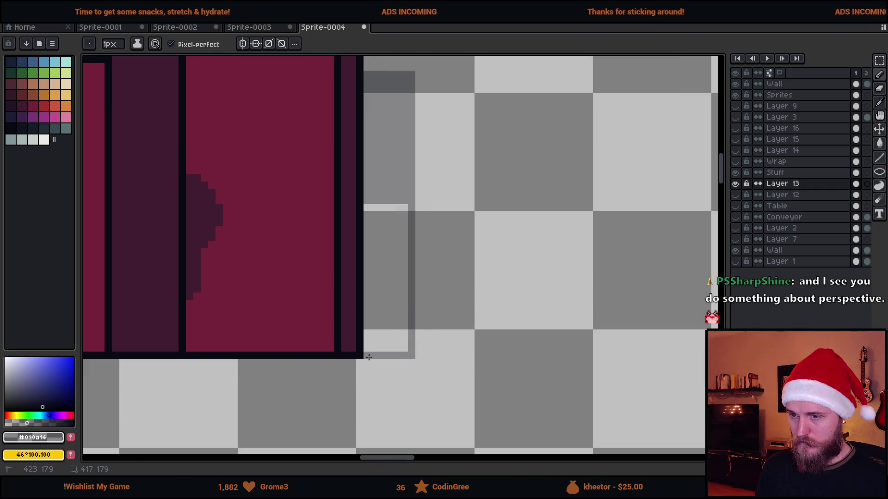
pyautogui.press('g')
pyautogui.click(398, 319)
pyautogui.scroll(-5, 401, 277)
pyautogui.scroll(5, 454, 234)
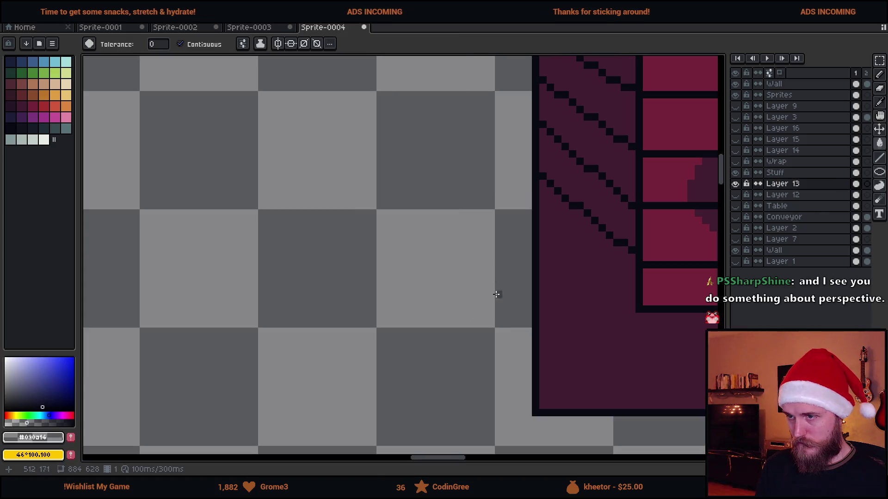
pyautogui.press('b')
pyautogui.moveTo(468, 198)
pyautogui.mouseDown()
pyautogui.moveTo(467, 410)
pyautogui.moveTo(532, 411)
pyautogui.mouseUp()
pyautogui.press('g')
pyautogui.click(504, 353)
pyautogui.scroll(-5, 504, 353)
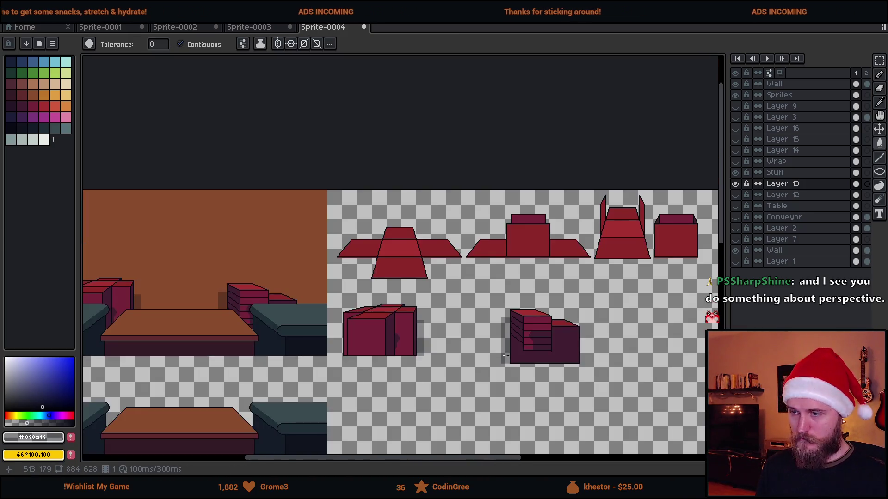
pyautogui.scroll(-2, 463, 342)
pyautogui.hscroll(-3, 351, 324)
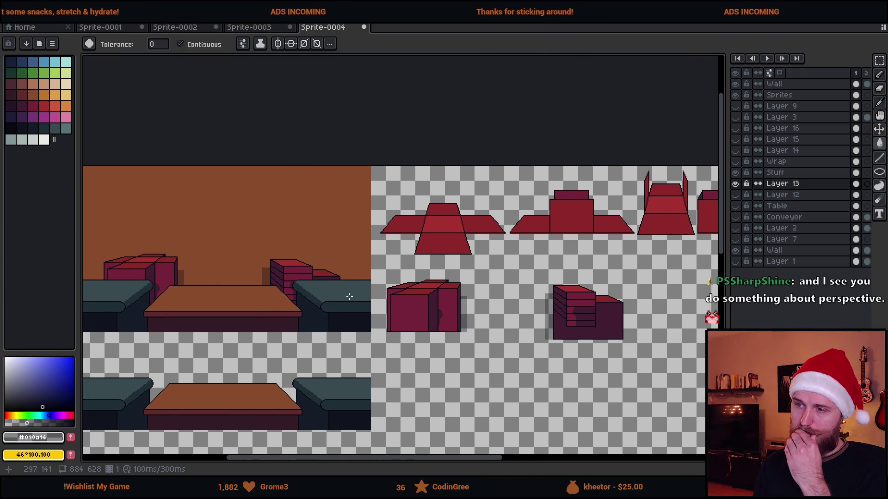
pyautogui.scroll(4, 430, 298)
# - Draw three dark purple horizontal stripes across the box faces
pyautogui.keyDown('alt'); pyautogui.click(424, 301); pyautogui.keyUp('alt')
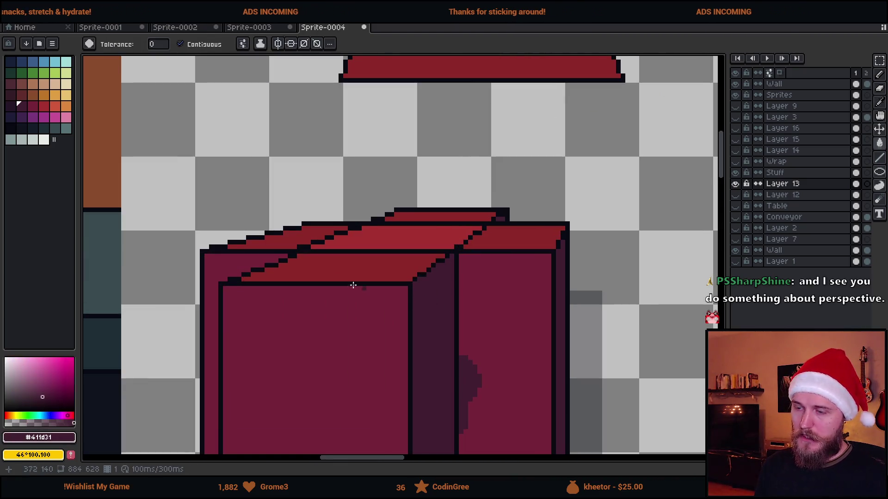
pyautogui.scroll(2, 368, 287)
pyautogui.hscroll(-3, 324, 259)
pyautogui.press('b')
pyautogui.click(736, 184)
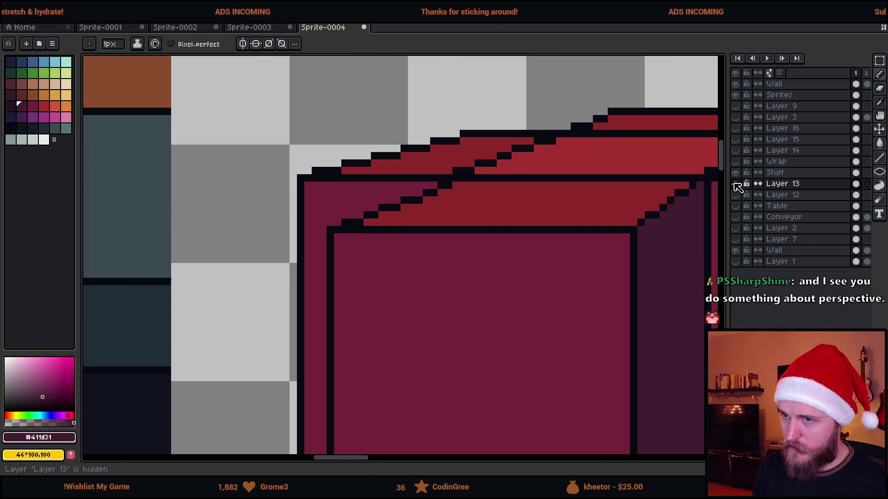
pyautogui.scroll(3, 264, 220)
pyautogui.moveTo(351, 167)
pyautogui.mouseDown()
pyautogui.moveTo(581, 164)
pyautogui.moveTo(573, 167)
pyautogui.mouseUp()
pyautogui.moveTo(348, 194); pyautogui.dragTo(479, 197)
pyautogui.moveTo(353, 222); pyautogui.dragTo(434, 232)
pyautogui.scroll(-3, 536, 255)
# - Move the floating piece down the crate's side and commit it in place
pyautogui.scroll(3, 506, 254)
pyautogui.hotkey('shift', 'Up')
pyautogui.moveTo(434, 196); pyautogui.dragTo(441, 307)
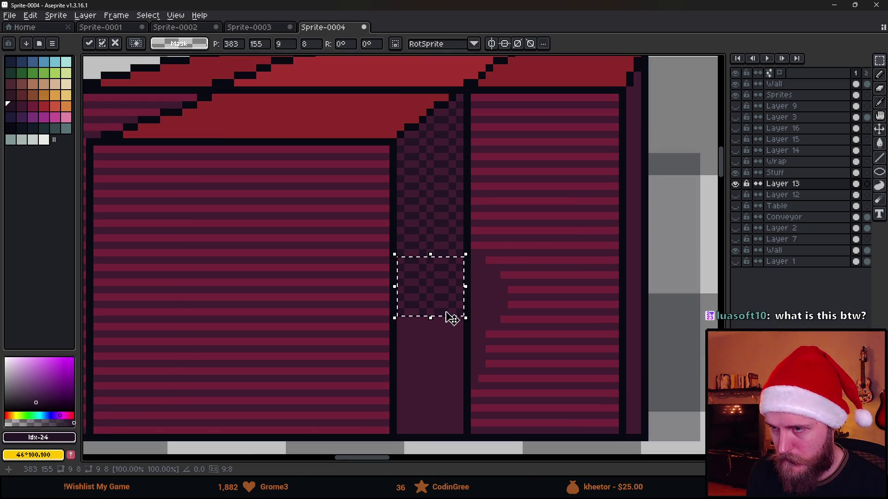
pyautogui.moveTo(429, 187); pyautogui.dragTo(440, 368)
pyautogui.moveTo(422, 222); pyautogui.dragTo(434, 435)
pyautogui.press('Return')
# - Sample the dark #241527 colour and paint it over the darker block on the crate side
pyautogui.scroll(-5, 555, 394)
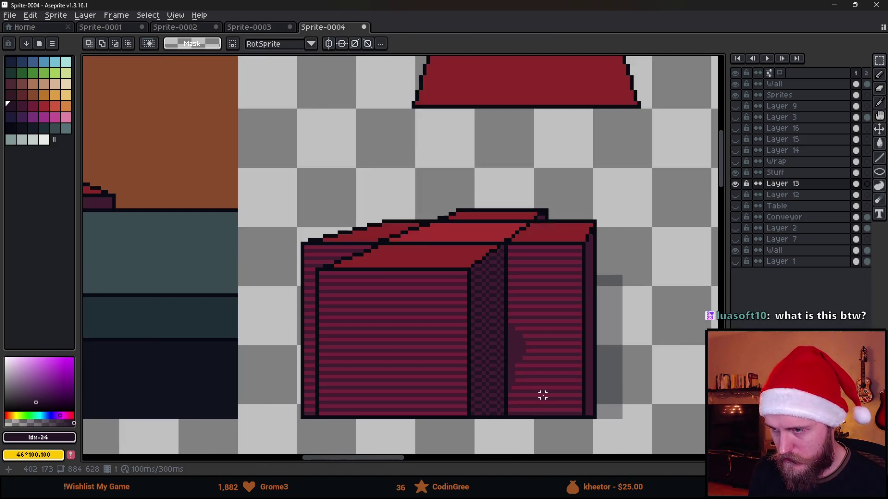
pyautogui.moveTo(624, 385); pyautogui.dragTo(485, 375)
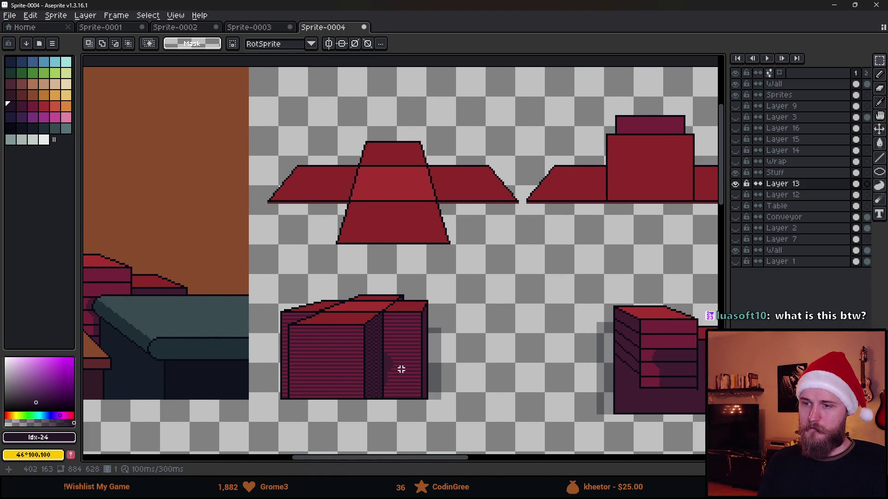
pyautogui.scroll(5, 399, 368)
pyautogui.press('i')
pyautogui.press('m')
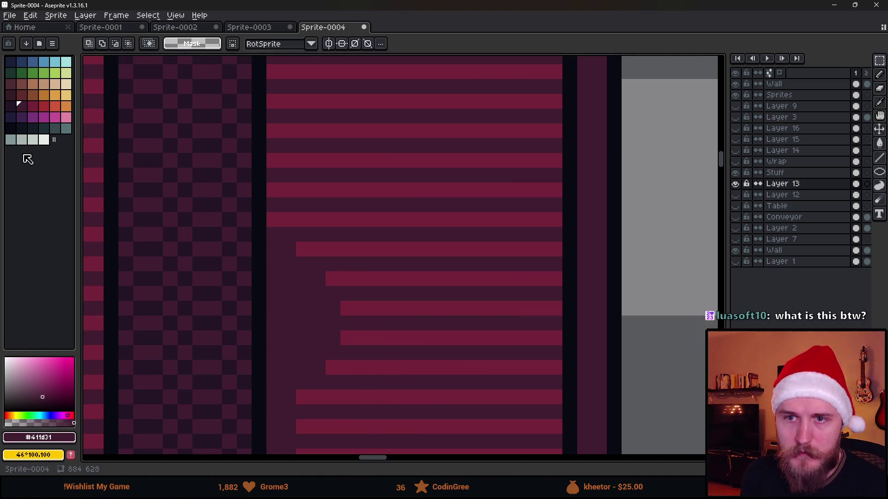
pyautogui.keyDown('alt'); pyautogui.click(212, 230); pyautogui.keyUp('alt')
pyautogui.press('b')
pyautogui.scroll(1, 288, 270)
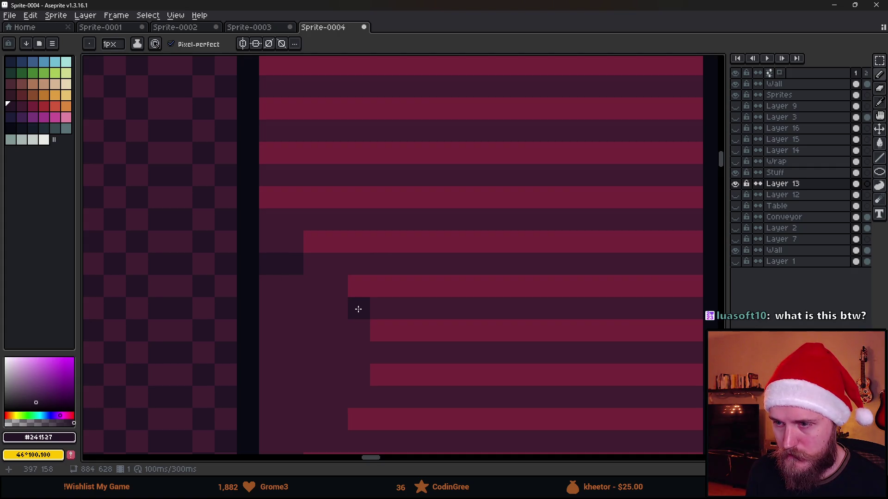
pyautogui.moveTo(292, 264); pyautogui.dragTo(270, 263)
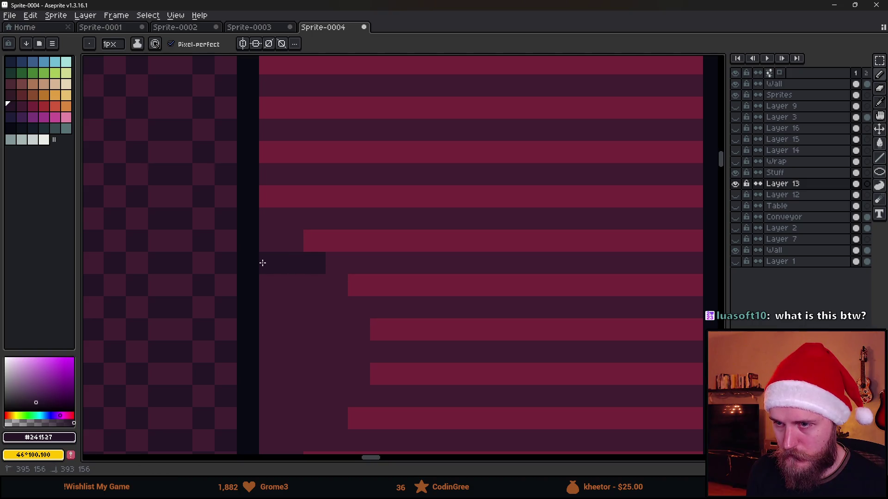
# - Undo the stray dark pixels just painted on the crate side
pyautogui.scroll(-3, 300, 287)
pyautogui.scroll(3, 303, 300)
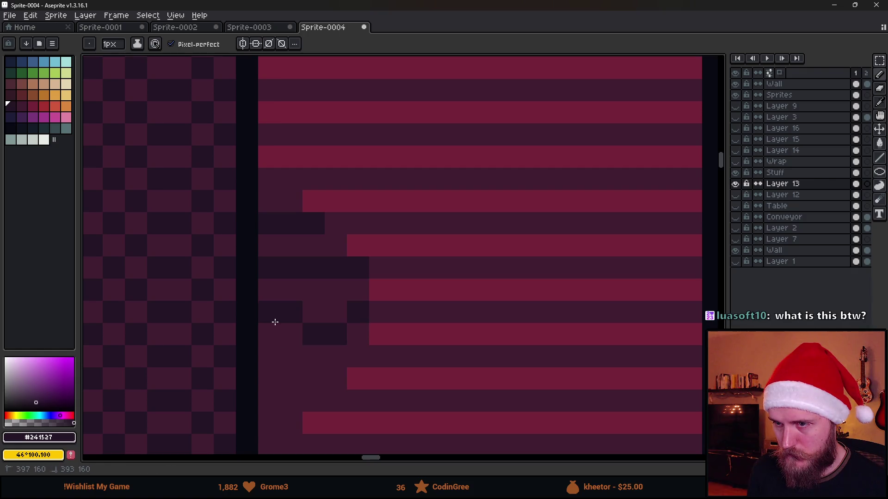
pyautogui.hotkey('ctrl', 'z')
pyautogui.scroll(-4, 309, 333)
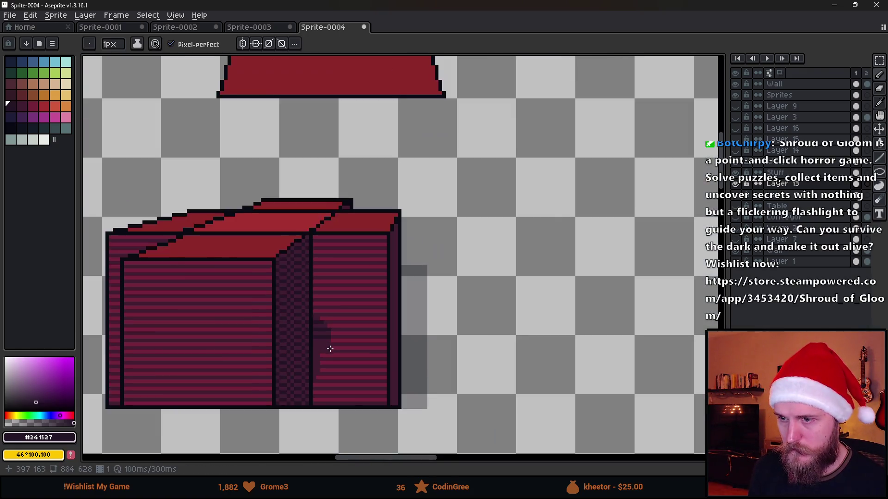
pyautogui.scroll(4, 327, 348)
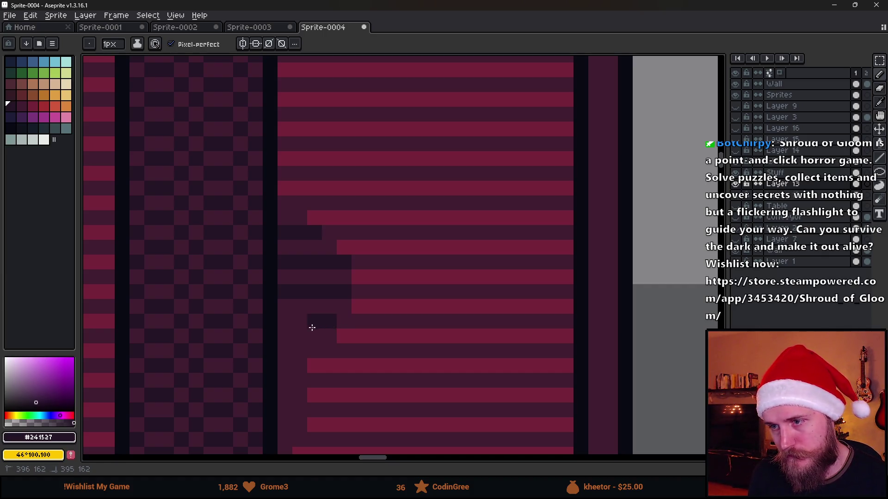
pyautogui.hotkey('ctrl', 'z')
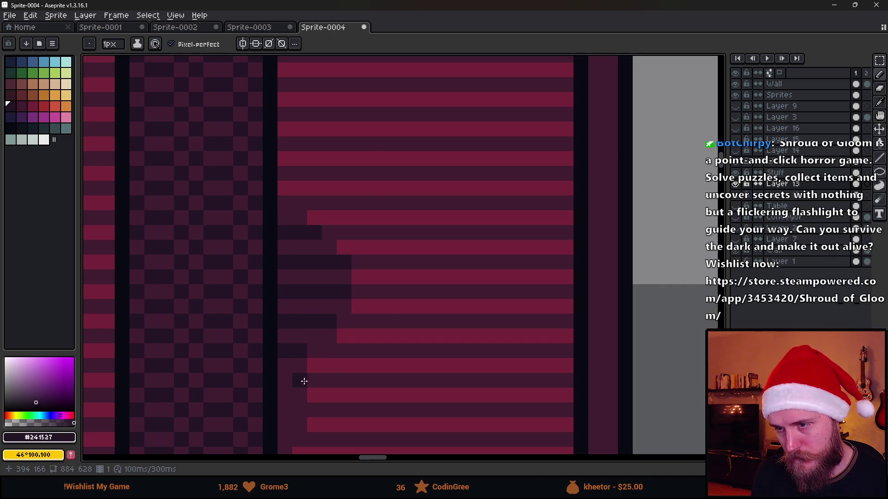
pyautogui.scroll(-3, 298, 419)
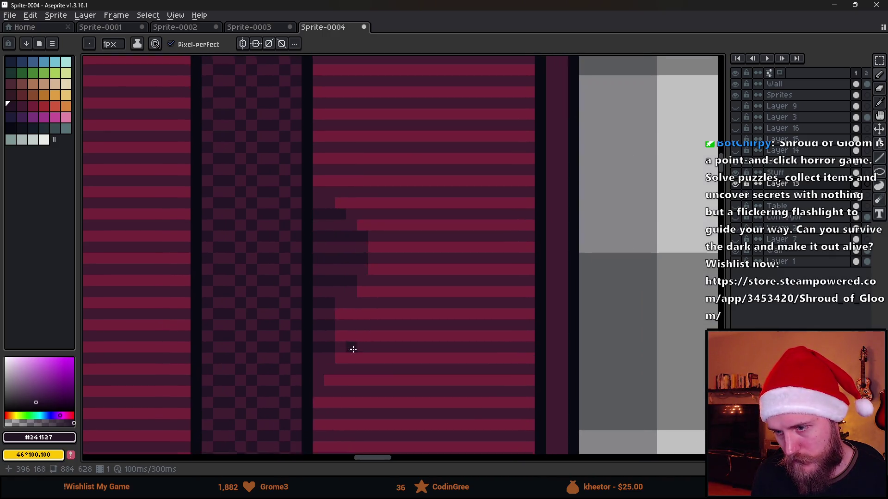
pyautogui.scroll(3, 351, 351)
pyautogui.scroll(-4, 316, 369)
pyautogui.scroll(2, 392, 396)
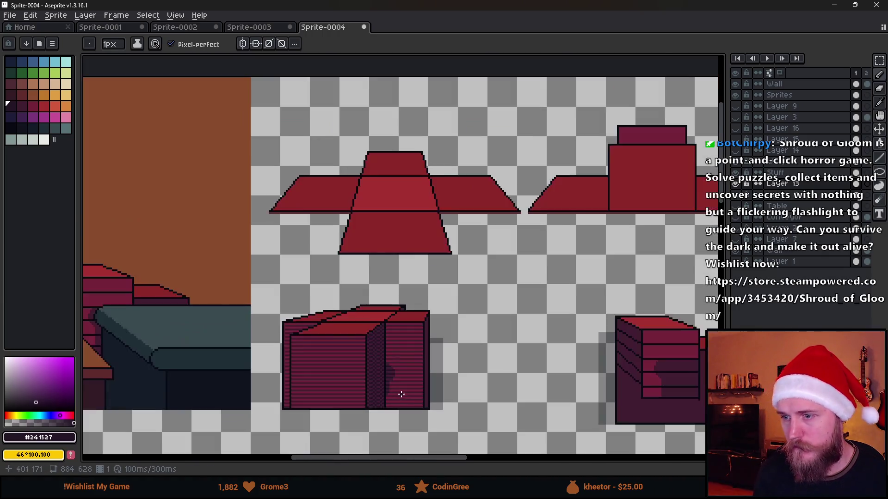
# - Pan and zoom around the canvas to review the shaded crate sprites
pyautogui.scroll(-1, 487, 395)
pyautogui.scroll(1, 473, 309)
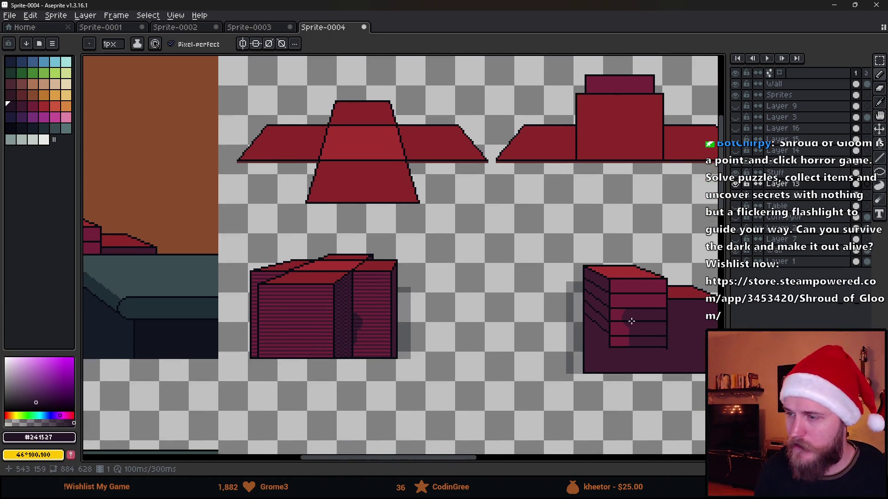
pyautogui.scroll(-1, 507, 344)
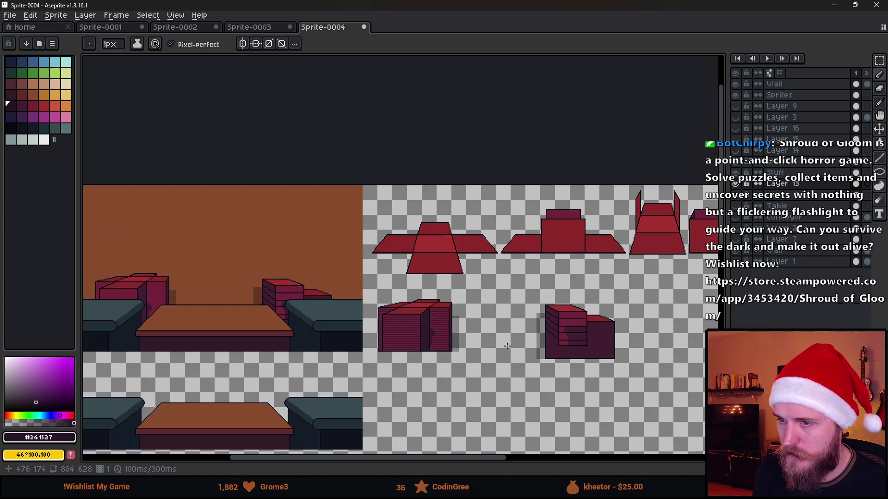
pyautogui.scroll(-1, 476, 355)
pyautogui.scroll(1, 476, 355)
pyautogui.scroll(-1, 458, 350)
pyautogui.scroll(1, 457, 350)
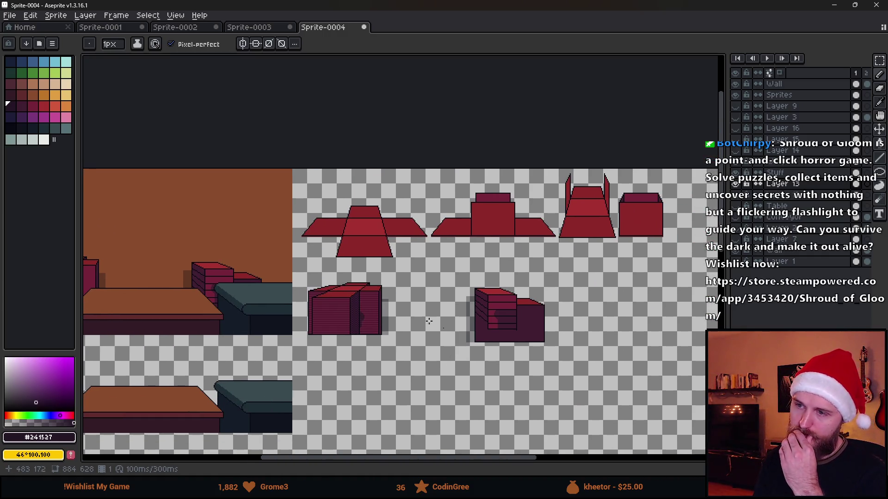
pyautogui.hscroll(-4, 512, 318)
pyautogui.moveTo(560, 310); pyautogui.dragTo(422, 264)
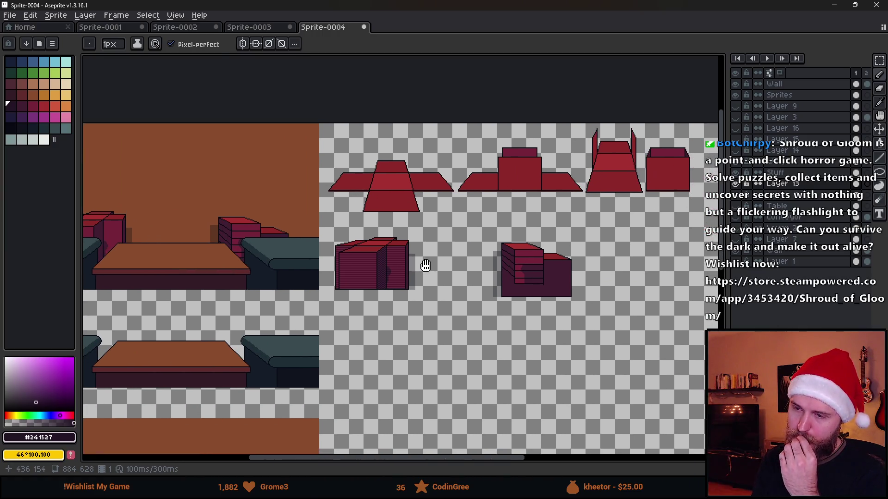
pyautogui.scroll(-1, 425, 265)
pyautogui.scroll(1, 383, 260)
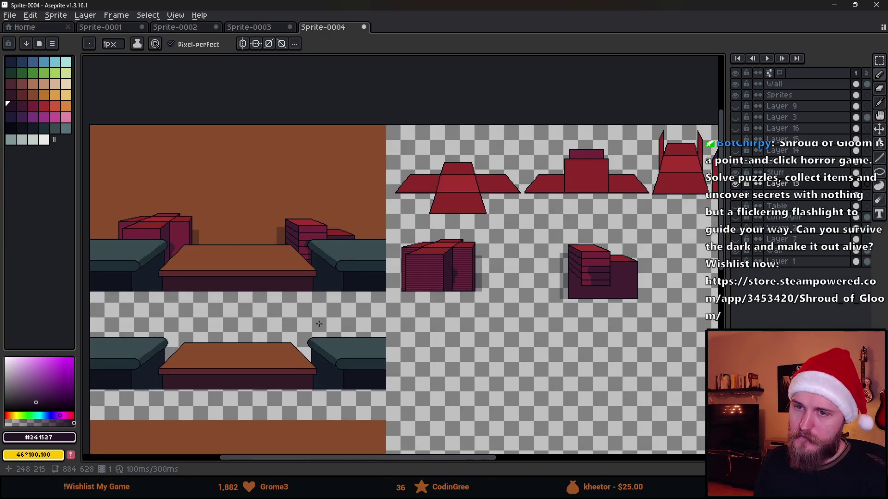
pyautogui.scroll(-1, 266, 307)
pyautogui.scroll(1, 266, 307)
pyautogui.moveTo(265, 307)
pyautogui.mouseDown()
pyautogui.moveTo(476, 254)
pyautogui.moveTo(402, 151)
pyautogui.moveTo(372, 172)
pyautogui.moveTo(430, 134)
pyautogui.moveTo(329, 264)
pyautogui.moveTo(312, 262)
pyautogui.mouseUp()
pyautogui.scroll(-1, 312, 262)
pyautogui.scroll(1, 311, 262)
pyautogui.moveTo(371, 222); pyautogui.dragTo(438, 215)
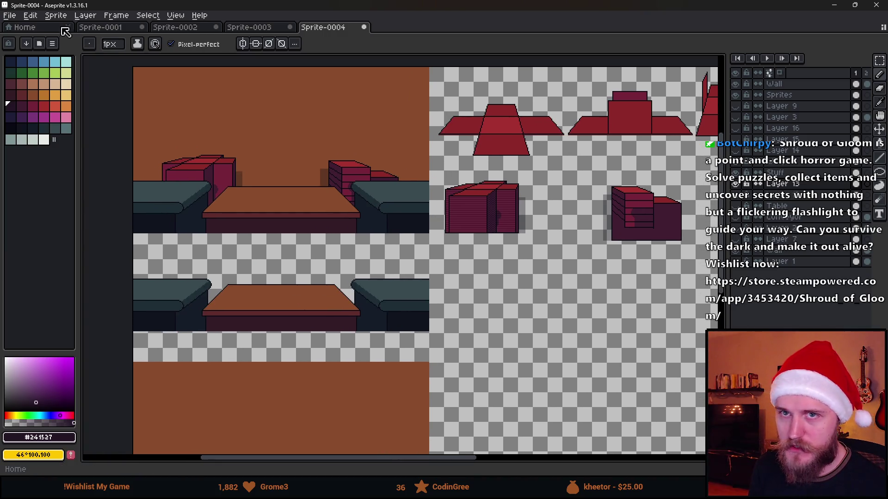
# - Open Aseprite's File menu, then right-click the 'Custom 2D Template - Copy' folder in Explorer
pyautogui.click(10, 15)
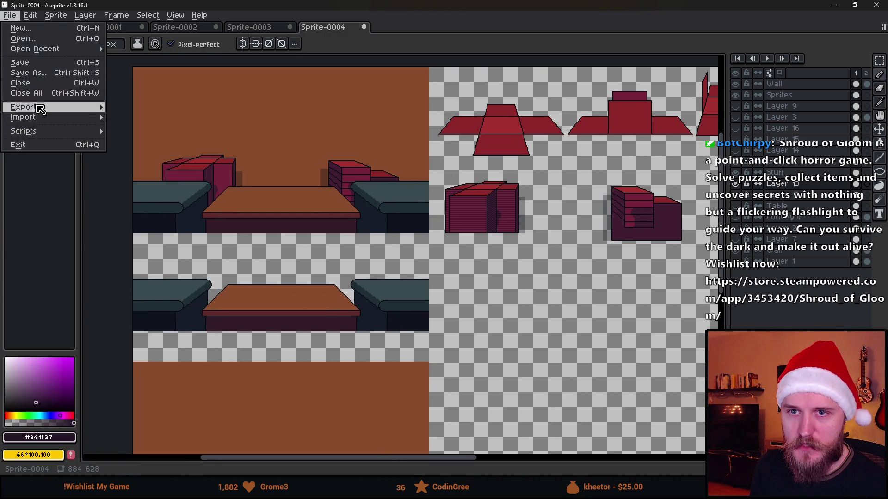
pyautogui.moveTo(147, 15)
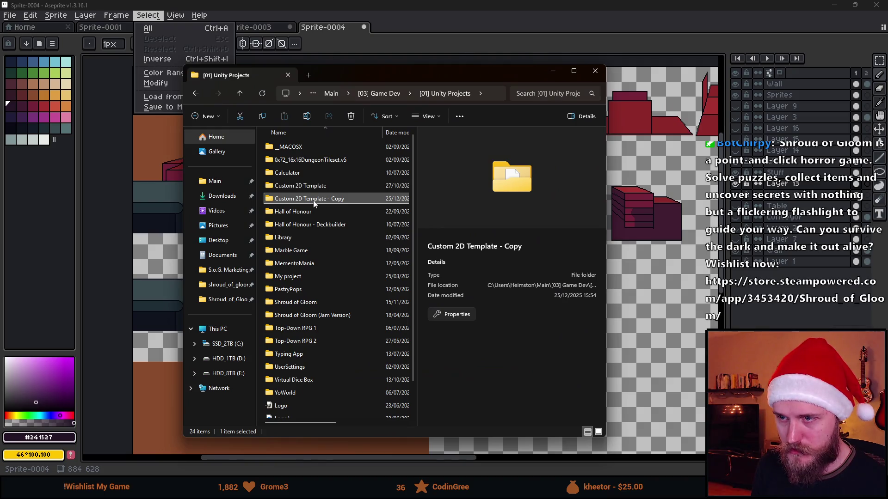
pyautogui.rightClick(313, 201)
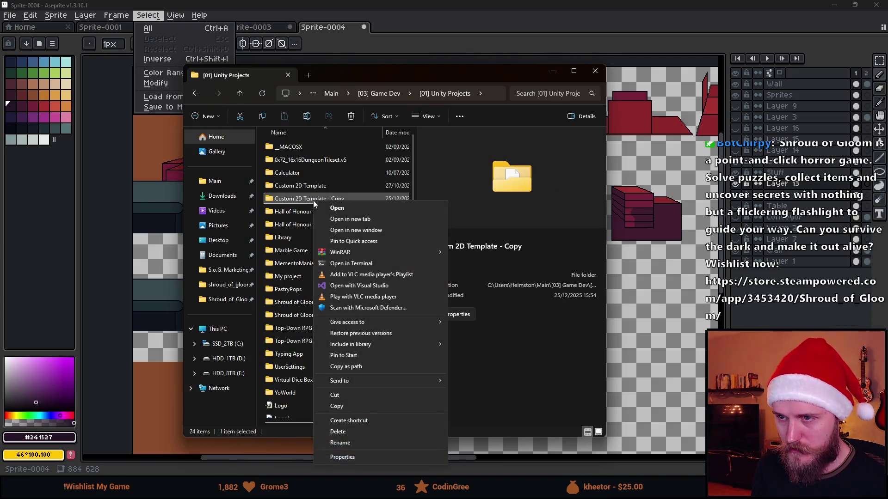
# - Start renaming the template copy, then drag File Explorer aside and cancel
pyautogui.click(352, 443)
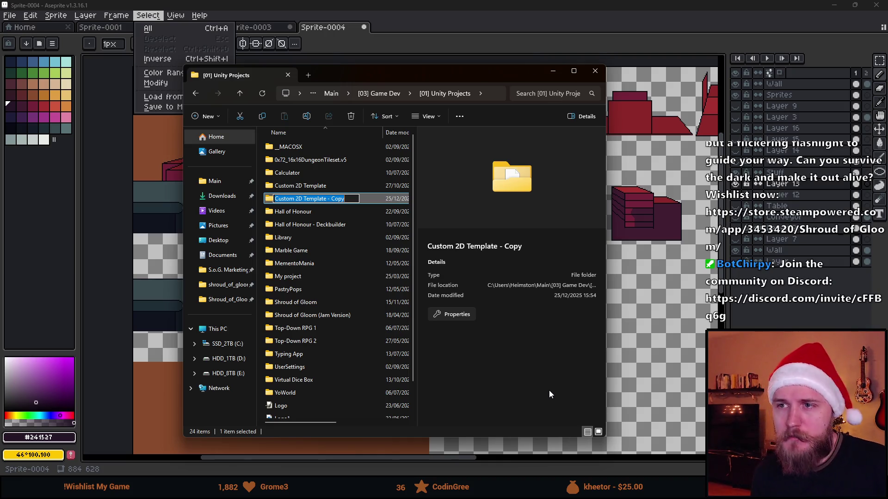
pyautogui.moveTo(393, 79); pyautogui.dragTo(0, 79)
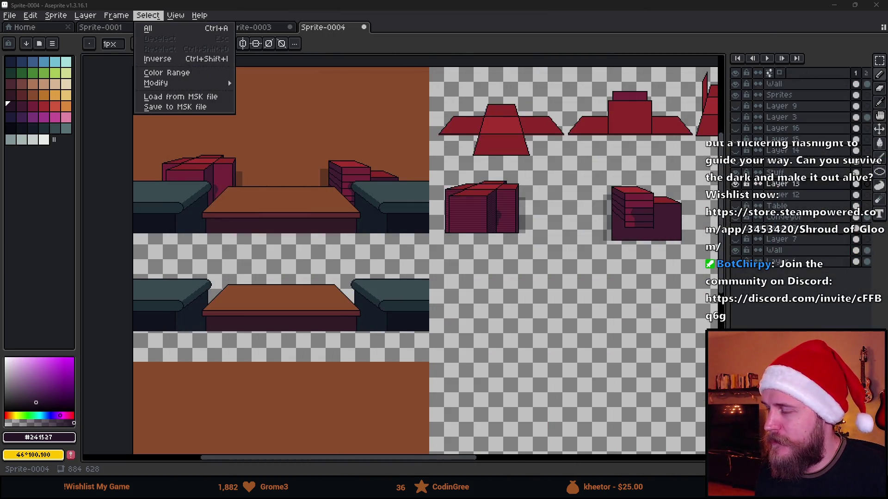
pyautogui.press('Escape')
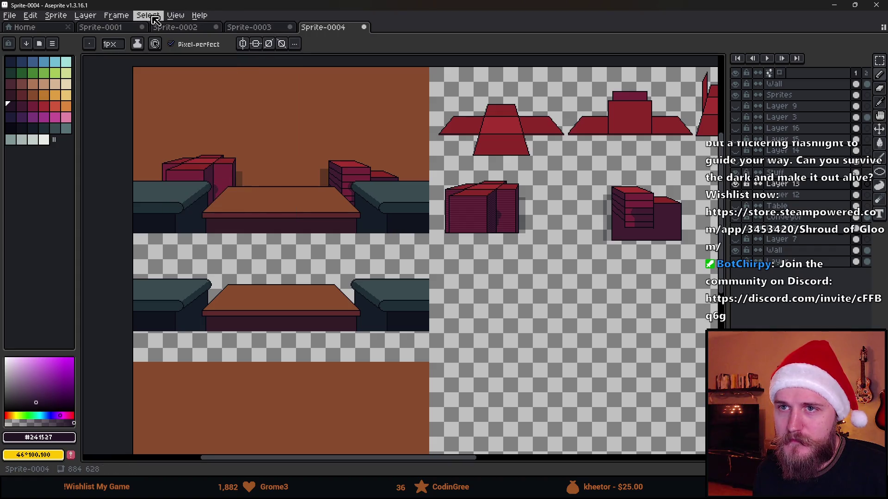
# - Zoom and pan across the Aseprite sprite, then switch back to the Unity Projects window
pyautogui.scroll(-2, 329, 250)
pyautogui.scroll(1, 330, 249)
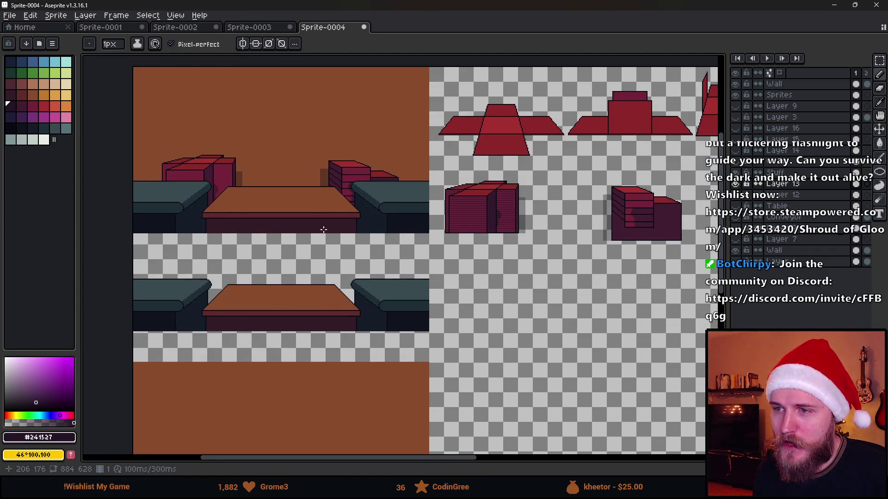
pyautogui.scroll(-1, 323, 230)
pyautogui.scroll(1, 330, 216)
pyautogui.moveTo(342, 216)
pyautogui.mouseDown()
pyautogui.moveTo(343, 232)
pyautogui.moveTo(371, 193)
pyautogui.moveTo(339, 210)
pyautogui.moveTo(301, 211)
pyautogui.mouseUp()
pyautogui.scroll(-1, 363, 192)
pyautogui.scroll(1, 363, 193)
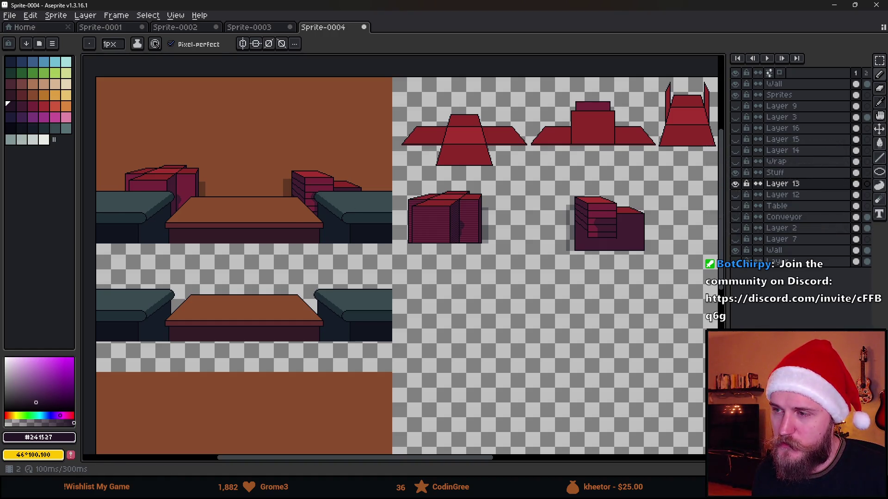
pyautogui.hotkey('alt', 'Tab')
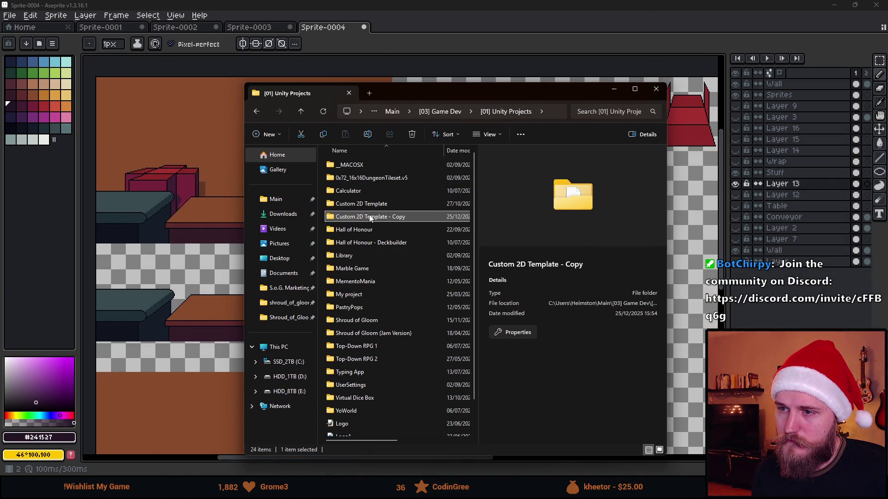
# - Rename 'Custom 2D Template - Copy' to 'Christmas Game', then return to Aseprite
pyautogui.rightClick(370, 218)
pyautogui.click(415, 453)
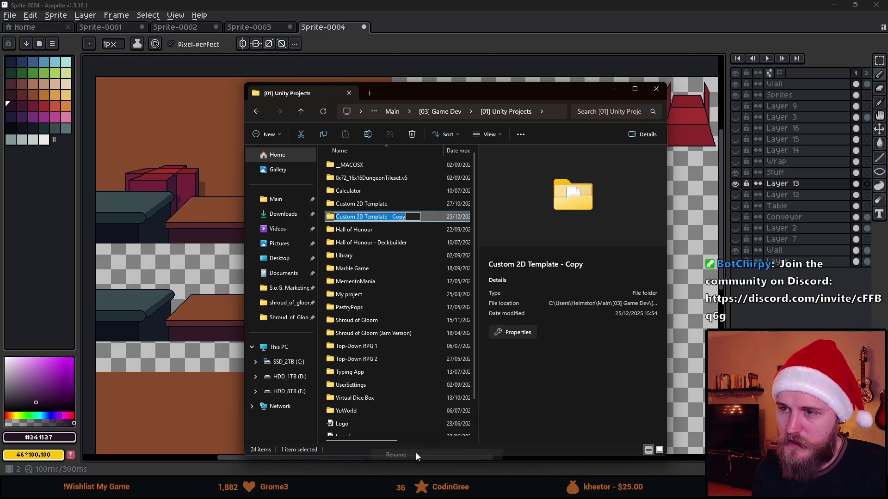
pyautogui.write('Xmas Game')
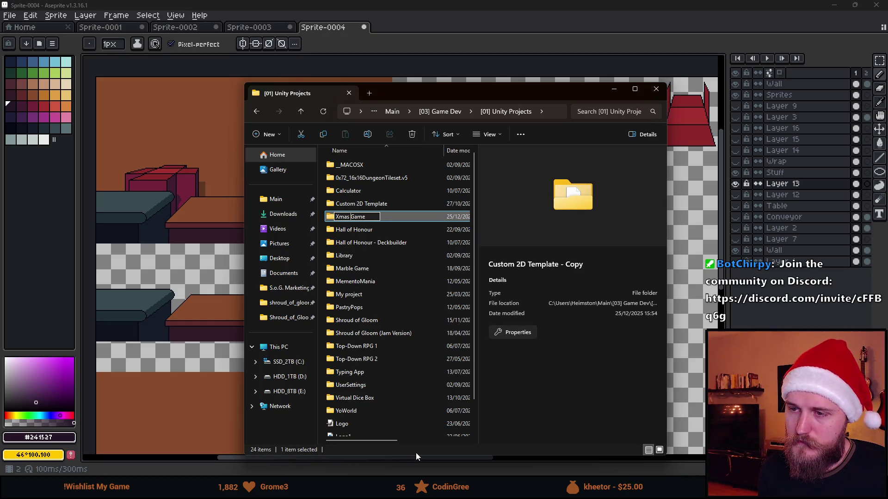
pyautogui.press('Home')
pyautogui.press('Delete')
pyautogui.write('Christ')
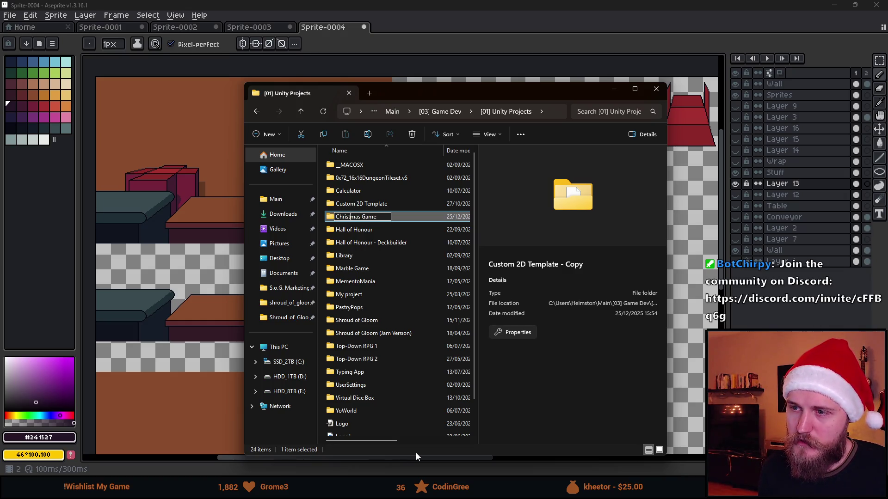
pyautogui.press('Return')
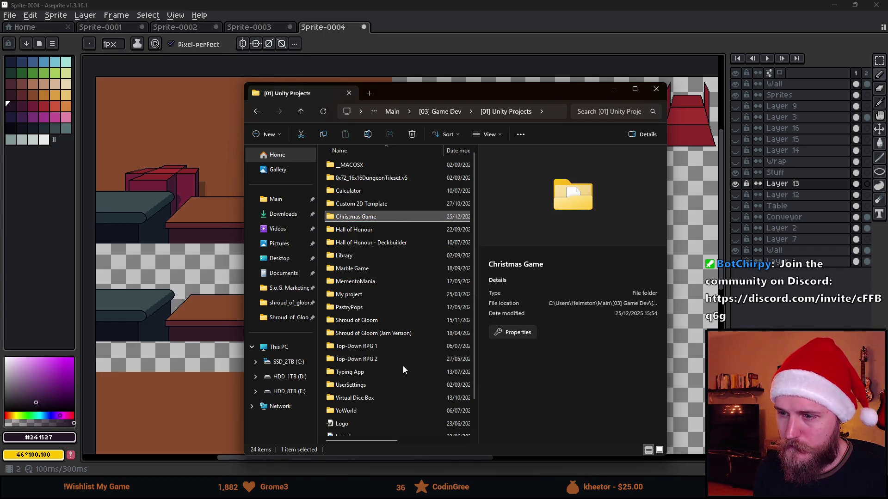
pyautogui.click(400, 80)
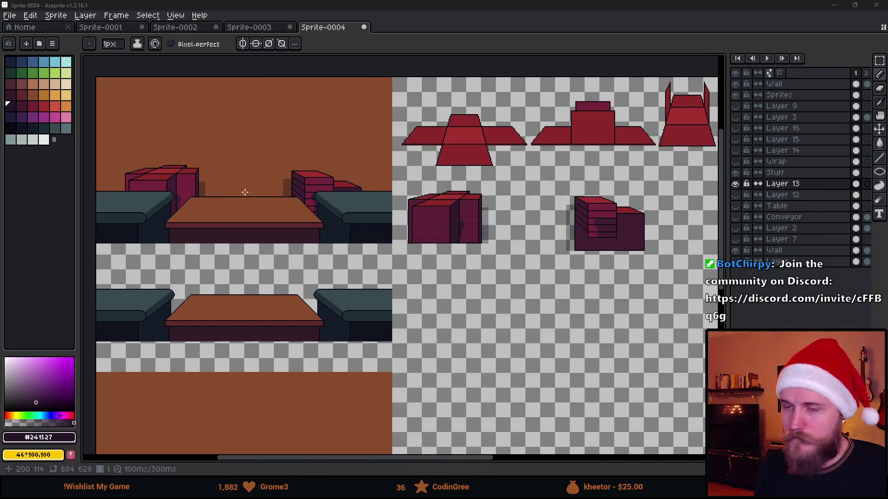
# - Start File > Export As and open the '[01] Unity Projects' folder in the save dialog
pyautogui.click(9, 15)
pyautogui.moveTo(37, 111)
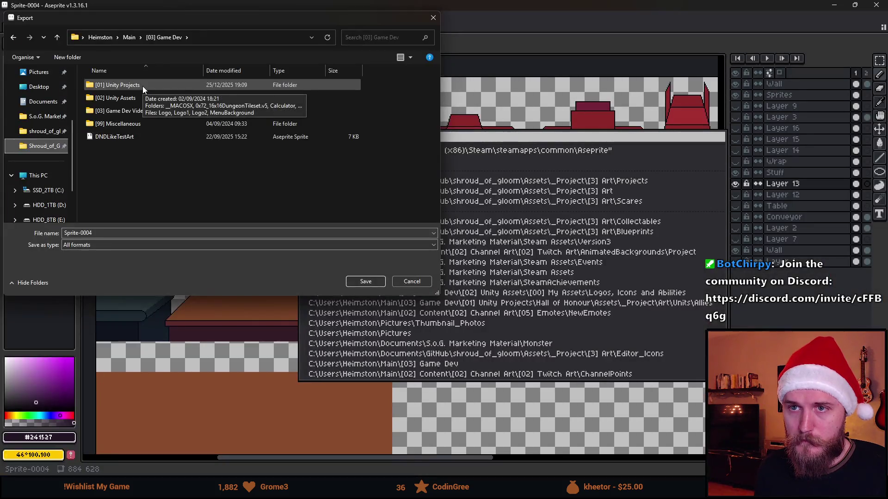
pyautogui.doubleClick(142, 86)
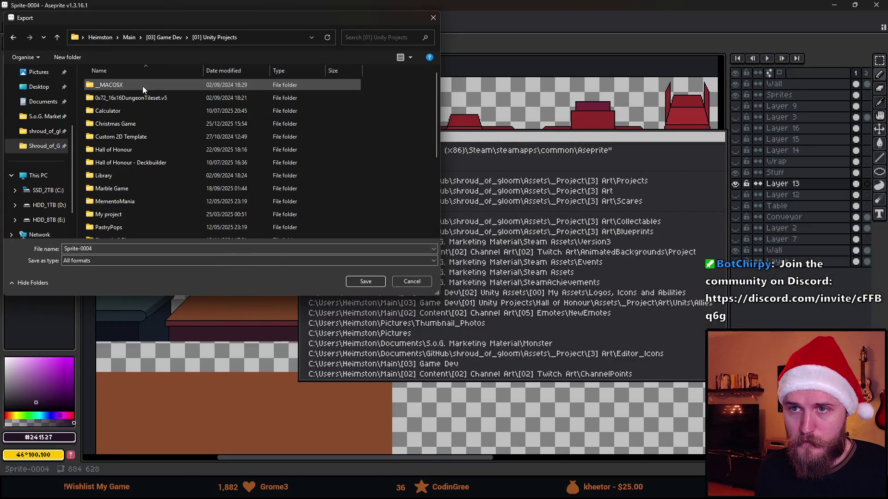
# - Navigate the export dialog to Christmas Game/Assets/_Project/Art
pyautogui.scroll(-1, 125, 230)
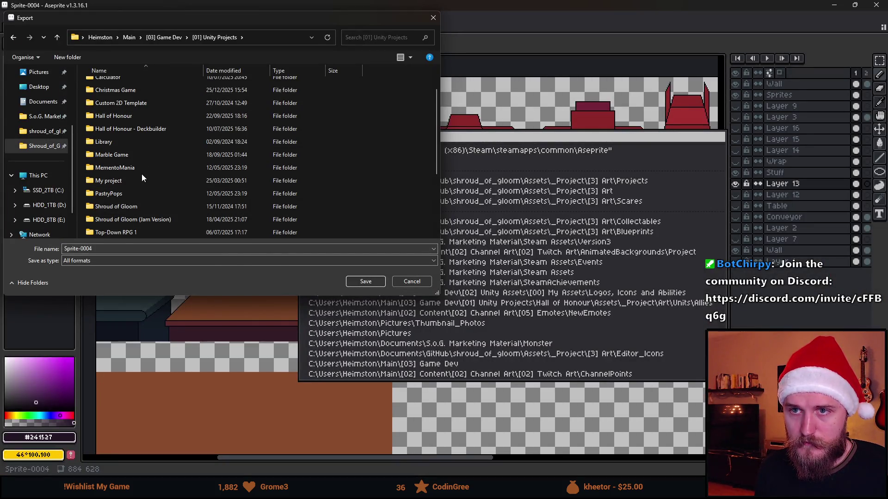
pyautogui.scroll(1, 141, 174)
pyautogui.click(134, 124)
pyautogui.doubleClick(135, 124)
pyautogui.doubleClick(121, 85)
pyautogui.doubleClick(120, 85)
pyautogui.doubleClick(116, 110)
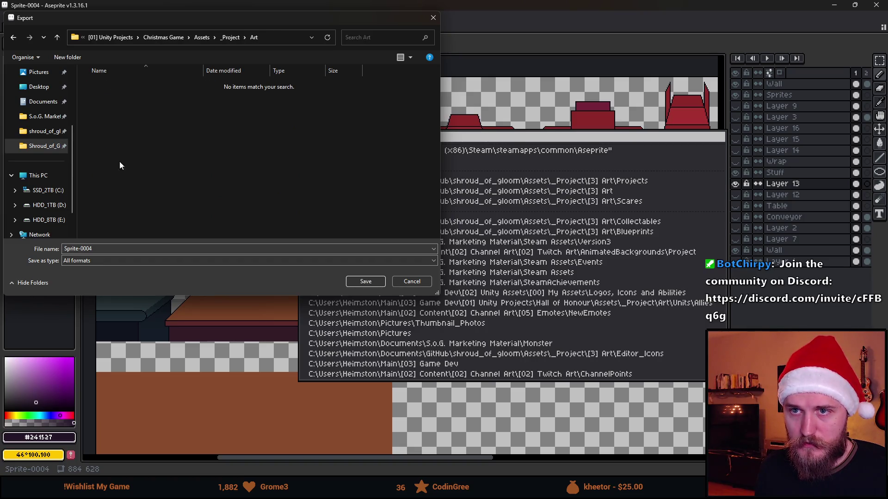
# - Name the file 'Sprite', start the export, and back out of the GIF options
pyautogui.click(105, 246)
pyautogui.write('Sprite')
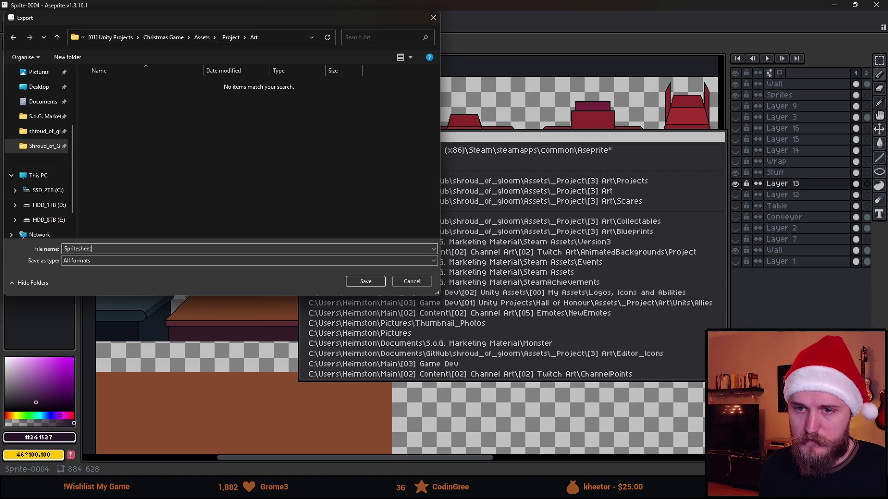
pyautogui.press('Return')
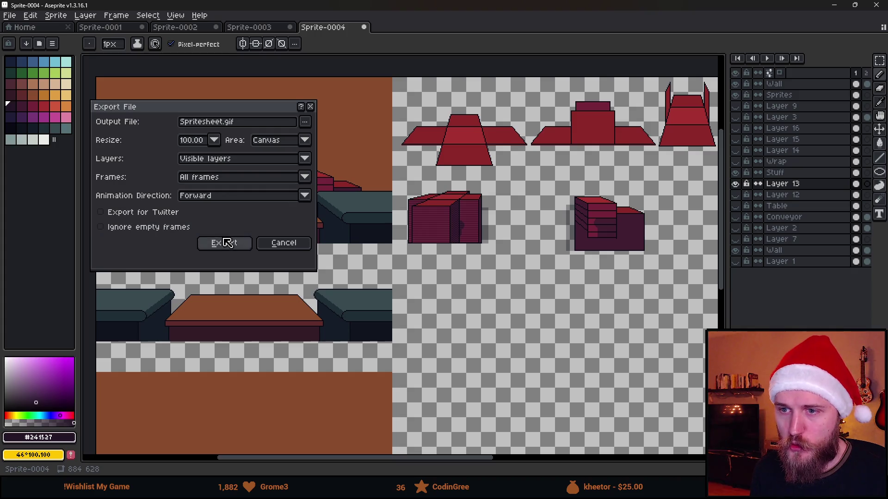
pyautogui.click(222, 242)
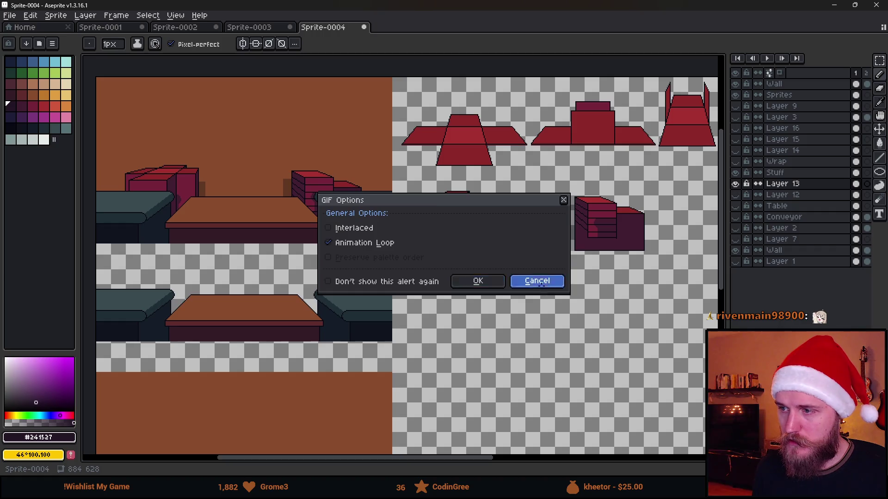
pyautogui.click(540, 283)
pyautogui.press('Return')
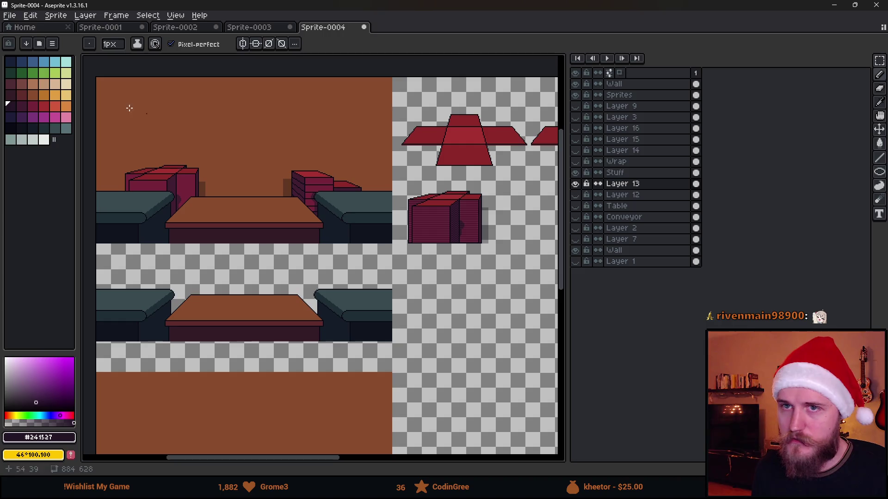
# - Re-export the sprite as Spritesheet.png through File > Export
pyautogui.click(9, 15)
pyautogui.moveTo(81, 111)
pyautogui.click(138, 107)
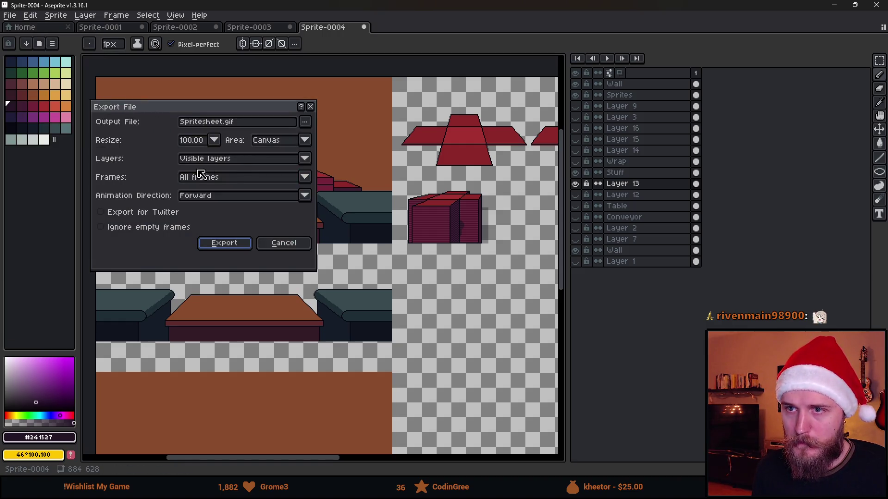
pyautogui.click(238, 123)
pyautogui.write('pn')
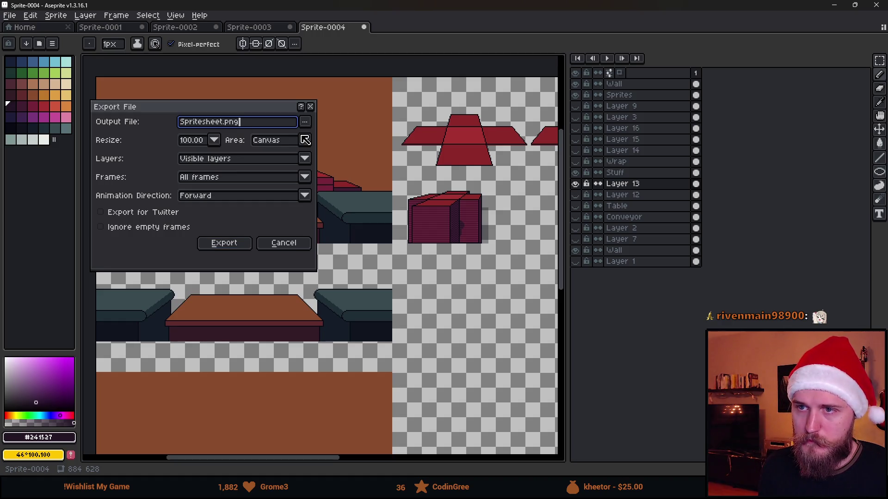
pyautogui.click(224, 243)
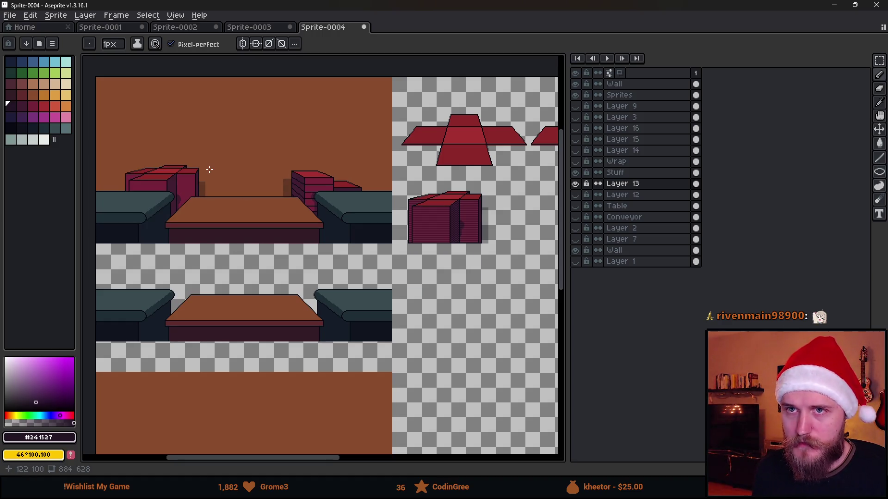
# - Save the sprite over the existing Spritesheet file, then minimise the Notion browser
pyautogui.click(10, 15)
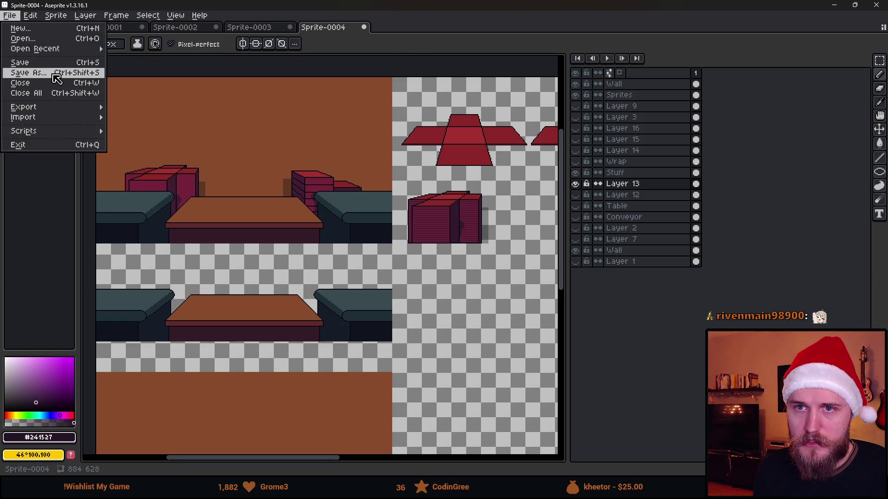
pyautogui.click(28, 72)
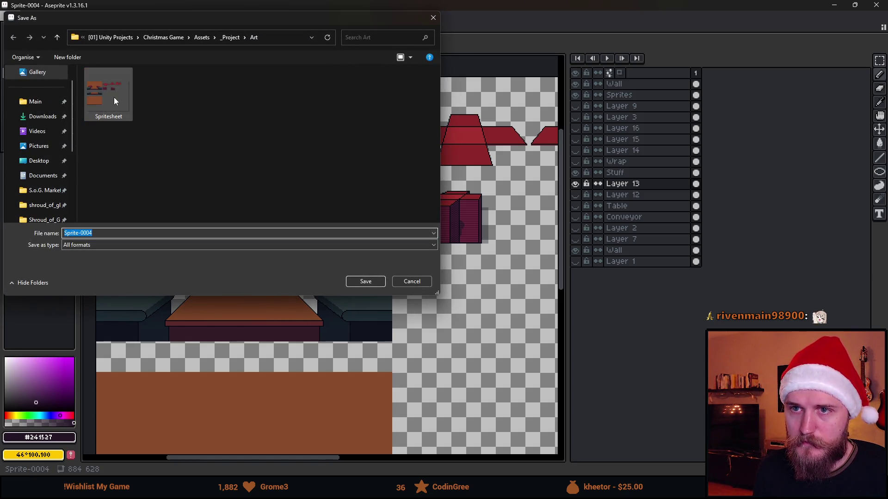
pyautogui.doubleClick(114, 97)
pyautogui.click(466, 244)
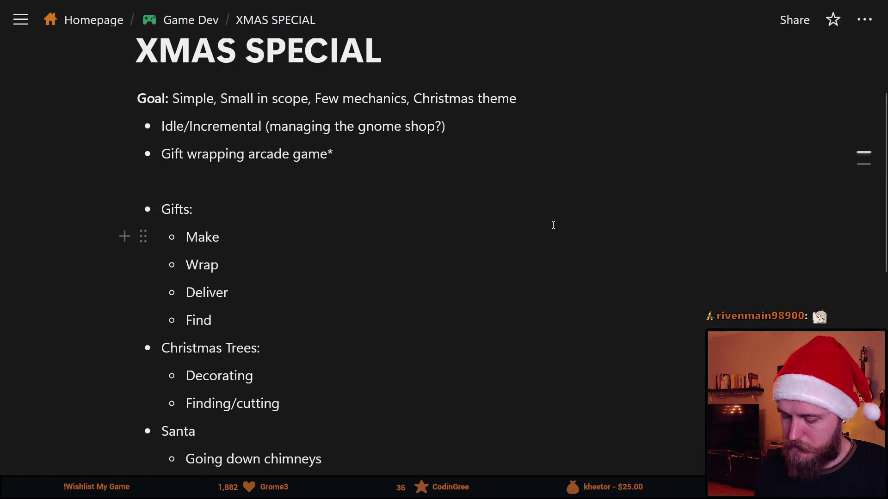
pyautogui.click(430, 244)
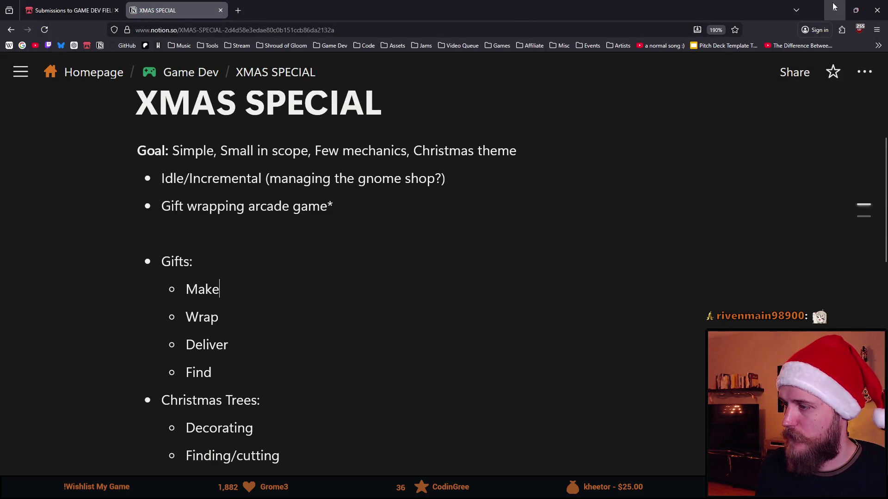
pyautogui.click(829, 4)
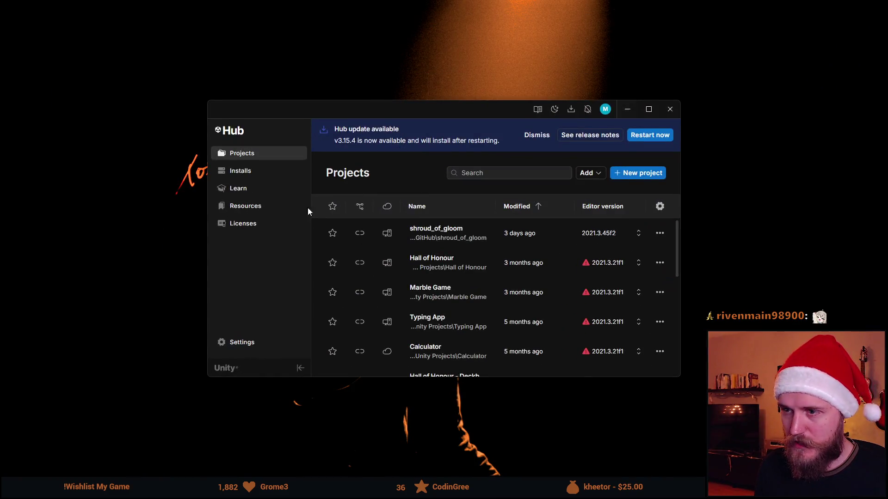
# - Add the Christmas Game folder from disk to Unity Hub's projects list
pyautogui.click(599, 174)
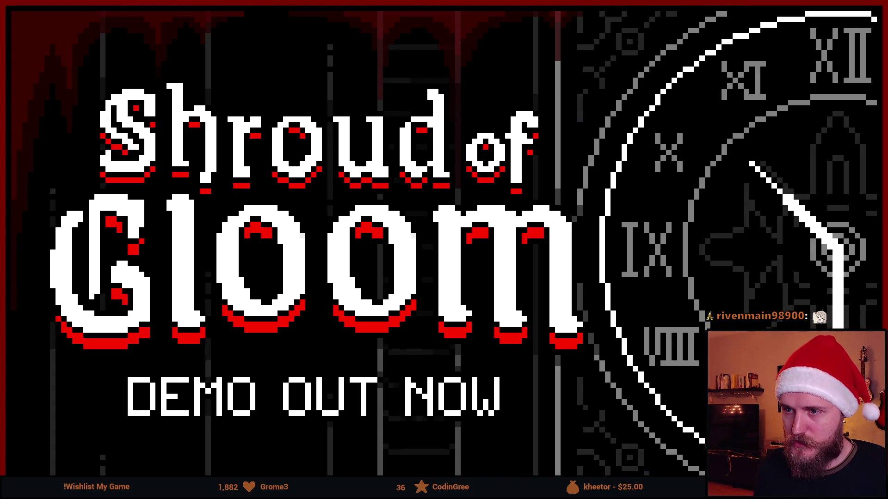
pyautogui.scroll(-2, 359, 265)
pyautogui.scroll(3, 373, 277)
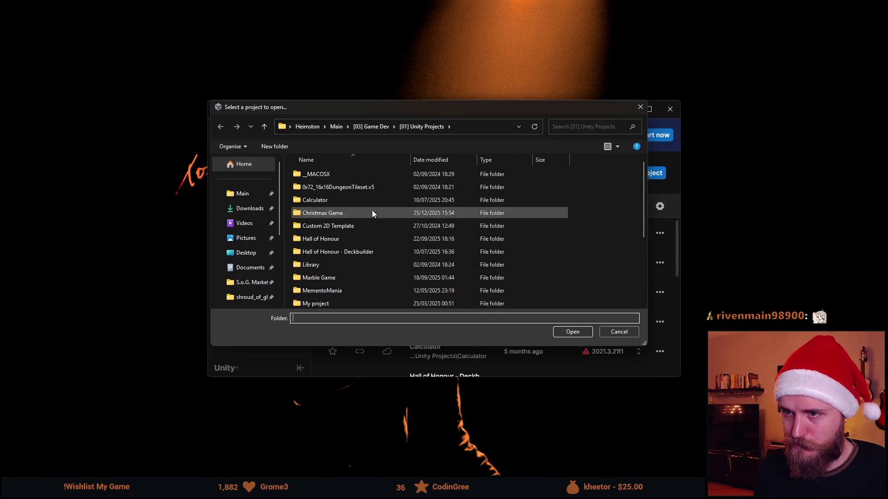
pyautogui.doubleClick(353, 214)
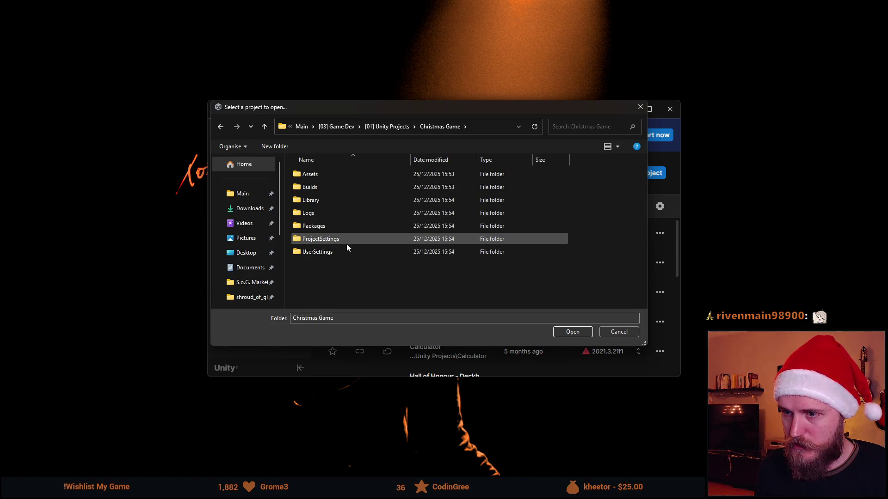
pyautogui.click(573, 331)
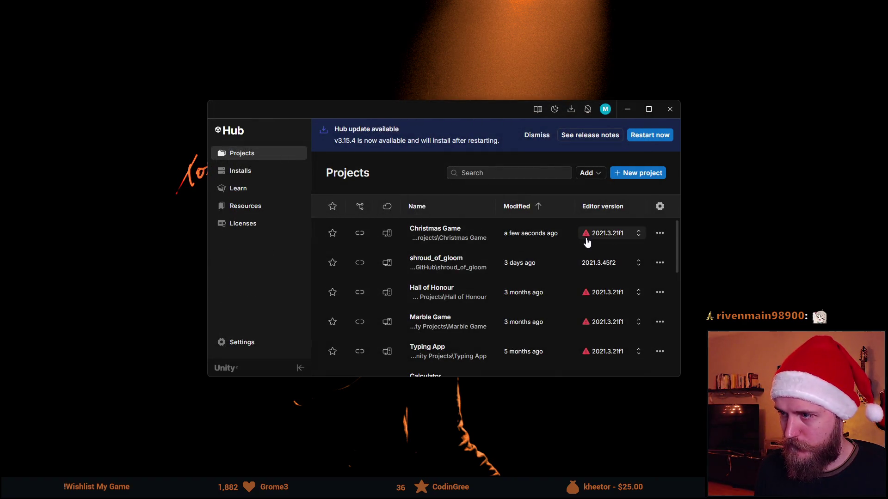
# - Open Christmas Game with editor 2021.3.45f2, confirming the version change
pyautogui.moveTo(586, 240)
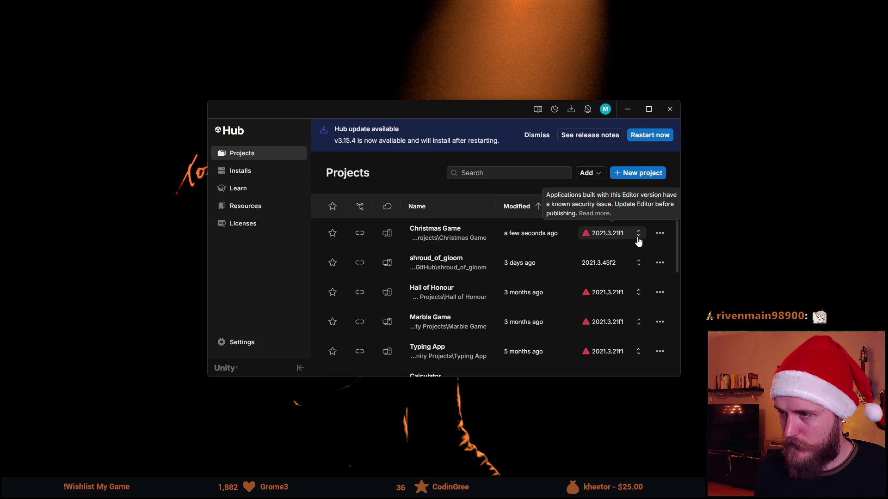
pyautogui.click(638, 234)
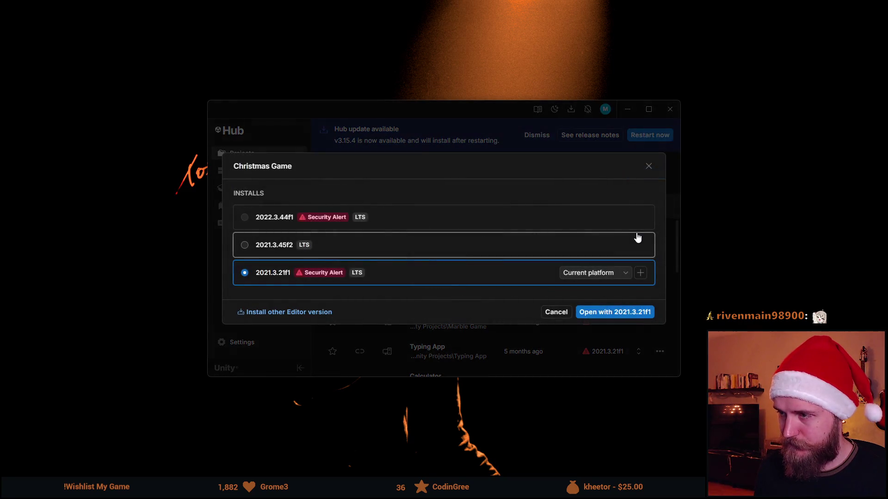
pyautogui.click(257, 252)
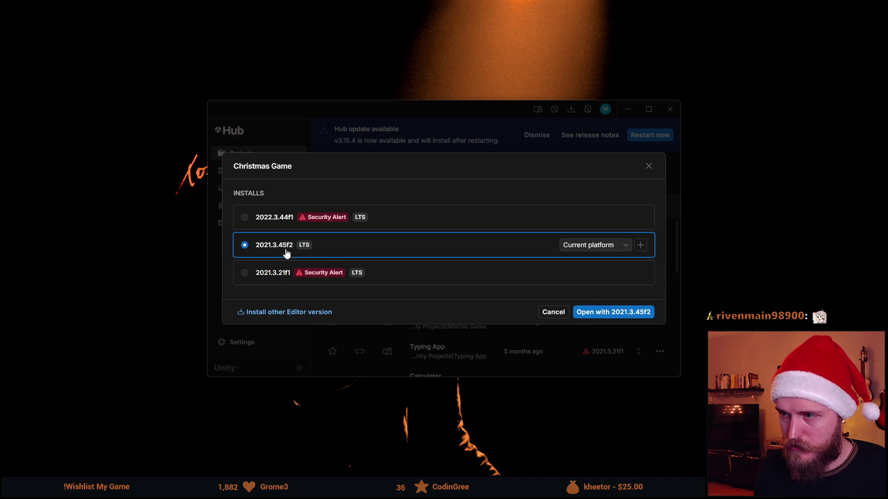
pyautogui.click(597, 246)
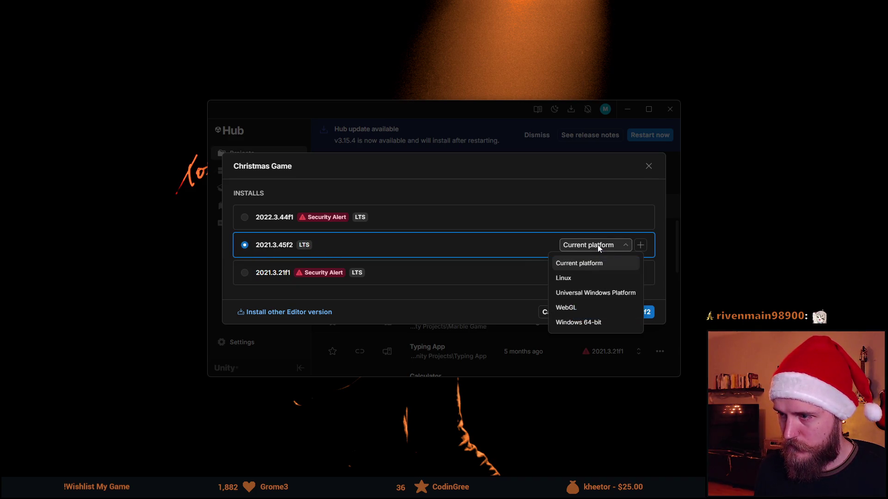
pyautogui.click(597, 245)
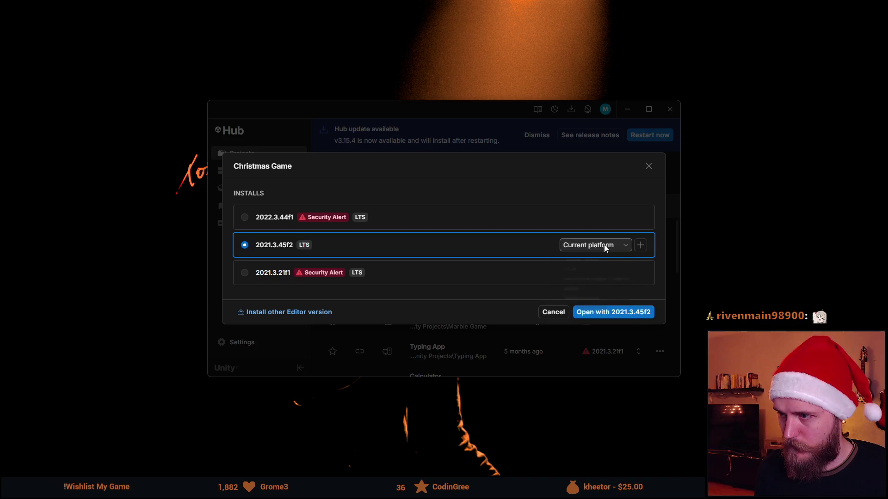
pyautogui.click(602, 315)
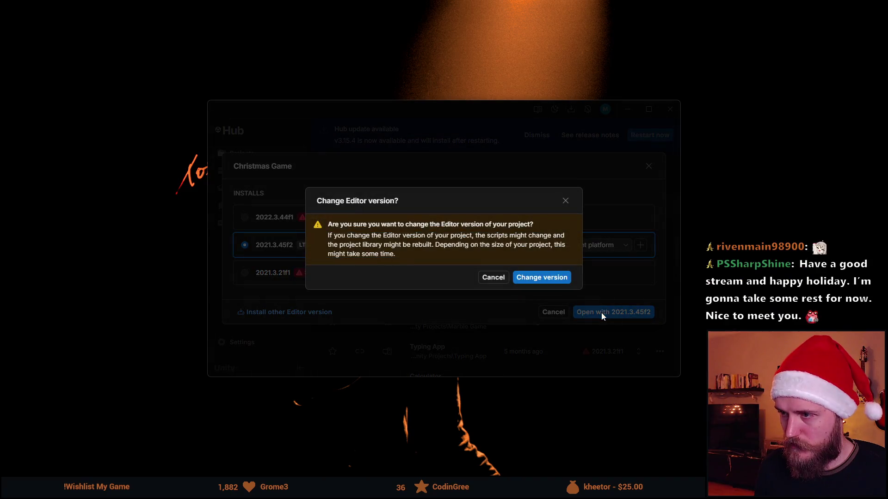
pyautogui.click(536, 279)
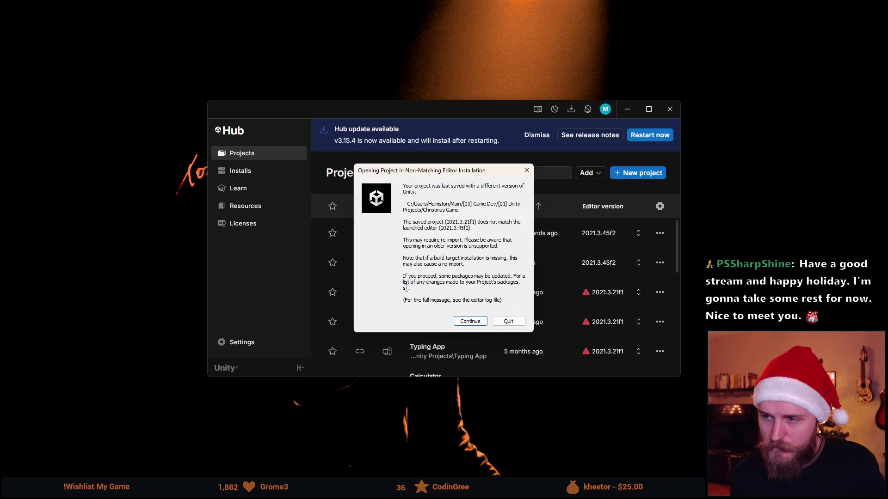
pyautogui.click(470, 322)
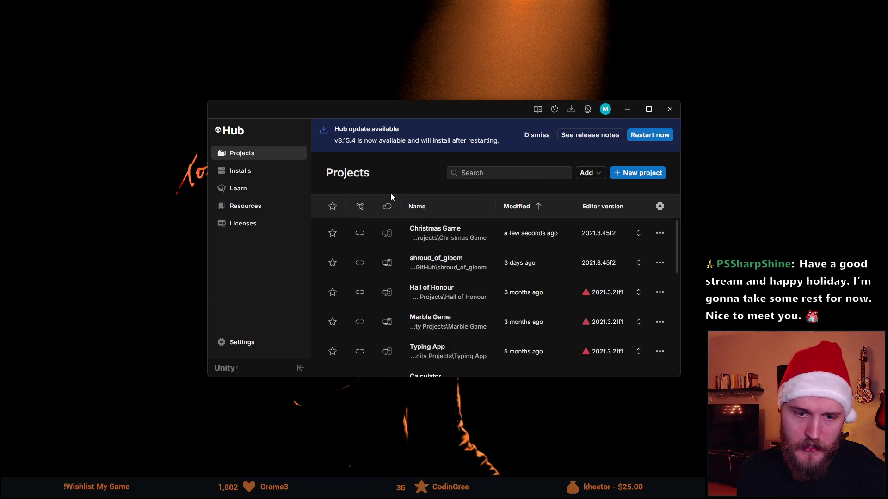
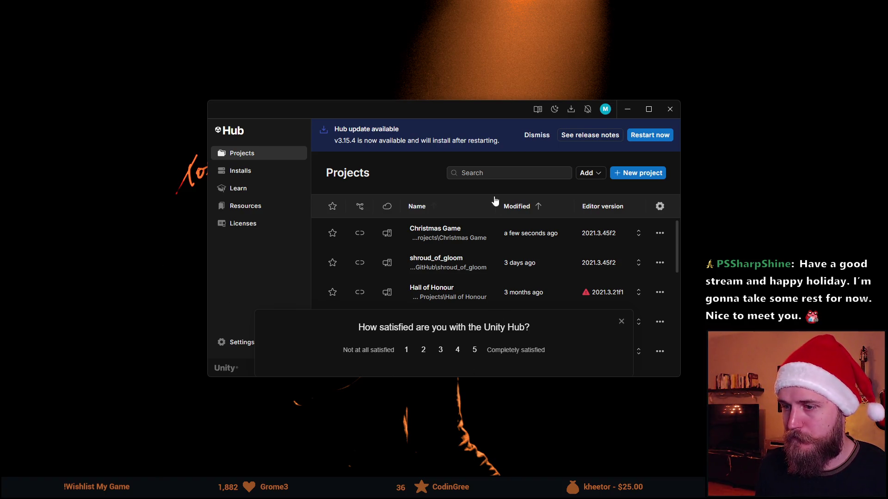
# - Dismiss the Unity Hub satisfaction survey and switch to Spritesheet.png in Aseprite
pyautogui.moveTo(423, 114); pyautogui.dragTo(396, 113)
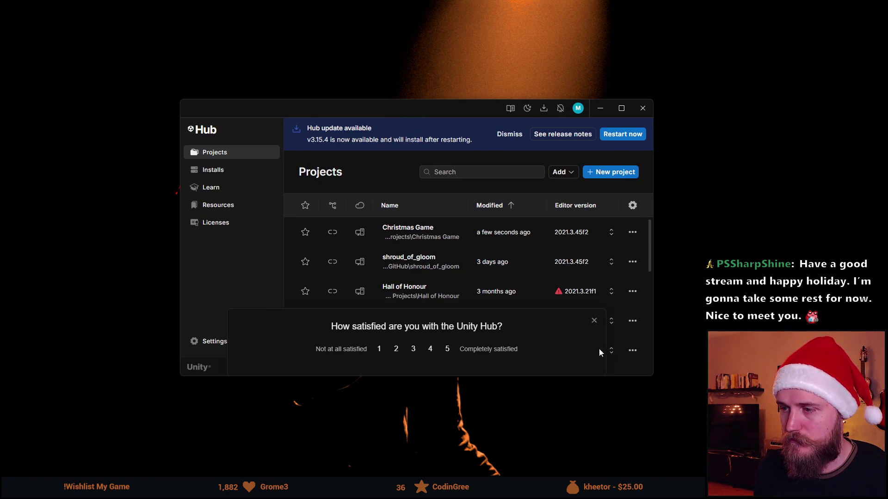
pyautogui.click(594, 321)
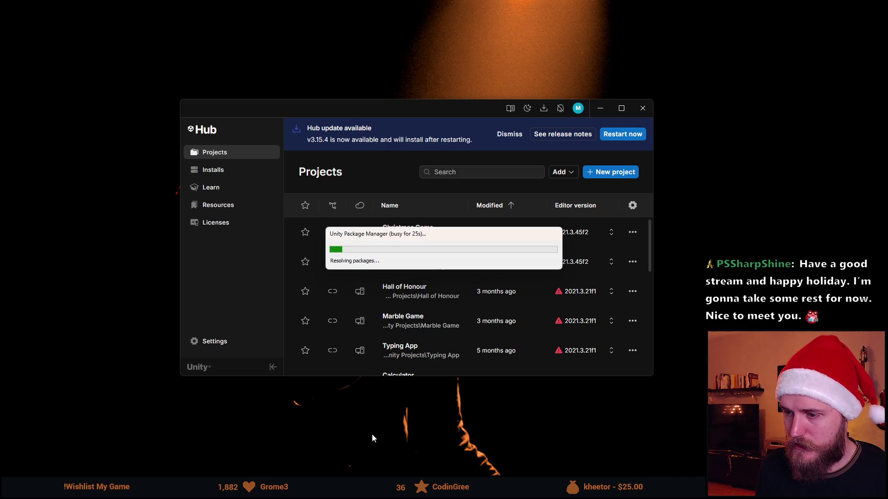
pyautogui.hotkey('alt', 'Tab')
pyautogui.scroll(-2, 351, 276)
pyautogui.scroll(2, 282, 252)
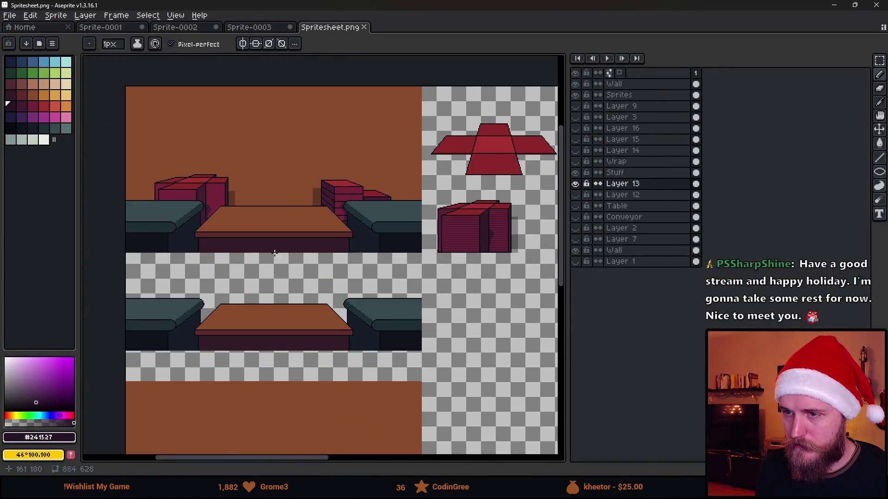
# - Toggle the visibility of Layer 13 and the Stuff layer to check what each holds
pyautogui.scroll(1, 139, 282)
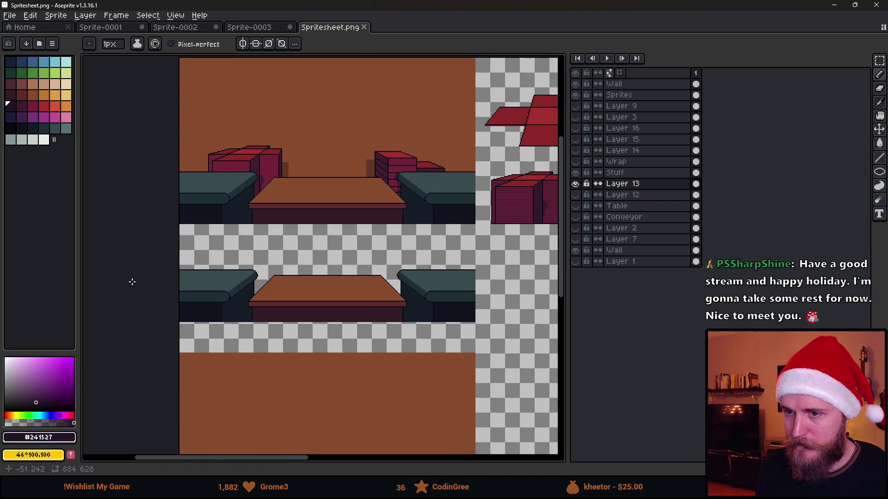
pyautogui.scroll(2, 193, 294)
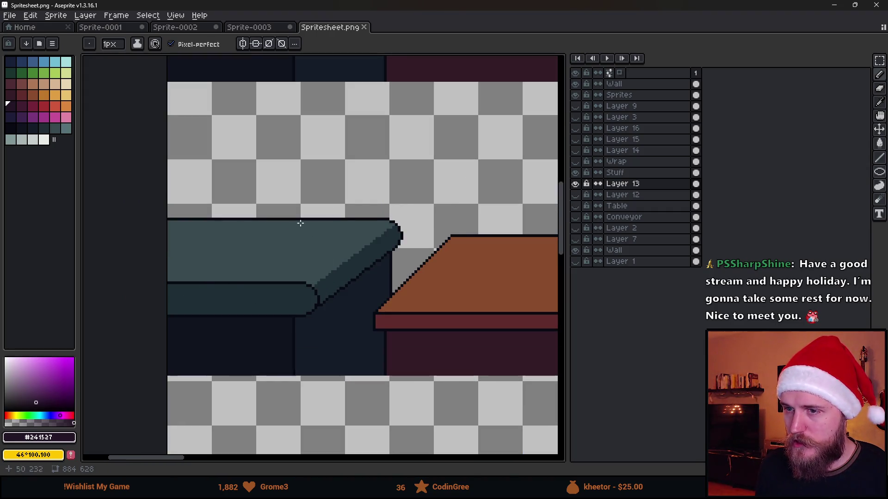
pyautogui.scroll(-2, 311, 232)
pyautogui.click(574, 183)
pyautogui.click(575, 184)
pyautogui.scroll(2, 312, 275)
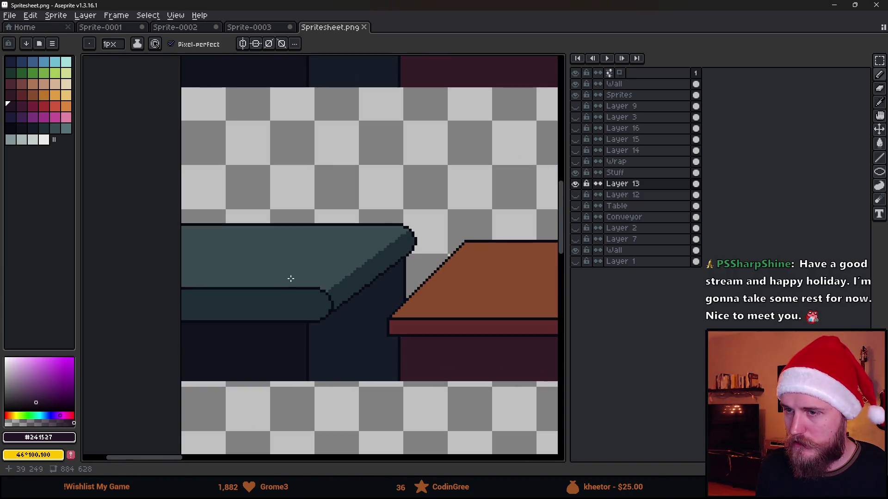
pyautogui.click(575, 174)
pyautogui.click(575, 174)
# - Make Stuff the active layer and add a new Layer 17 above it with Shift+N
pyautogui.click(619, 175)
pyautogui.click(575, 173)
pyautogui.click(574, 173)
pyautogui.hotkey('shift', 'n')
pyautogui.scroll(1, 184, 262)
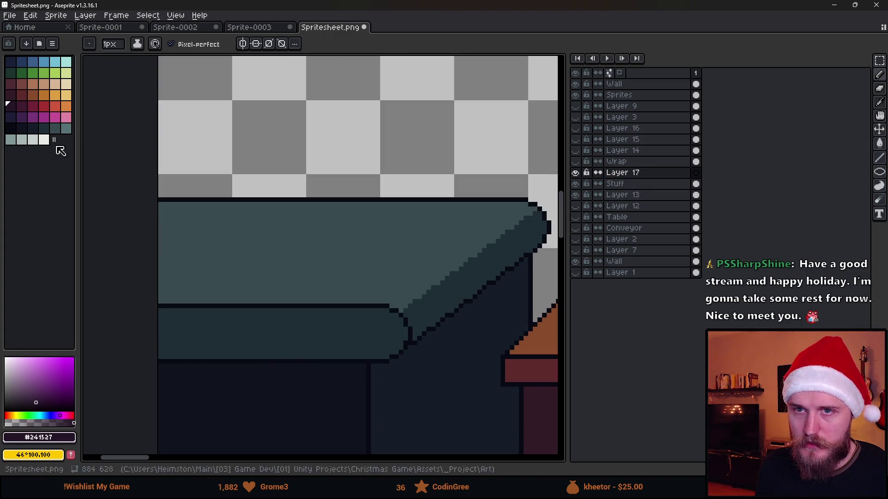
# - Show Layer 9's red perspective guides and pick the dark bench colour #202c37
pyautogui.scroll(-3, 341, 271)
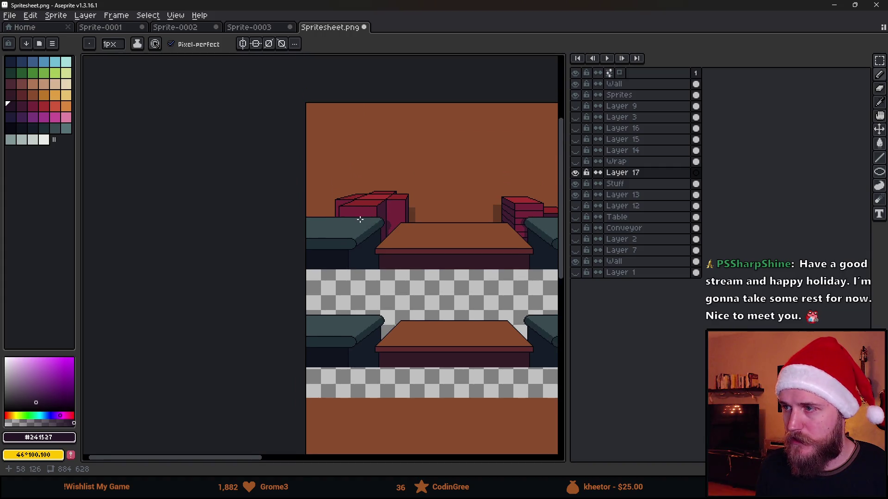
pyautogui.scroll(3, 361, 220)
pyautogui.click(574, 106)
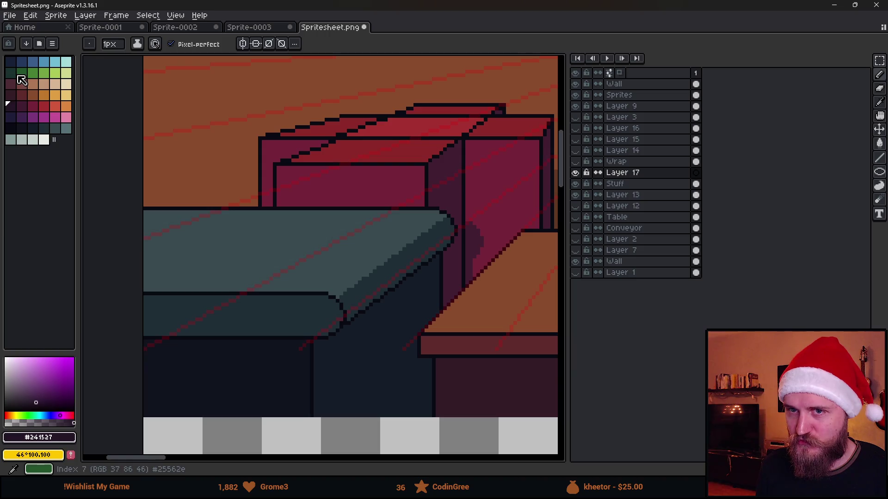
pyautogui.scroll(1, 396, 253)
pyautogui.keyDown('alt'); pyautogui.click(377, 268); pyautogui.keyUp('alt')
# - Test three dark diagonal strokes on the bench, then undo them
pyautogui.scroll(1, 446, 234)
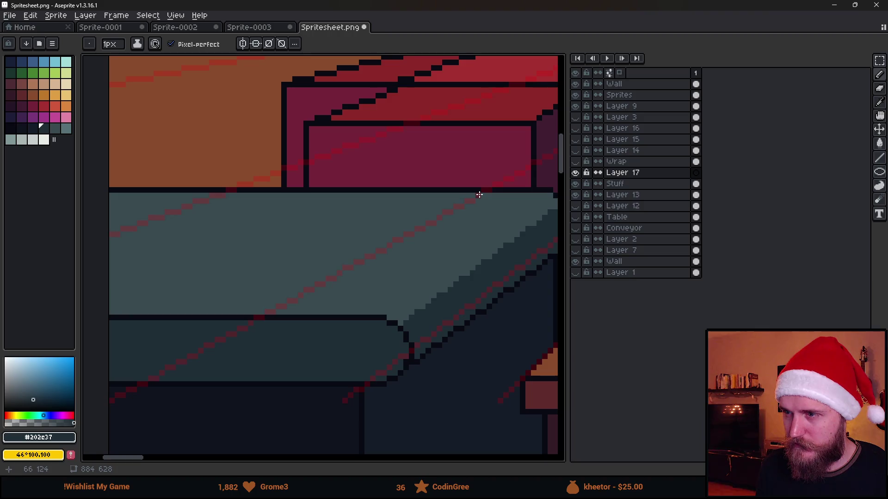
pyautogui.scroll(-3, 454, 234)
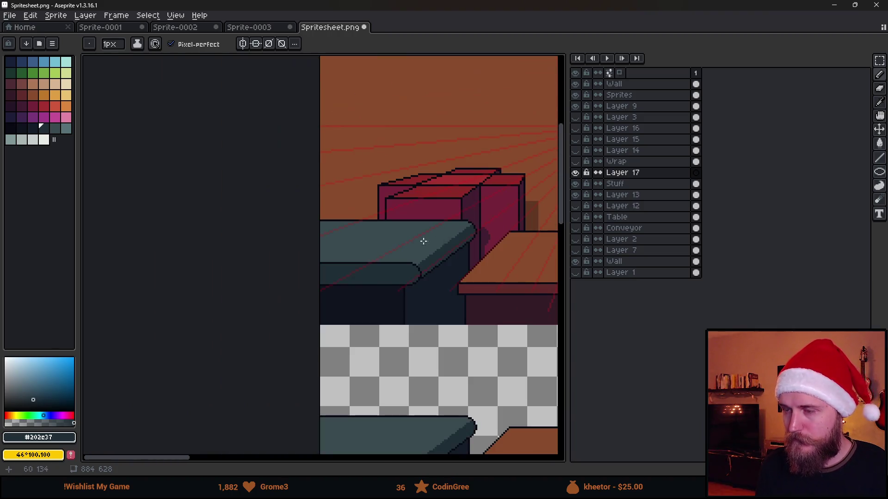
pyautogui.scroll(2, 436, 242)
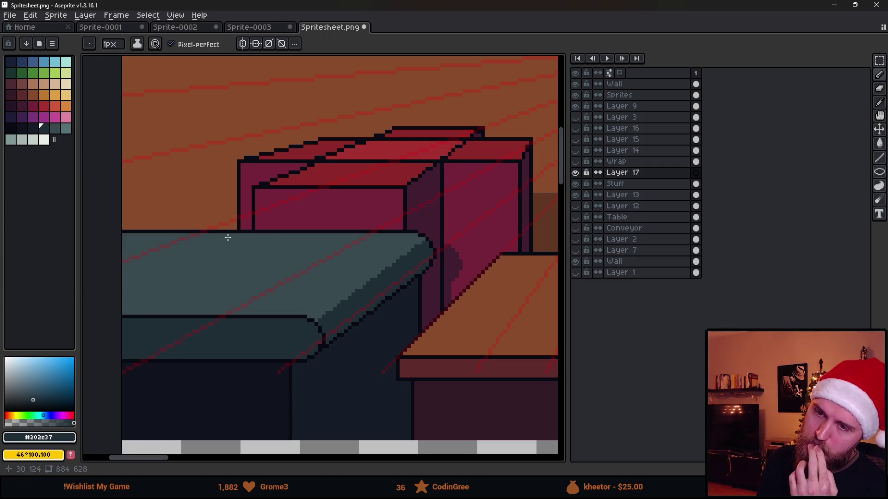
pyautogui.moveTo(200, 237); pyautogui.dragTo(123, 277)
pyautogui.moveTo(236, 238); pyautogui.dragTo(155, 317)
pyautogui.moveTo(287, 232); pyautogui.dragTo(229, 311)
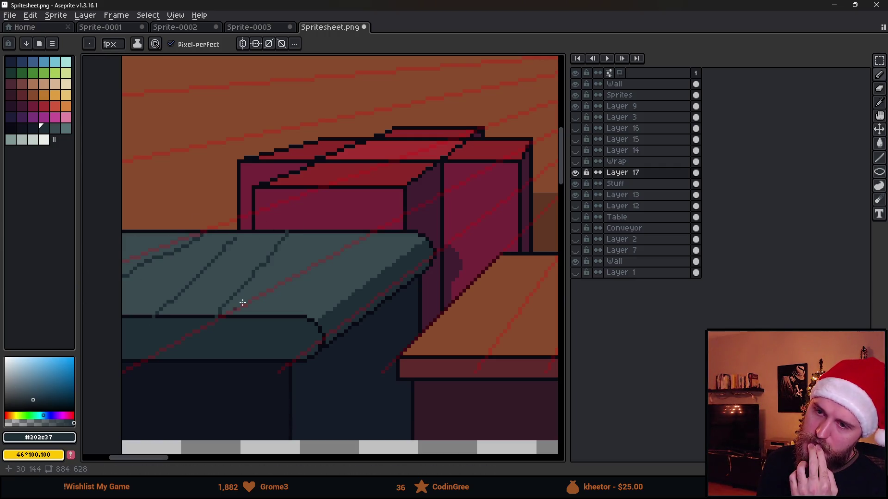
pyautogui.hotkey('ctrl', 'z')
pyautogui.hotkey('ctrl', 'z')
pyautogui.hotkey('ctrl', 'z')
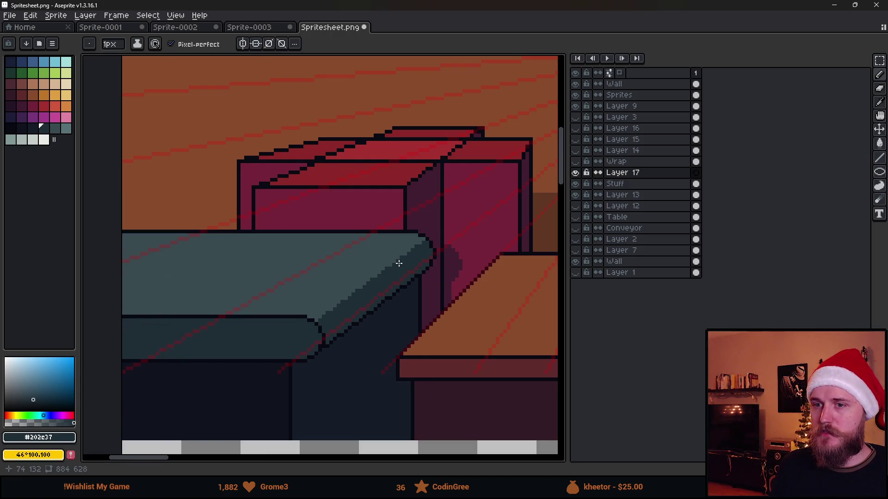
# - Hide Layer 9's guides, bring the upper table scene into view, and enable vertical symmetry
pyautogui.scroll(-4, 401, 253)
pyautogui.moveTo(451, 295); pyautogui.dragTo(333, 300)
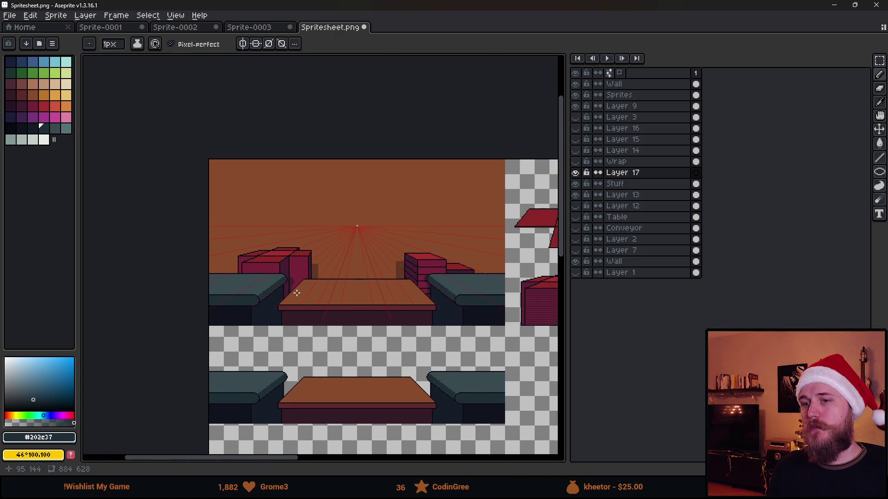
pyautogui.scroll(2, 296, 293)
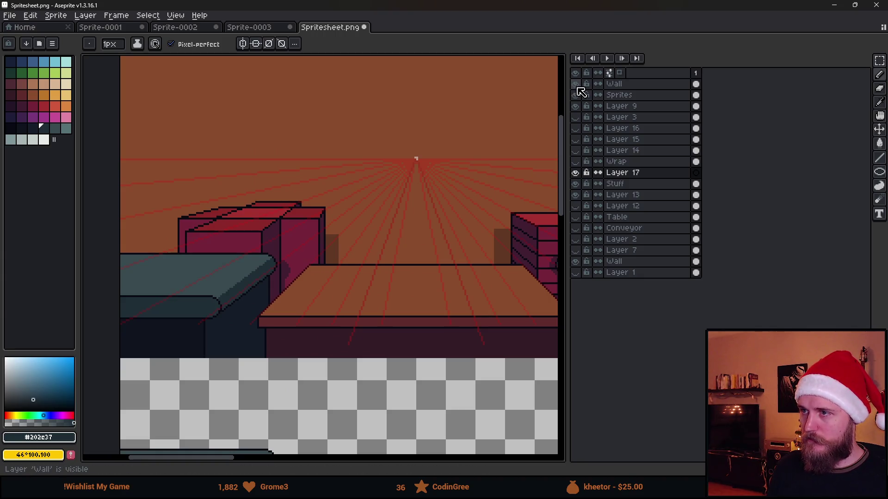
pyautogui.click(575, 106)
pyautogui.scroll(-2, 456, 332)
pyautogui.moveTo(456, 332)
pyautogui.mouseDown()
pyautogui.moveTo(368, 337)
pyautogui.moveTo(361, 361)
pyautogui.mouseUp()
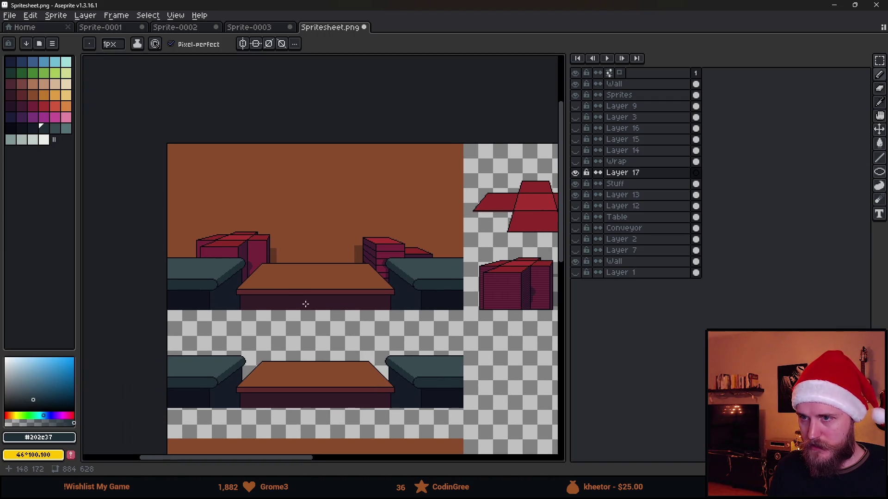
pyautogui.moveTo(301, 360)
pyautogui.mouseDown()
pyautogui.moveTo(307, 252)
pyautogui.moveTo(331, 380)
pyautogui.mouseUp()
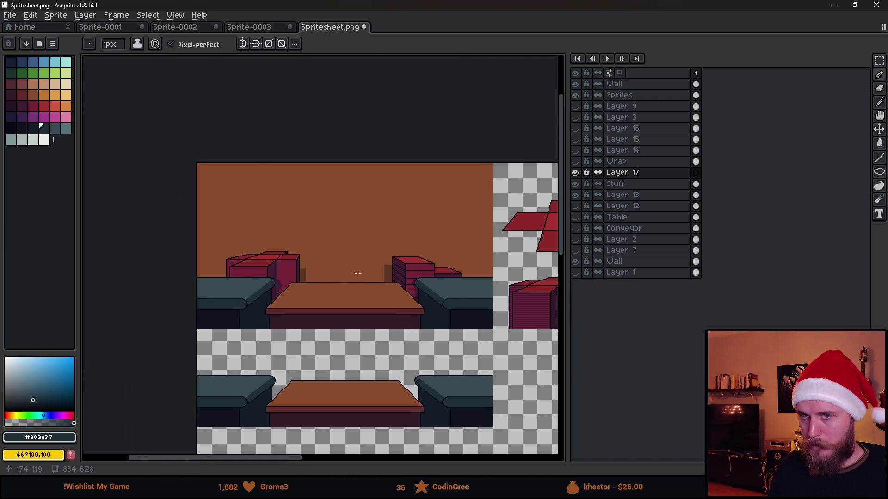
pyautogui.scroll(-1, 286, 295)
pyautogui.scroll(2, 304, 295)
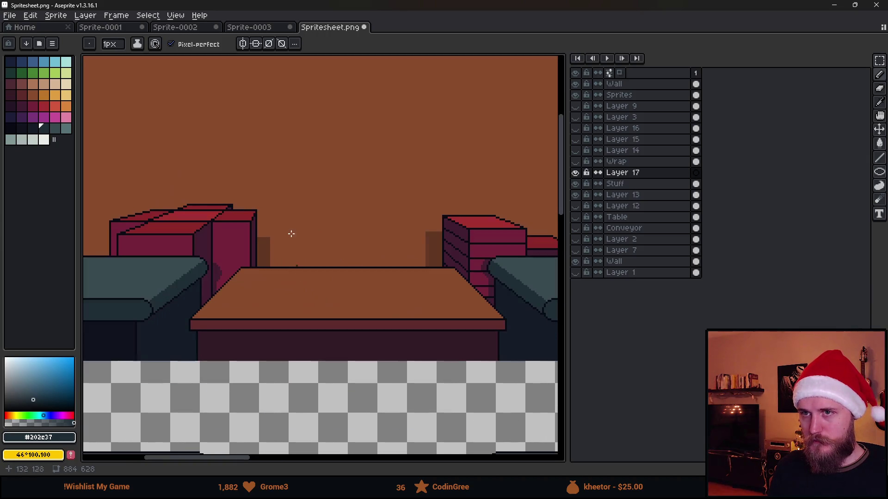
pyautogui.click(243, 43)
# - Keep only vertical symmetry on and pick the darkest outline colour, index 36
pyautogui.click(256, 43)
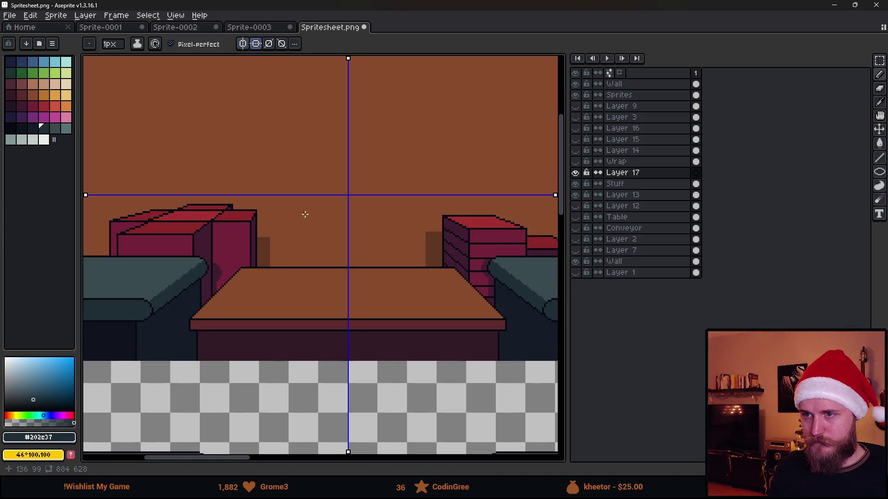
pyautogui.scroll(-2, 303, 213)
pyautogui.scroll(2, 297, 197)
pyautogui.click(256, 44)
pyautogui.moveTo(297, 165)
pyautogui.mouseDown()
pyautogui.moveTo(323, 245)
pyautogui.moveTo(370, 234)
pyautogui.moveTo(296, 220)
pyautogui.mouseUp()
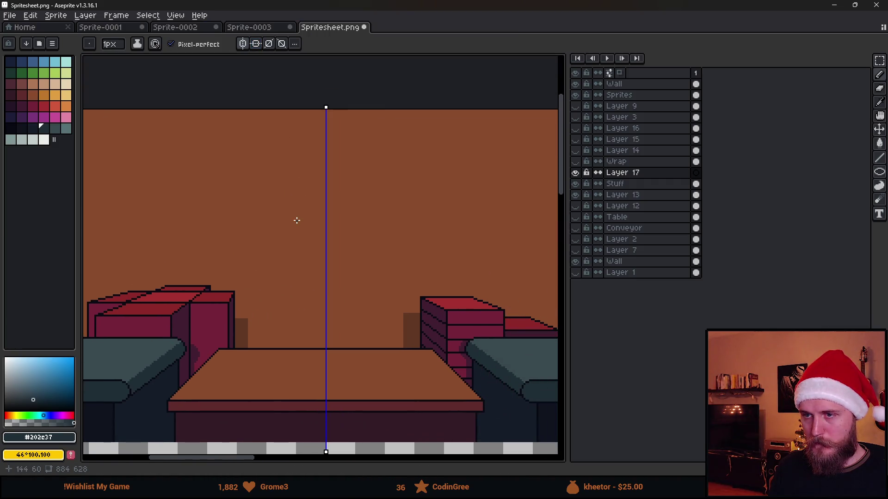
pyautogui.click(14, 131)
pyautogui.scroll(1, 344, 229)
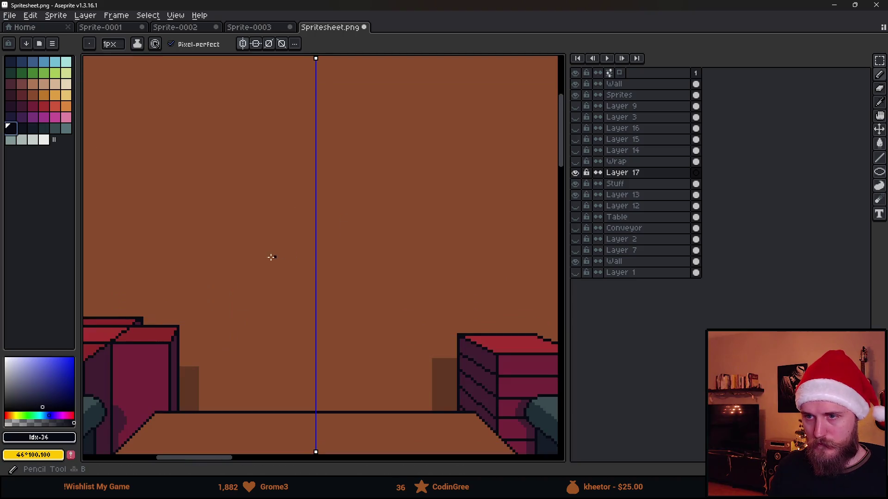
# - Draw a mirrored horizontal line on the wall with straight vertical sides rising from it
pyautogui.moveTo(231, 258); pyautogui.dragTo(342, 253)
pyautogui.scroll(-4, 342, 256)
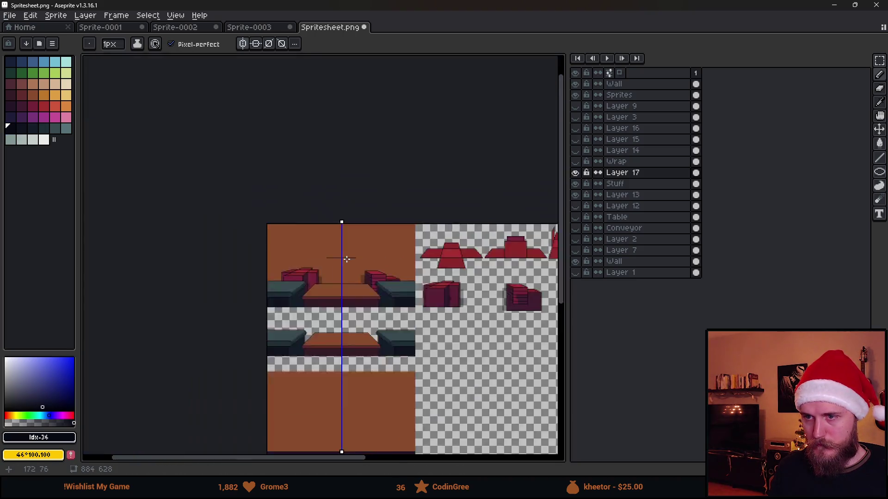
pyautogui.scroll(5, 342, 266)
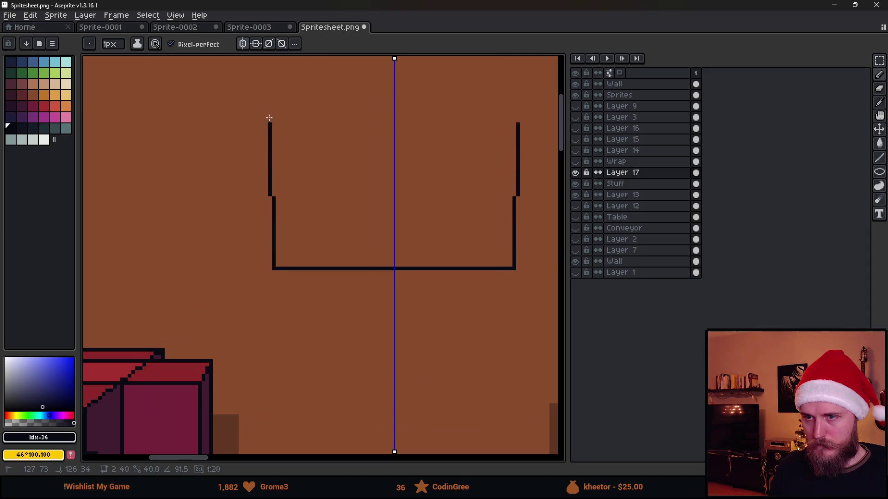
pyautogui.keyDown('shift'); pyautogui.click(273, 79); pyautogui.keyUp('shift')
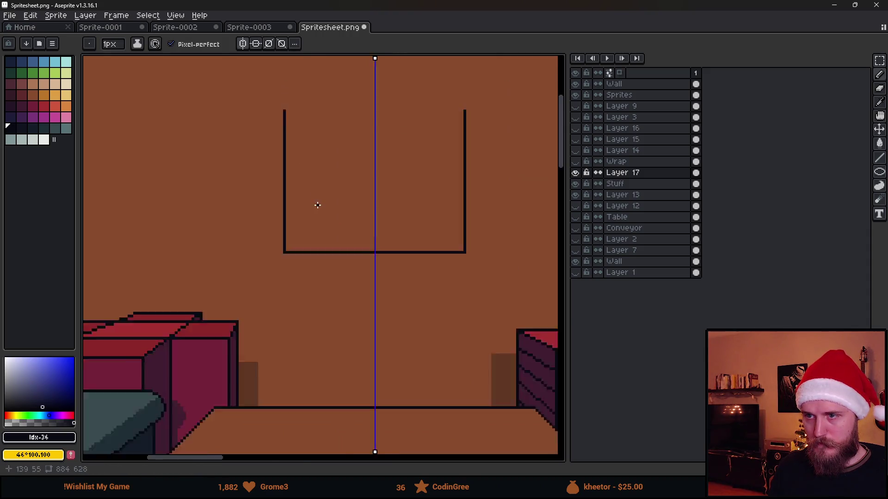
pyautogui.scroll(-4, 317, 203)
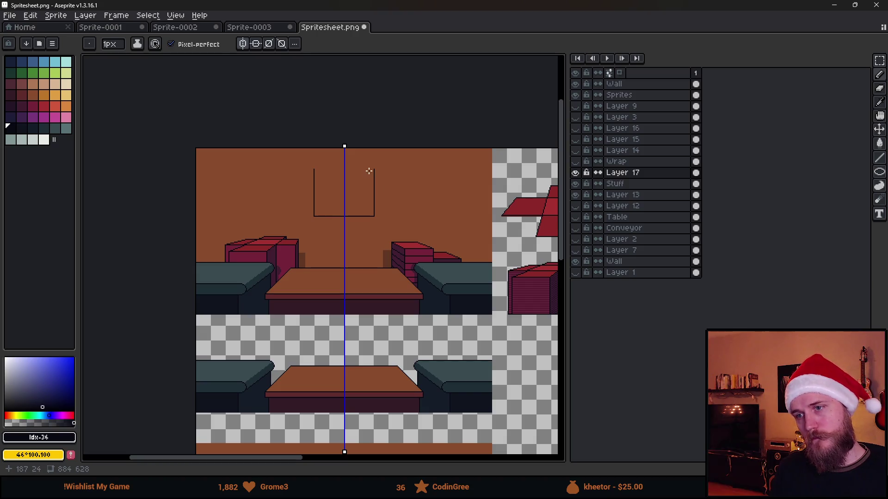
pyautogui.scroll(2, 368, 171)
# - Select the box outline and move it lower on the wall
pyautogui.press('m')
pyautogui.moveTo(186, 139)
pyautogui.mouseDown()
pyautogui.moveTo(283, 238)
pyautogui.moveTo(423, 329)
pyautogui.mouseUp()
pyautogui.moveTo(335, 277)
pyautogui.mouseDown()
pyautogui.moveTo(313, 295)
pyautogui.moveTo(315, 317)
pyautogui.mouseUp()
pyautogui.click(360, 151)
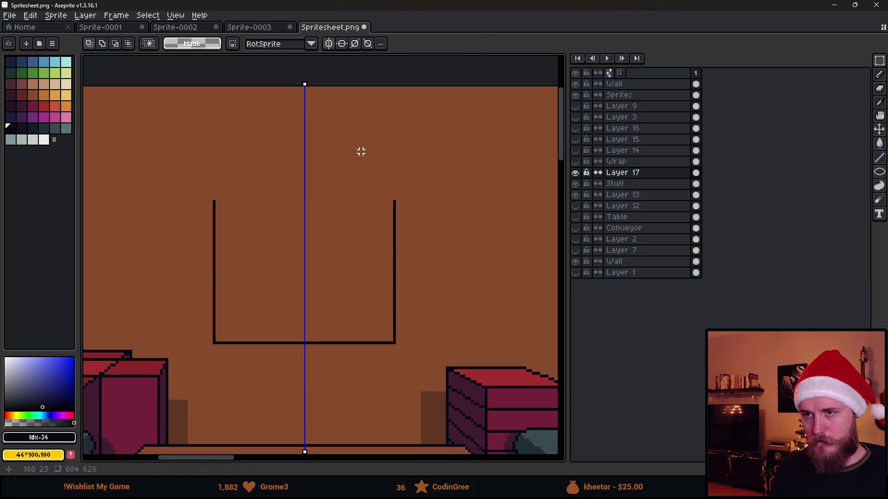
pyautogui.scroll(-2, 351, 240)
pyautogui.scroll(3, 327, 198)
# - Extend the box's sides upward and draw its mirrored top edge with the pencil
pyautogui.press('b')
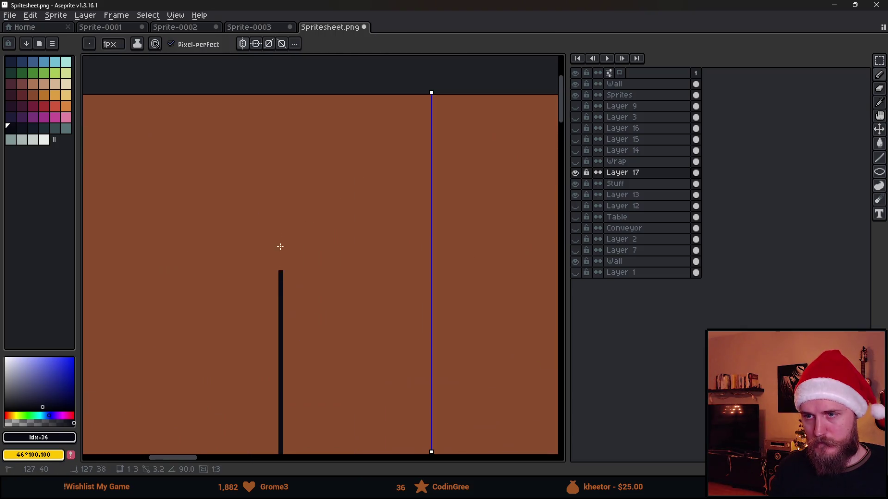
pyautogui.keyDown('shift'); pyautogui.click(280, 213); pyautogui.keyUp('shift')
pyautogui.hscroll(3, 347, 216)
pyautogui.keyDown('shift'); pyautogui.click(439, 204); pyautogui.keyUp('shift')
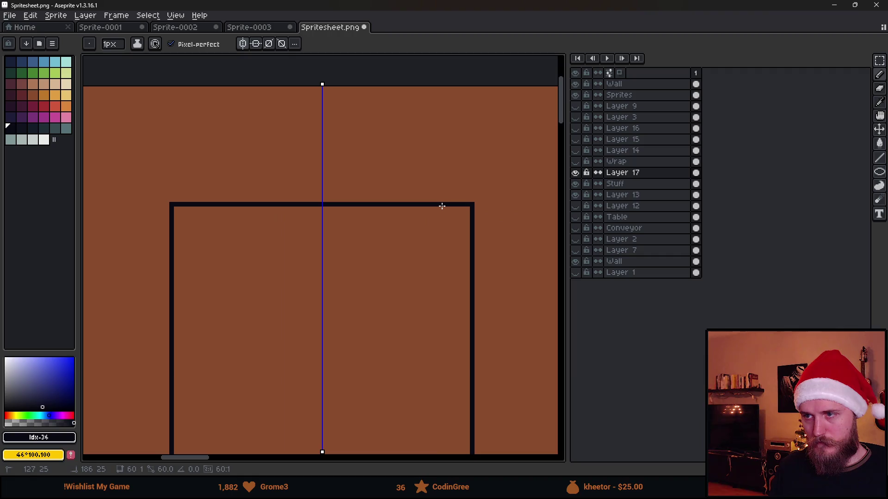
pyautogui.scroll(-3, 440, 210)
pyautogui.scroll(2, 410, 207)
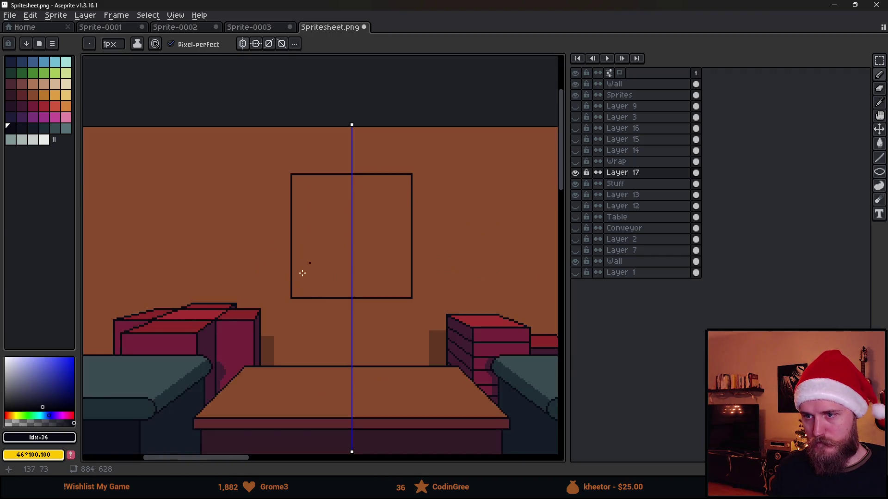
pyautogui.scroll(2, 310, 263)
pyautogui.hscroll(2, 287, 315)
pyautogui.scroll(2, 286, 315)
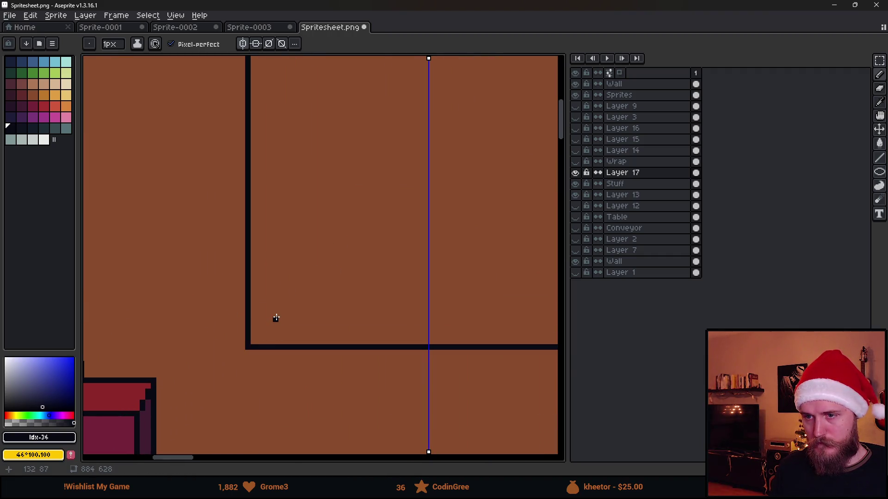
# - Draw diagonal mitred corner lines and the inner top and bottom borders of the frame
pyautogui.click(275, 320)
pyautogui.keyDown('shift'); pyautogui.click(249, 346); pyautogui.keyUp('shift')
pyautogui.scroll(4, 313, 367)
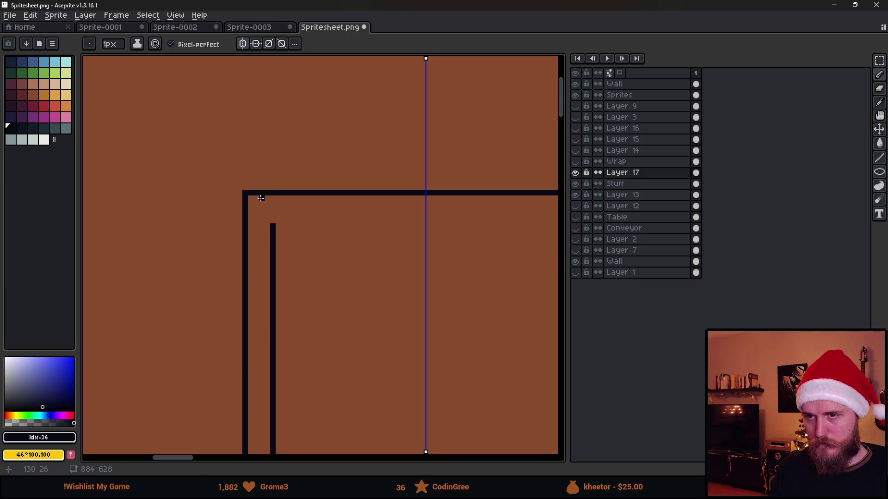
pyautogui.moveTo(248, 201); pyautogui.dragTo(273, 224)
pyautogui.moveTo(505, 239); pyautogui.dragTo(297, 232)
pyautogui.keyDown('shift'); pyautogui.click(217, 220); pyautogui.keyUp('shift')
pyautogui.scroll(-3, 351, 219)
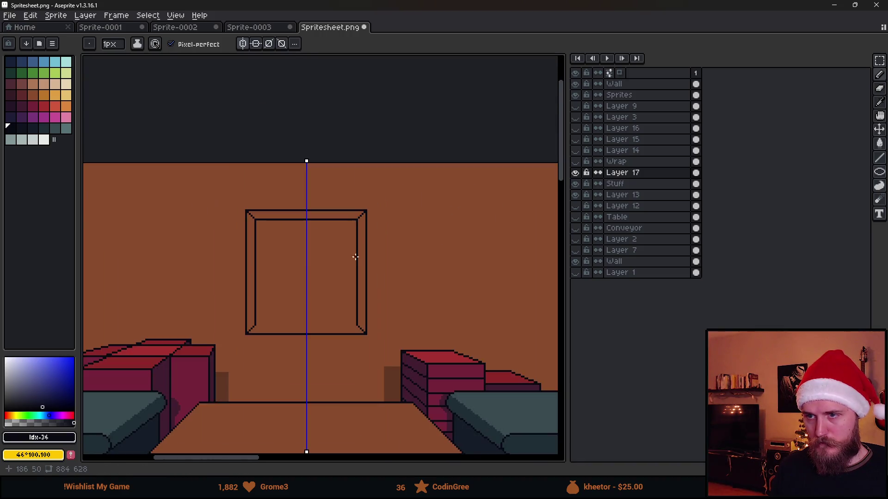
pyautogui.scroll(2, 354, 247)
pyautogui.moveTo(228, 353); pyautogui.dragTo(393, 350)
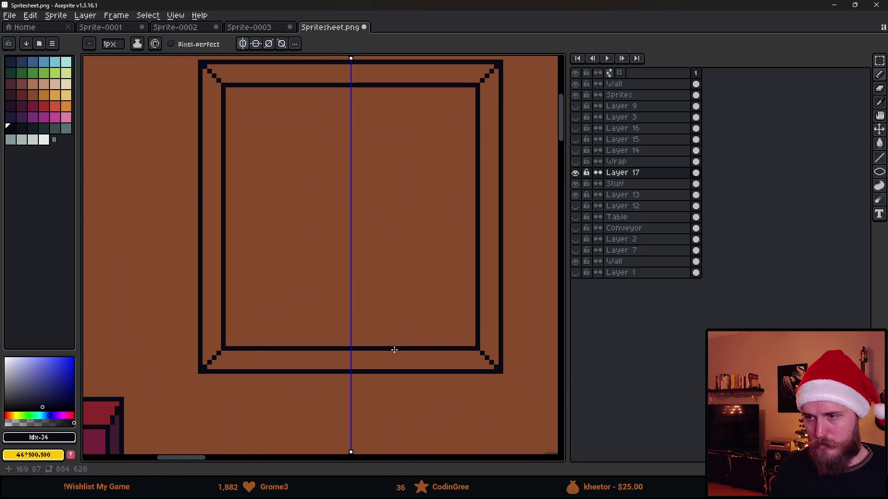
pyautogui.scroll(-4, 392, 349)
pyautogui.scroll(2, 398, 349)
# - Centre the frame in view, choose white, and draw a wavy snow line across it
pyautogui.moveTo(362, 318)
pyautogui.mouseDown()
pyautogui.moveTo(329, 254)
pyautogui.moveTo(369, 299)
pyautogui.mouseUp()
pyautogui.scroll(1, 316, 283)
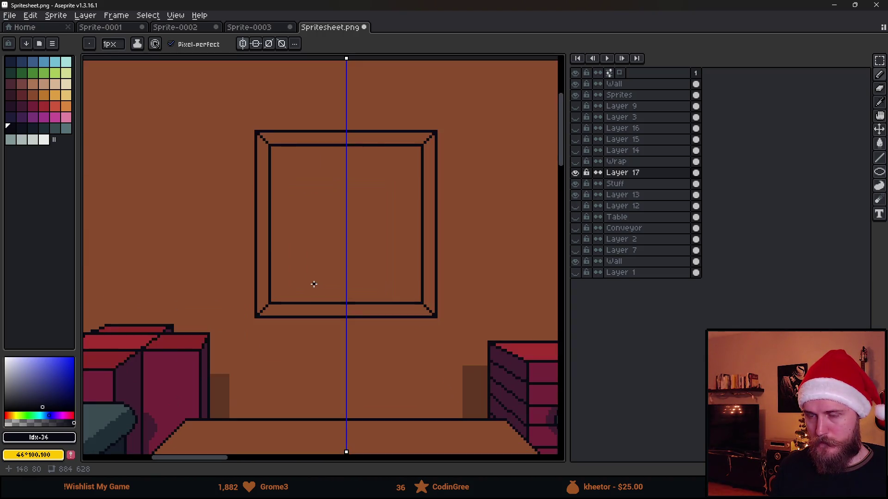
pyautogui.scroll(2, 274, 297)
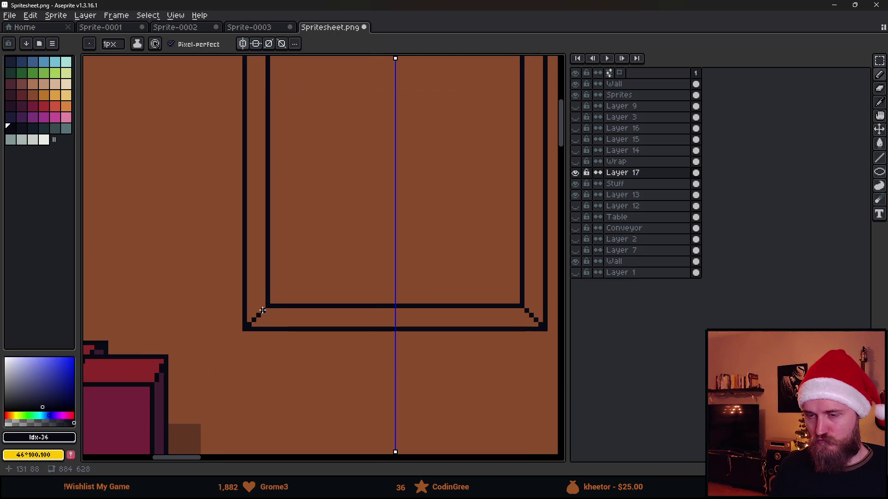
pyautogui.scroll(-5, 263, 310)
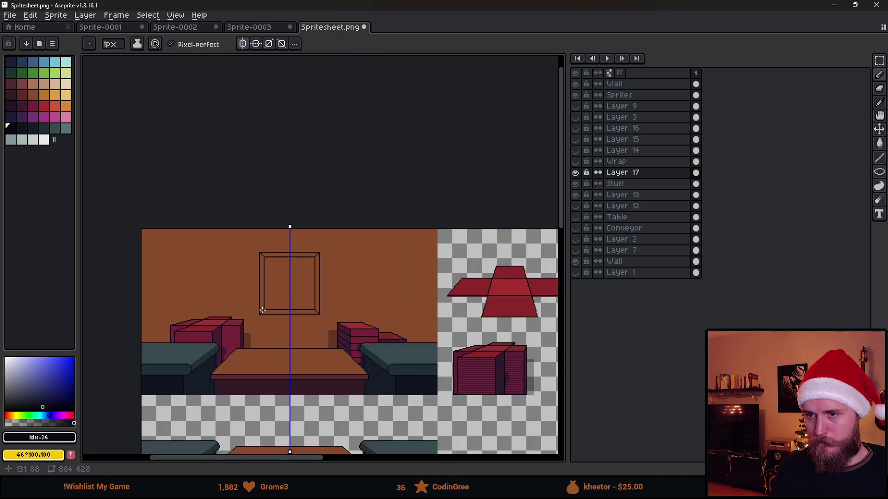
pyautogui.scroll(5, 219, 276)
pyautogui.moveTo(219, 276)
pyautogui.mouseDown()
pyautogui.moveTo(263, 249)
pyautogui.moveTo(257, 269)
pyautogui.mouseUp()
pyautogui.scroll(-1, 257, 270)
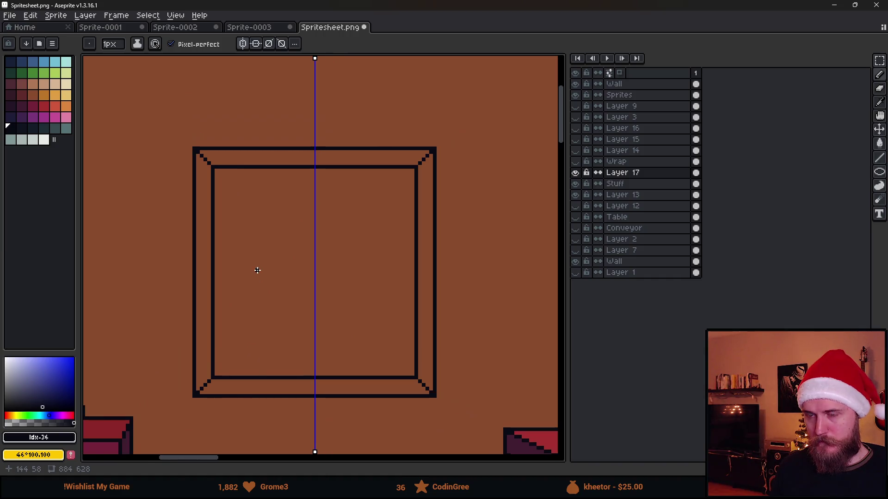
pyautogui.click(44, 139)
pyautogui.scroll(2, 217, 340)
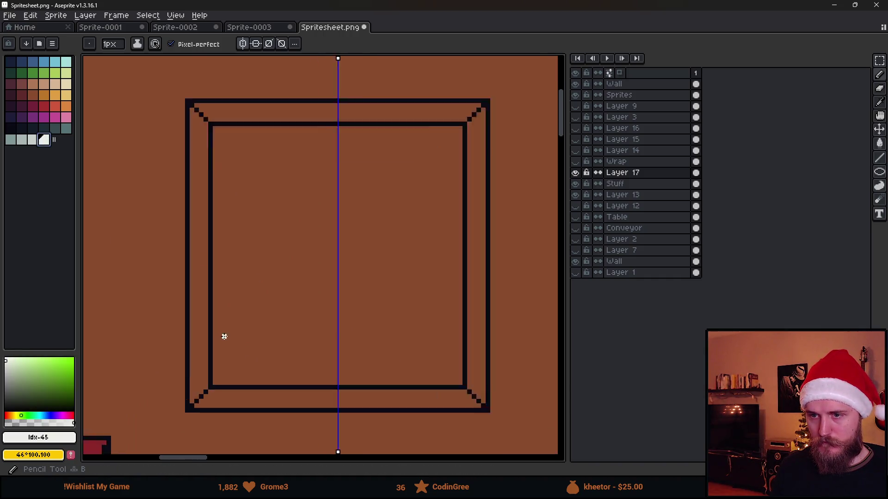
pyautogui.moveTo(213, 341)
pyautogui.mouseDown()
pyautogui.moveTo(277, 310)
pyautogui.moveTo(304, 335)
pyautogui.mouseUp()
# - Turn off symmetry, redraw a single wavy snow line, and bucket-fill white below it
pyautogui.hotkey('ctrl', 'z')
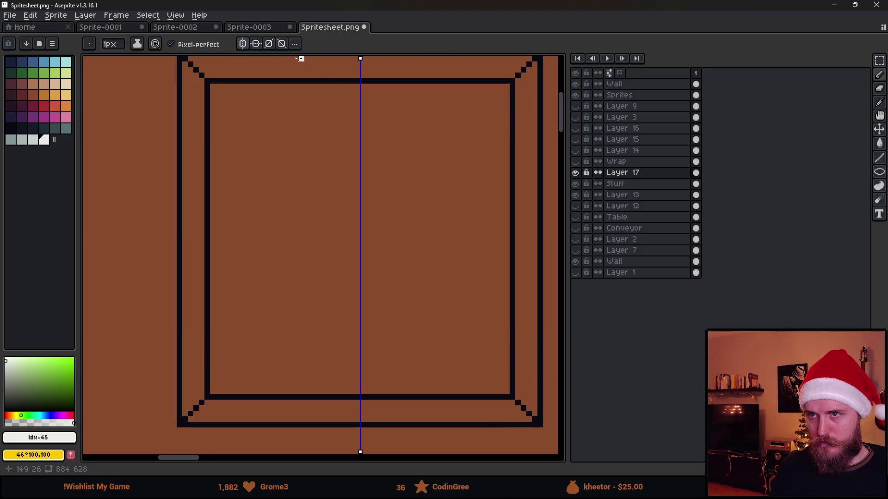
pyautogui.click(255, 46)
pyautogui.moveTo(212, 315)
pyautogui.mouseDown()
pyautogui.moveTo(409, 309)
pyautogui.moveTo(482, 292)
pyautogui.mouseUp()
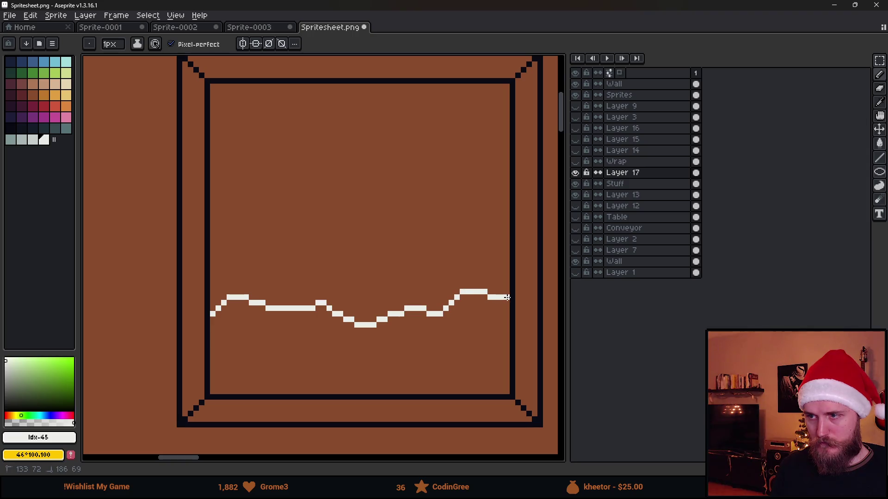
pyautogui.press('g')
pyautogui.click(438, 353)
# - Bucket-fill the sky above the snow with dark navy, index 0
pyautogui.scroll(-3, 439, 351)
pyautogui.scroll(1, 338, 281)
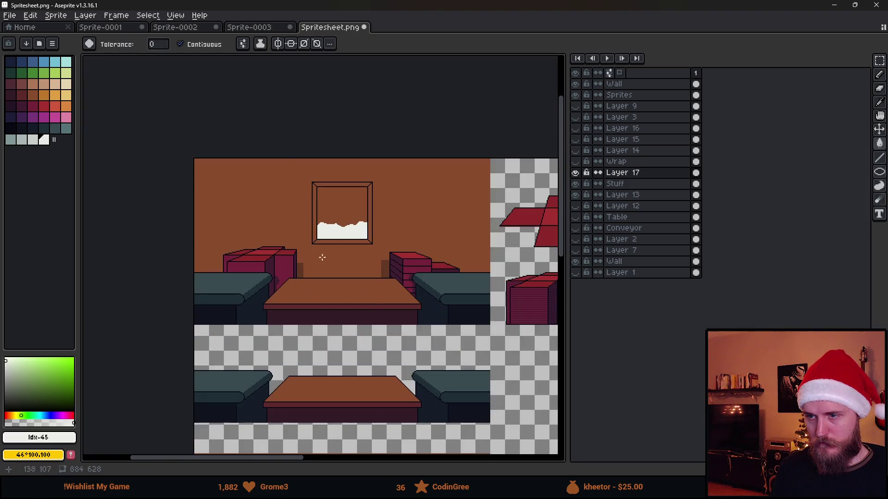
pyautogui.scroll(3, 350, 248)
pyautogui.scroll(2, 301, 211)
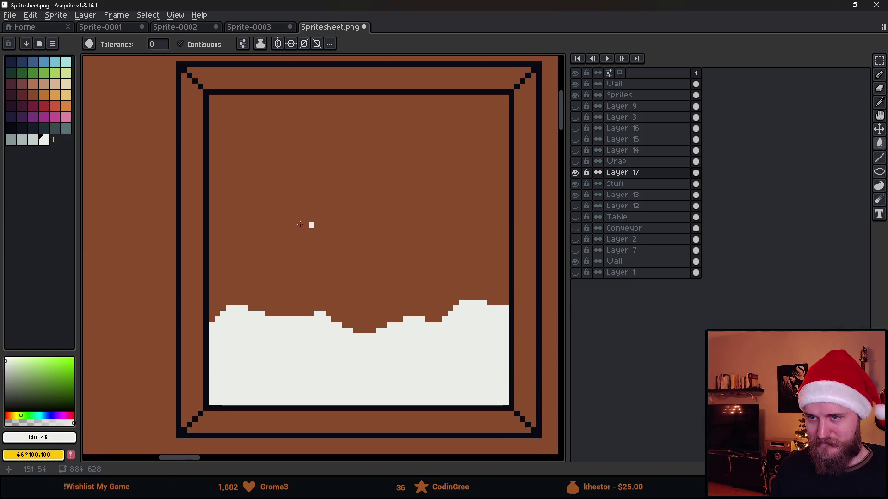
pyautogui.click(10, 61)
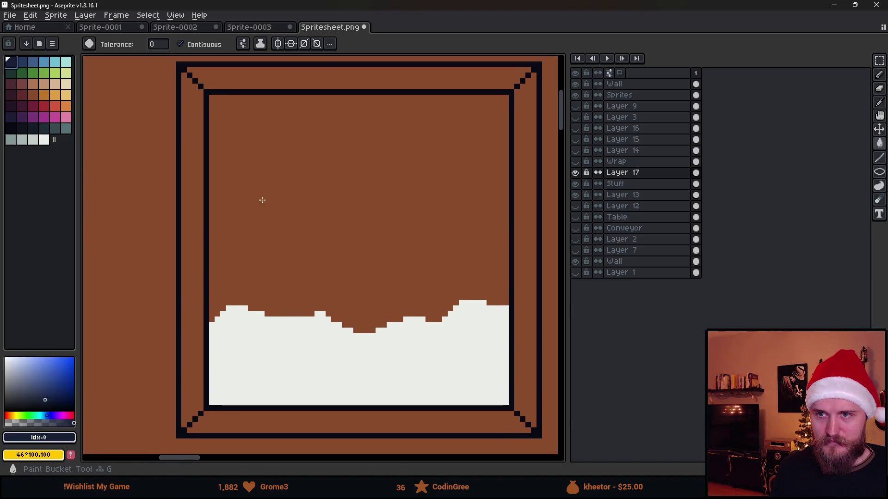
pyautogui.click(224, 184)
# - Sample the navy sky colour with the eyedropper and return to the pencil
pyautogui.scroll(-4, 291, 218)
pyautogui.scroll(2, 293, 225)
pyautogui.scroll(2, 293, 225)
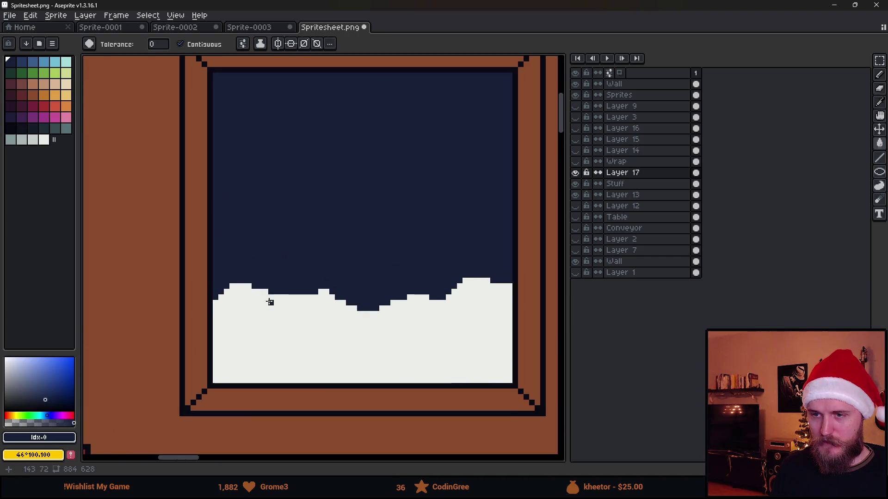
pyautogui.press('i')
pyautogui.click(264, 264)
pyautogui.press('b')
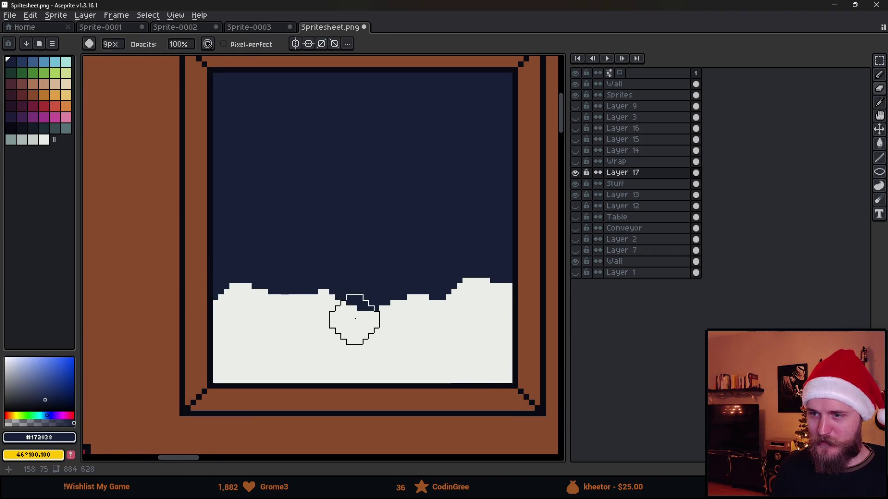
pyautogui.scroll(-3, 353, 332)
pyautogui.scroll(2, 378, 337)
pyautogui.scroll(3, 381, 340)
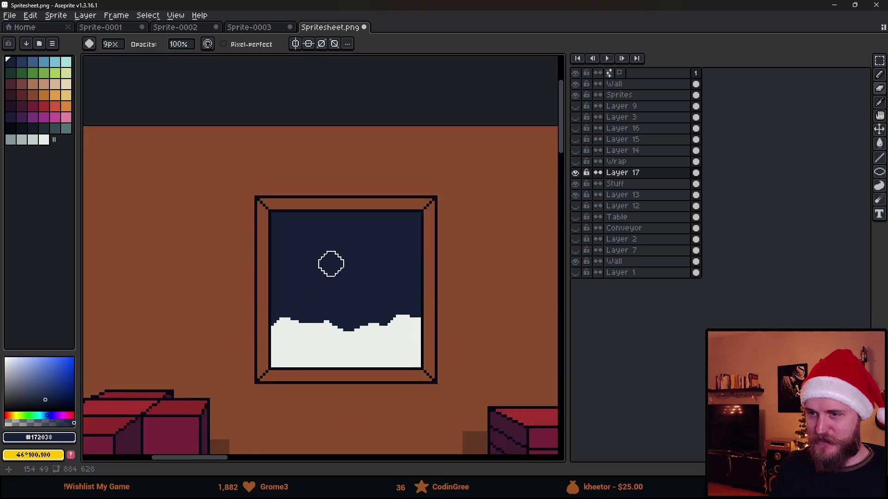
# - Draw a tree trunk rising from the snow in dark red and bucket-fill it
pyautogui.press('b')
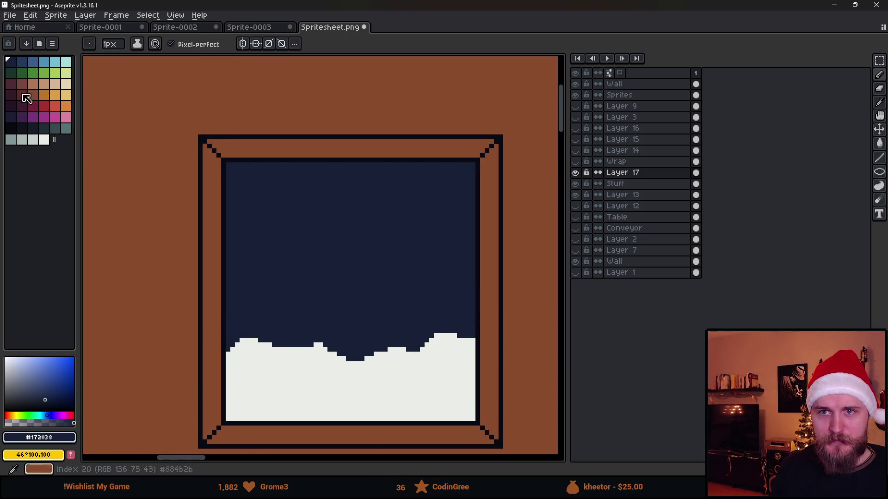
pyautogui.click(20, 108)
pyautogui.click(10, 95)
pyautogui.scroll(2, 311, 340)
pyautogui.keyDown('shift'); pyautogui.click(340, 268); pyautogui.keyUp('shift')
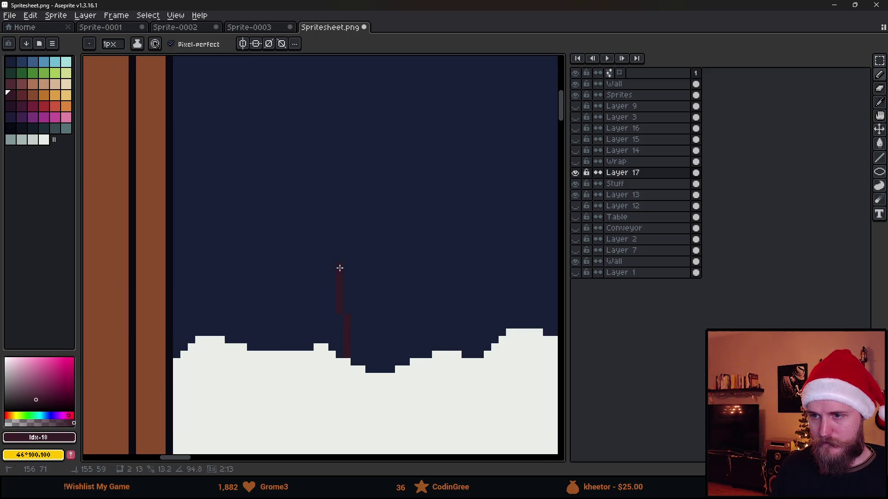
pyautogui.keyDown('shift'); pyautogui.click(345, 248); pyautogui.keyUp('shift')
pyautogui.keyDown('shift'); pyautogui.click(383, 366); pyautogui.keyUp('shift')
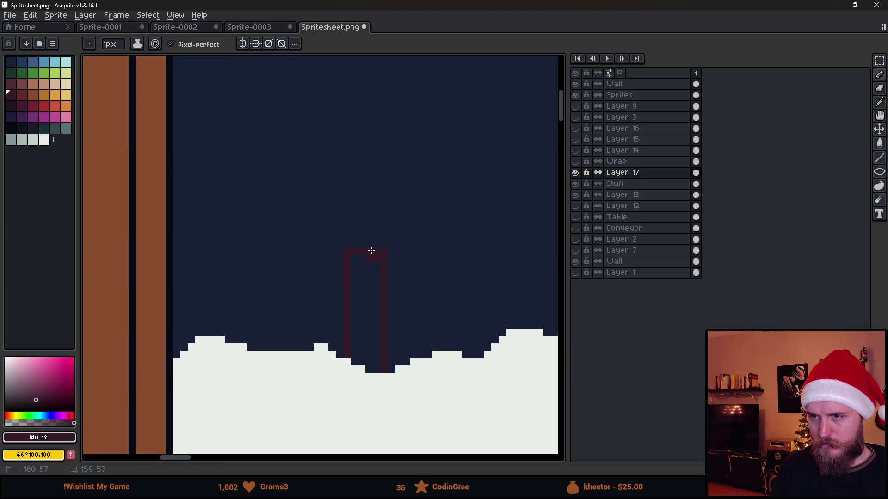
pyautogui.press('g')
pyautogui.click(368, 304)
# - Pencil green branches arching out from the trunk top, undoing the last tip stroke
pyautogui.scroll(-3, 384, 304)
pyautogui.scroll(2, 374, 285)
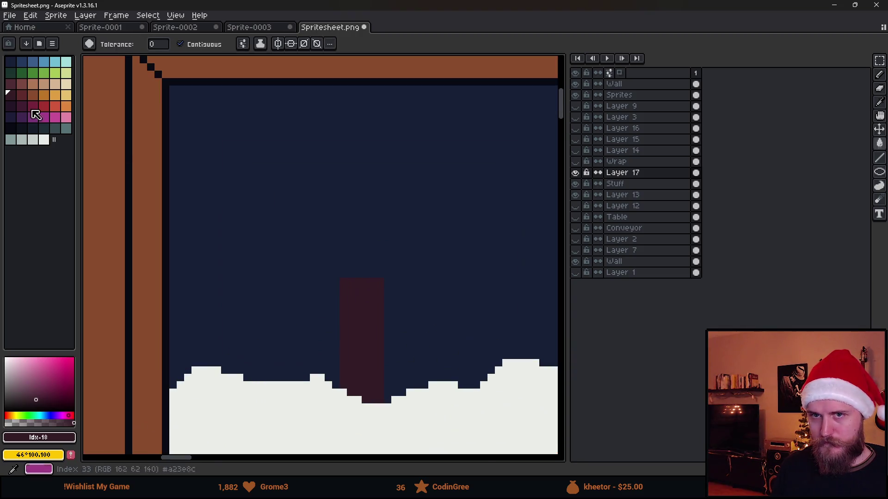
pyautogui.press('x')
pyautogui.press('b')
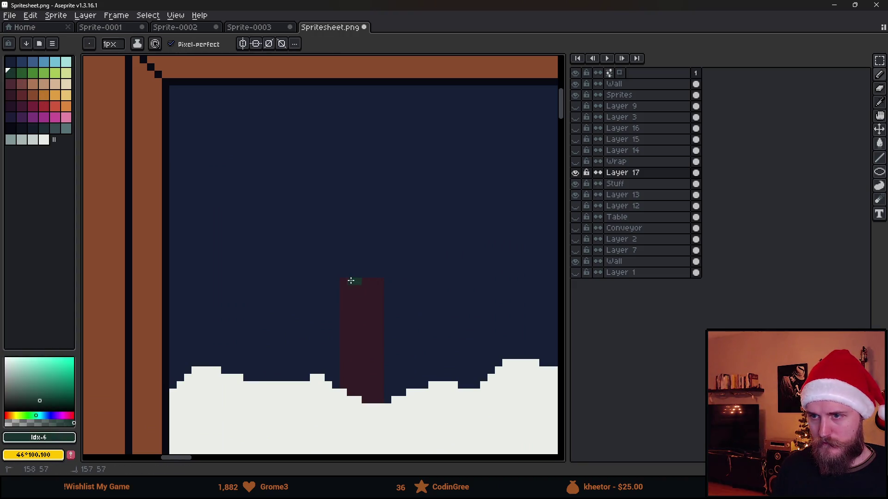
pyautogui.moveTo(297, 240); pyautogui.dragTo(381, 262)
pyautogui.moveTo(449, 232); pyautogui.dragTo(381, 275)
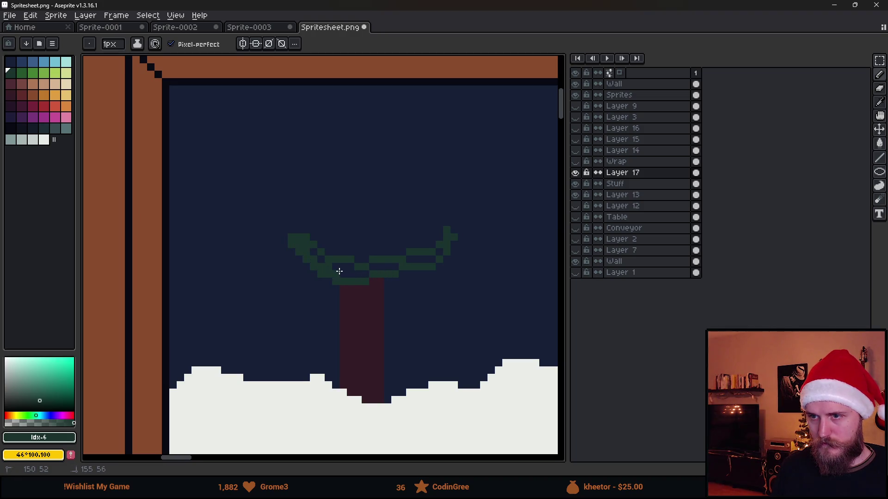
pyautogui.moveTo(410, 261); pyautogui.dragTo(439, 252)
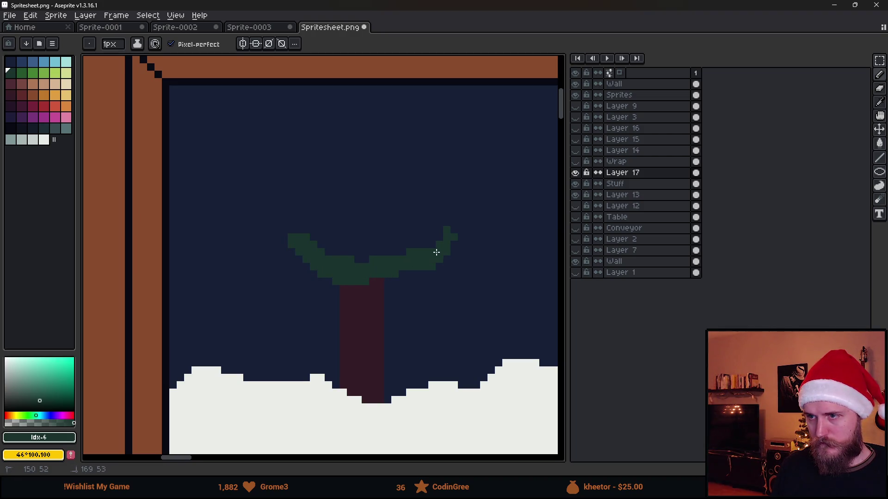
pyautogui.scroll(-3, 434, 263)
pyautogui.scroll(2, 448, 258)
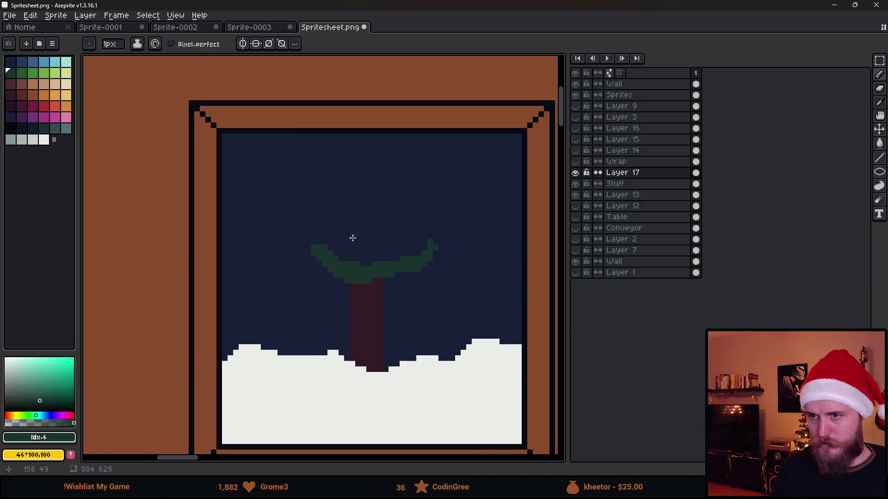
pyautogui.scroll(1, 352, 248)
pyautogui.scroll(-1, 289, 242)
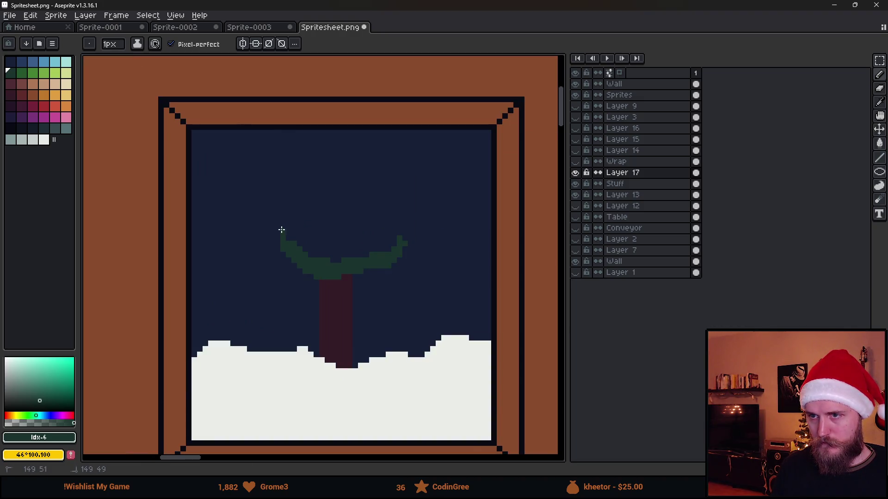
pyautogui.hotkey('ctrl', 'z')
# - Outline a snow cap on the treetop and bucket-fill it with white
pyautogui.keyDown('alt'); pyautogui.click(293, 368); pyautogui.keyUp('alt')
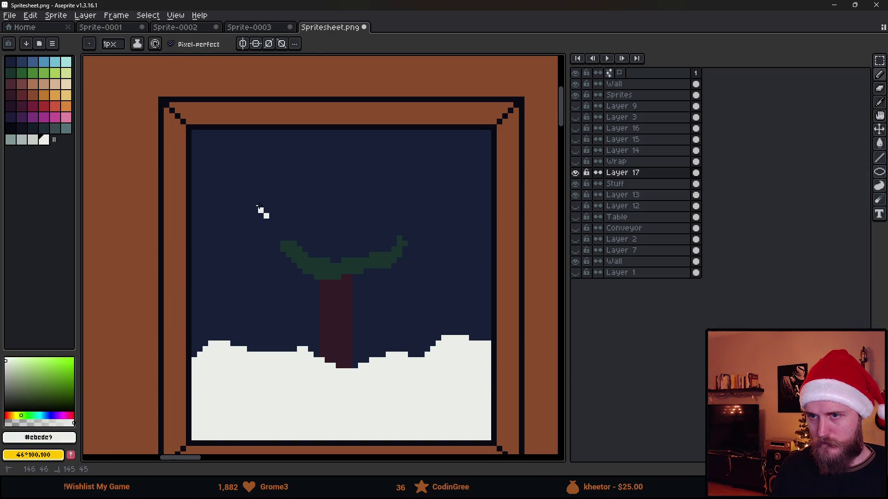
pyautogui.moveTo(261, 209); pyautogui.dragTo(272, 193)
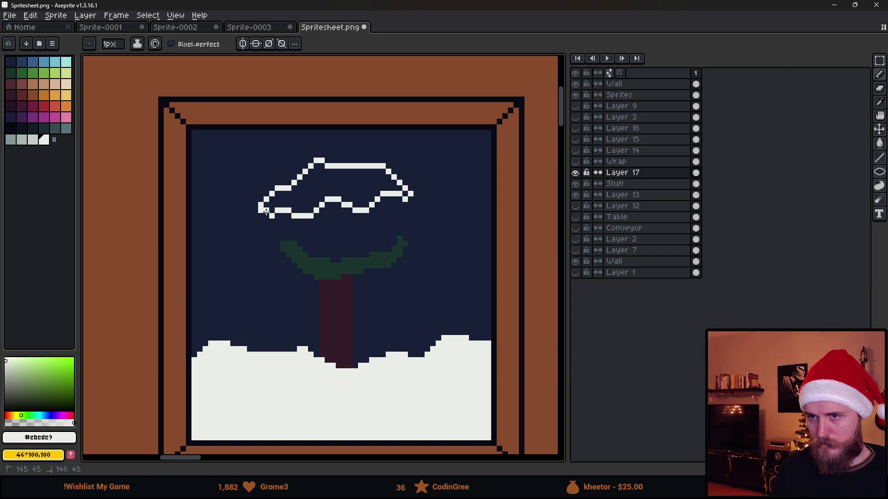
pyautogui.press('g')
pyautogui.click(306, 198)
# - Fill both frame sides and the bottom sill with dark red #602c2c
pyautogui.scroll(-2, 306, 197)
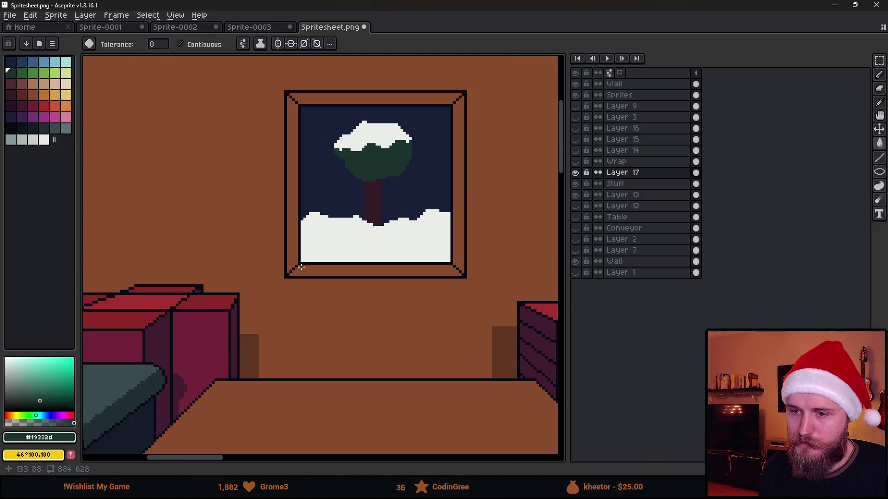
pyautogui.press('i')
pyautogui.scroll(-2, 253, 344)
pyautogui.scroll(2, 252, 395)
pyautogui.click(253, 393)
pyautogui.press('g')
pyautogui.scroll(-1, 313, 192)
pyautogui.scroll(1, 341, 97)
pyautogui.click(258, 234)
pyautogui.click(421, 222)
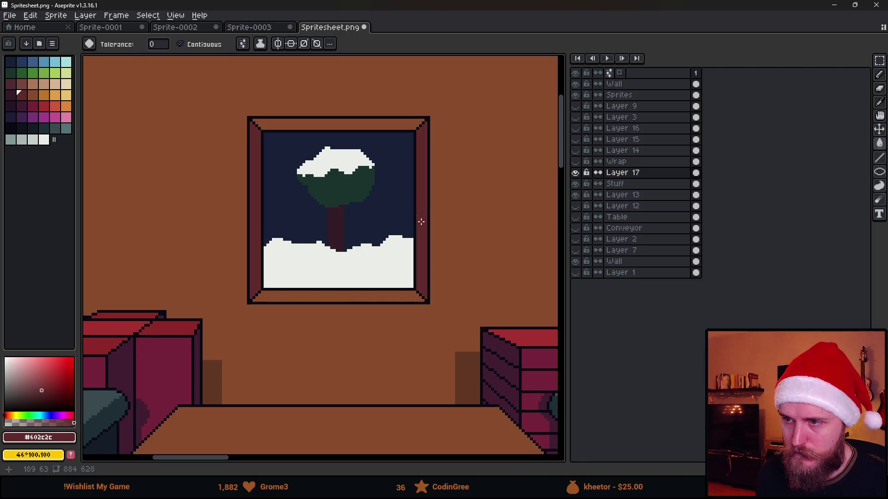
pyautogui.click(348, 296)
pyautogui.scroll(-2, 349, 296)
pyautogui.scroll(1, 333, 377)
# - Fill the frame's top bar with the darker shade #341c27 and zoom out to check
pyautogui.keyDown('alt'); pyautogui.click(331, 373); pyautogui.keyUp('alt')
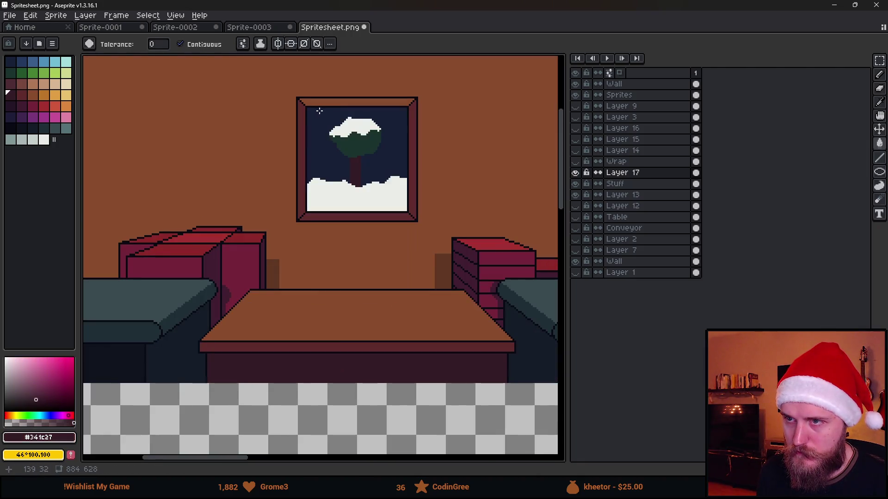
pyautogui.click(322, 105)
pyautogui.scroll(-2, 323, 105)
pyautogui.scroll(2, 362, 148)
pyautogui.scroll(-1, 370, 185)
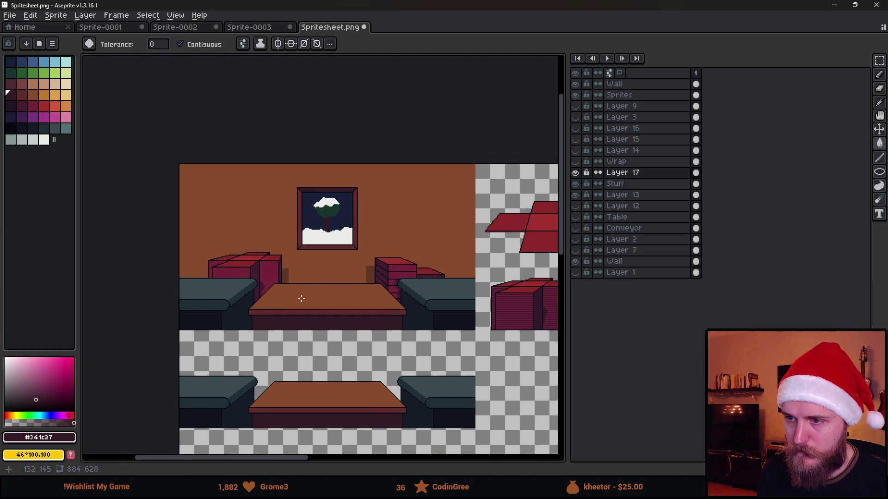
pyautogui.scroll(-1, 323, 319)
pyautogui.scroll(1, 348, 305)
pyautogui.scroll(2, 325, 250)
pyautogui.scroll(1, 313, 206)
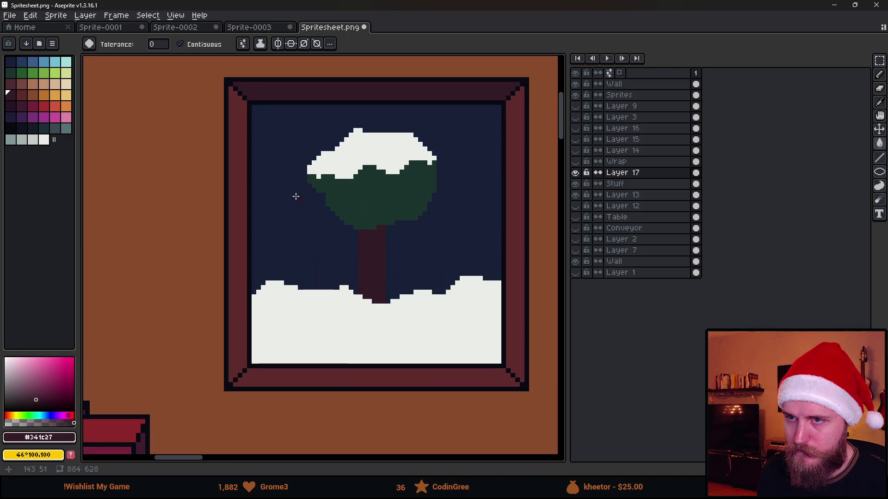
pyautogui.press('m')
pyautogui.moveTo(240, 93)
pyautogui.mouseDown()
pyautogui.moveTo(379, 263)
pyautogui.moveTo(517, 379)
pyautogui.mouseUp()
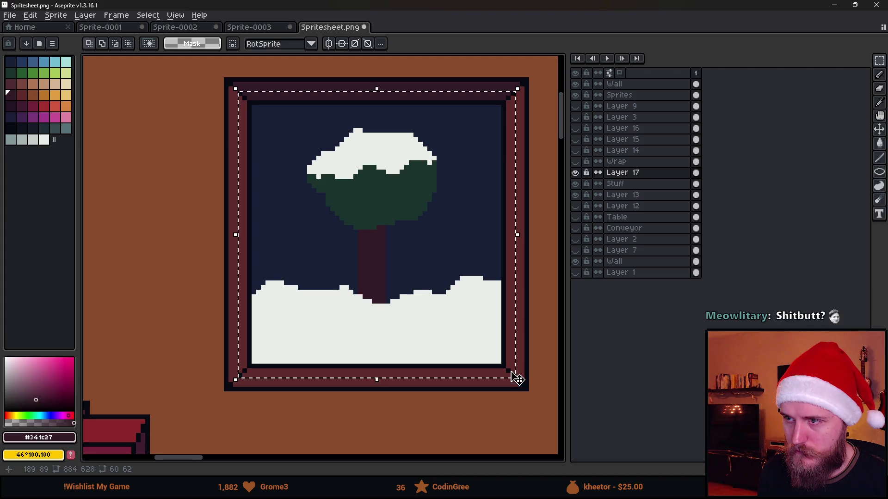
pyautogui.hotkey('shift', 'ctrl', 'n')
pyautogui.click(4, 385)
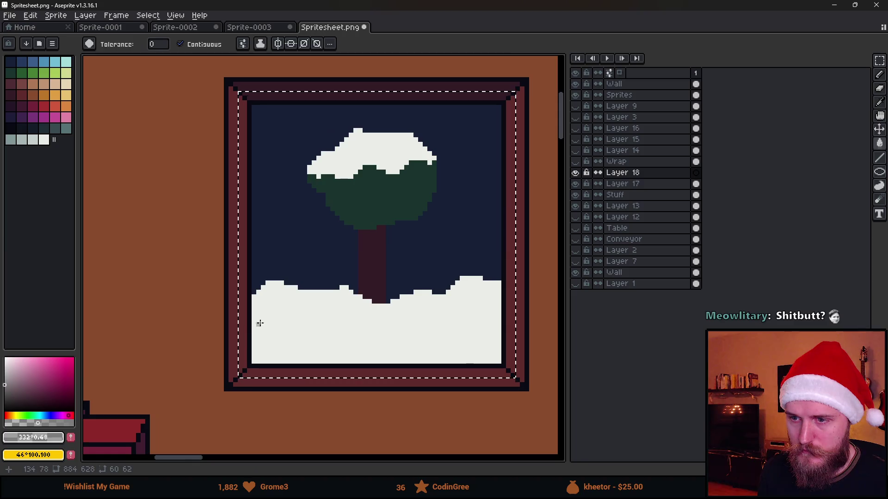
pyautogui.press('b')
pyautogui.moveTo(248, 336)
pyautogui.mouseDown()
pyautogui.moveTo(287, 333)
pyautogui.moveTo(179, 257)
pyautogui.mouseUp()
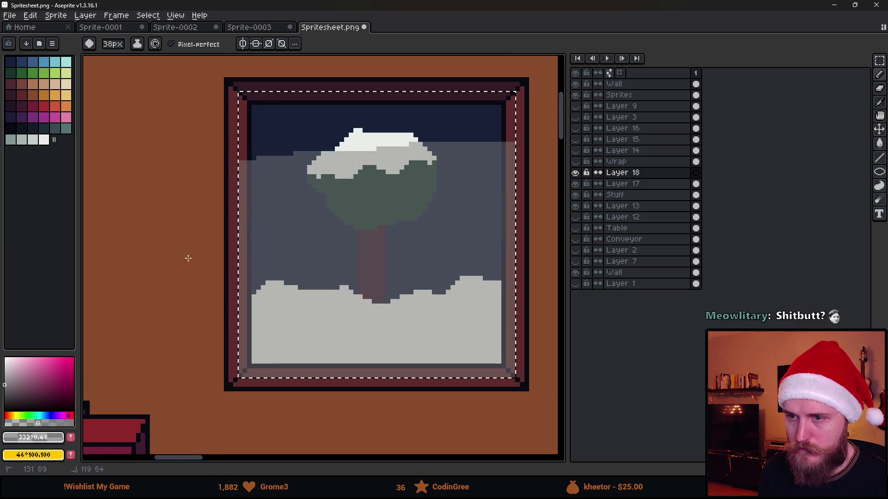
pyautogui.press('m')
pyautogui.click(189, 168)
pyautogui.scroll(-3, 153, 195)
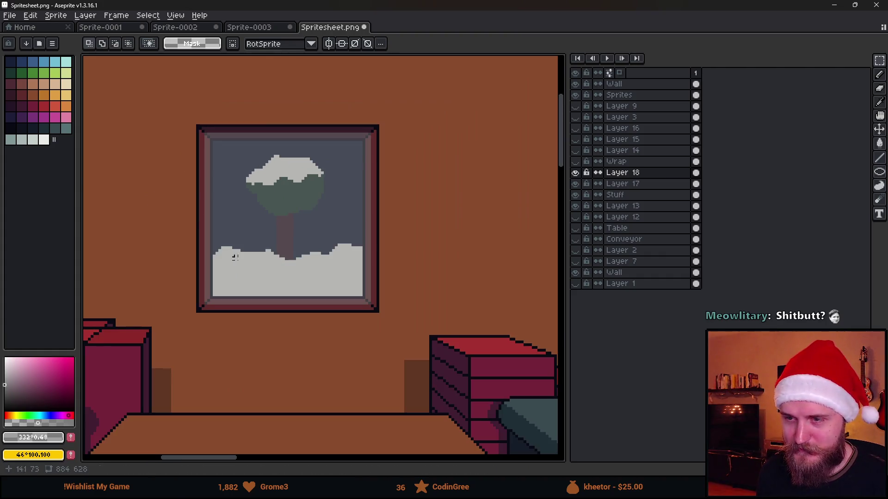
pyautogui.scroll(-2, 282, 220)
pyautogui.scroll(3, 275, 224)
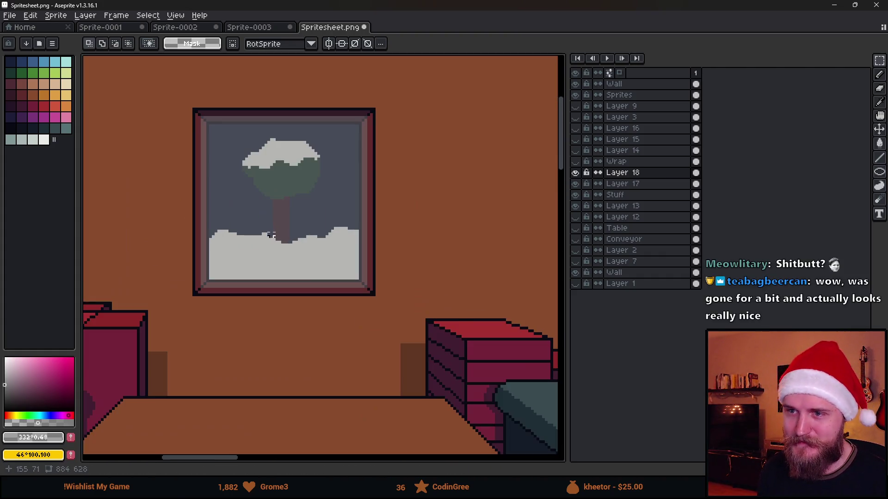
pyautogui.scroll(-3, 273, 231)
pyautogui.scroll(4, 285, 224)
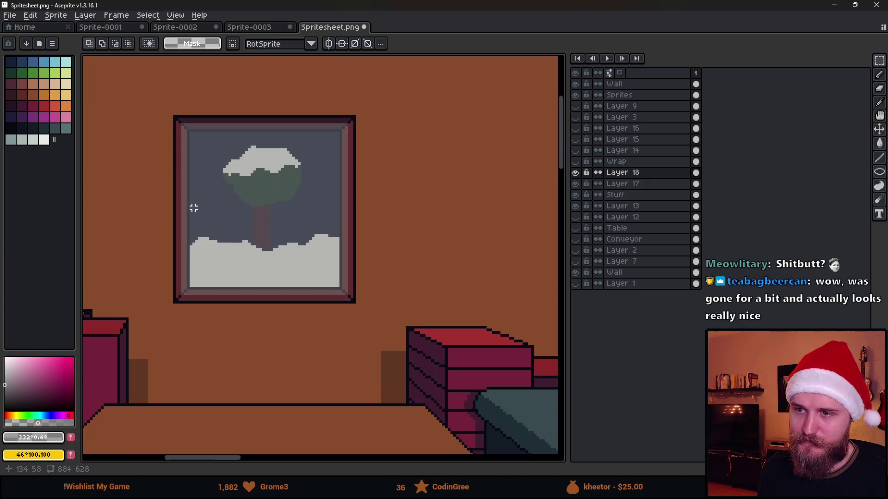
pyautogui.scroll(-1, 145, 208)
pyautogui.scroll(2, 145, 208)
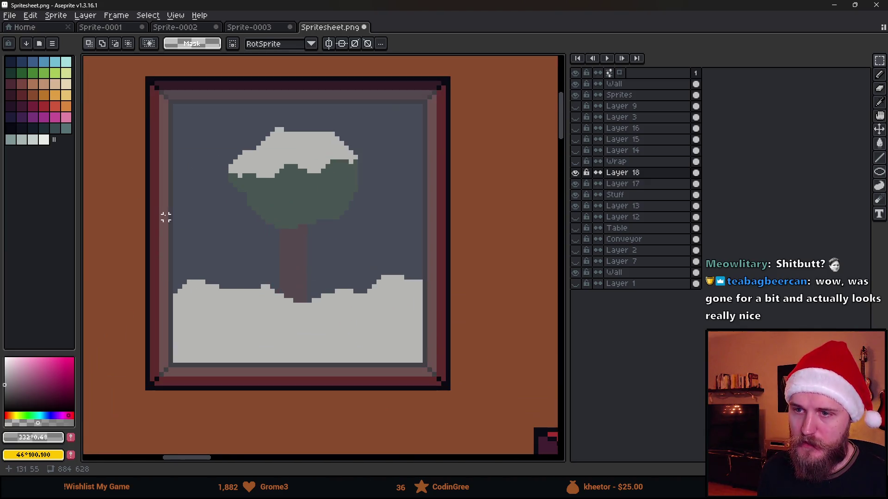
pyautogui.scroll(-2, 165, 218)
pyautogui.scroll(-1, 231, 252)
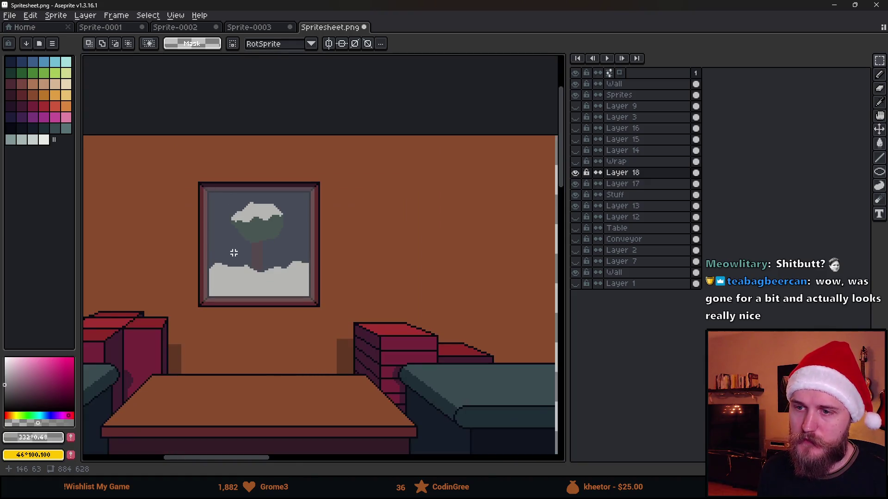
pyautogui.scroll(-1, 234, 254)
pyautogui.scroll(2, 241, 263)
pyautogui.hotkey('ctrl', 'z')
pyautogui.hotkey('ctrl', 'z')
pyautogui.hotkey('ctrl', 'z')
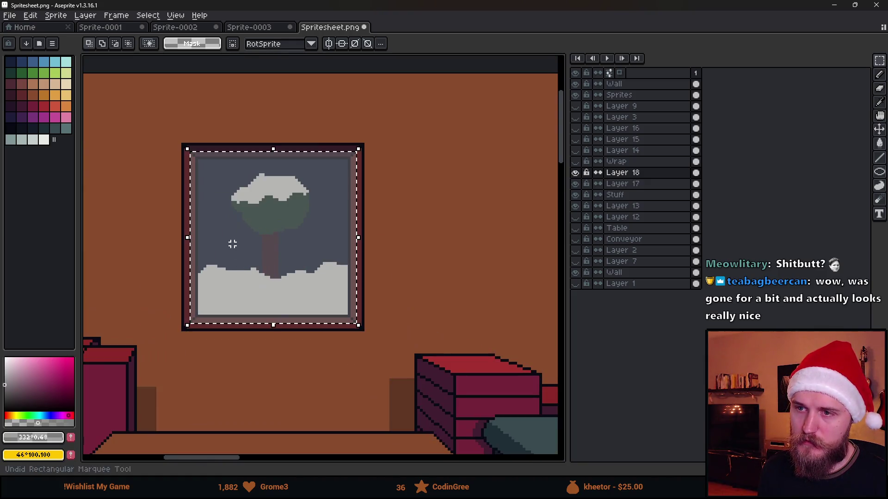
pyautogui.scroll(2, 220, 246)
pyautogui.keyDown('alt'); pyautogui.click(241, 231); pyautogui.keyUp('alt')
pyautogui.hotkey('ctrl', 'z')
pyautogui.hotkey('ctrl', 'z')
pyautogui.hotkey('ctrl', 'z')
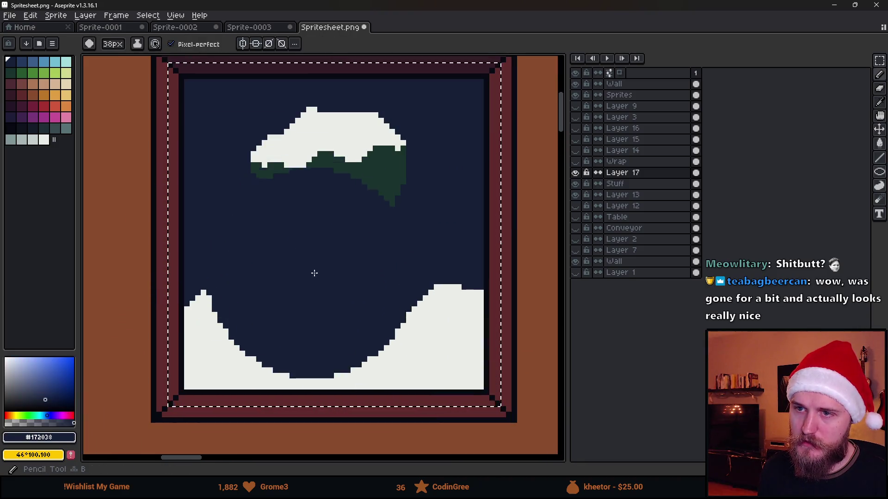
# - Undo the tree strokes and bucket-fill the remaining snow with dark navy #172038
pyautogui.hotkey('ctrl', 'z')
pyautogui.press('l')
pyautogui.moveTo(189, 303)
pyautogui.mouseDown()
pyautogui.moveTo(189, 387)
pyautogui.moveTo(479, 387)
pyautogui.moveTo(331, 387)
pyautogui.mouseUp()
pyautogui.press('v')
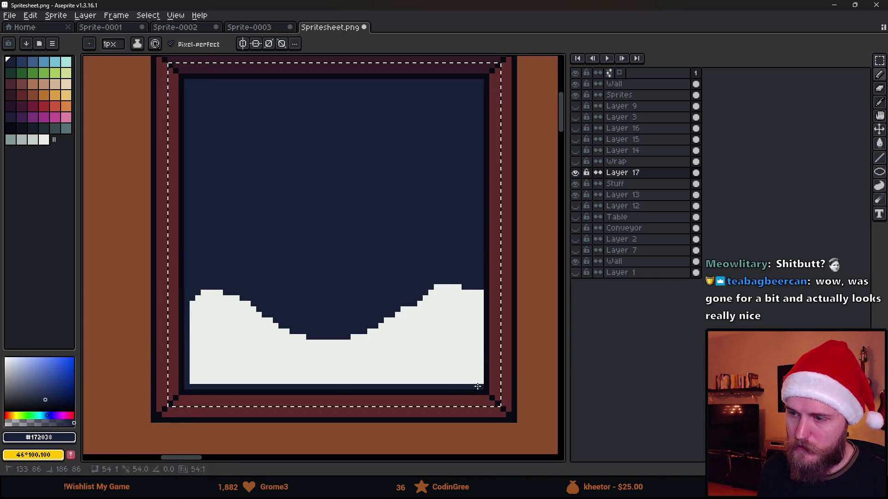
pyautogui.press('g')
pyautogui.click(418, 335)
pyautogui.scroll(-2, 419, 335)
pyautogui.scroll(-2, 420, 335)
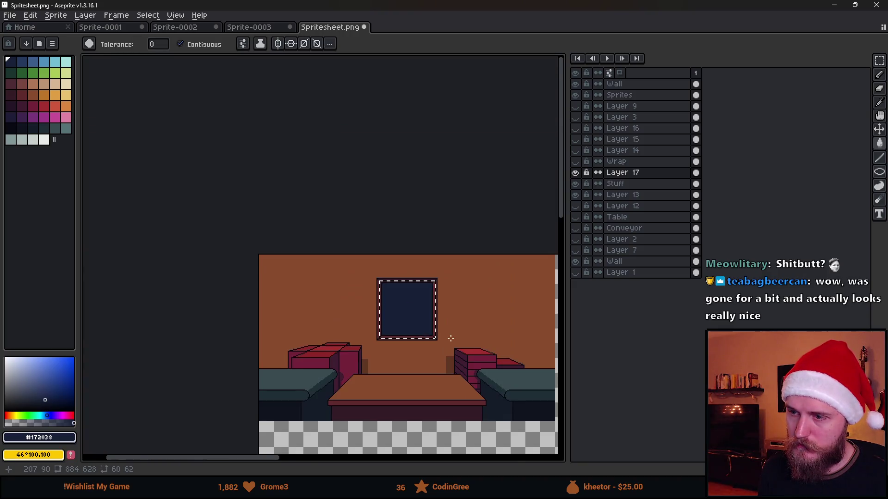
pyautogui.scroll(2, 266, 228)
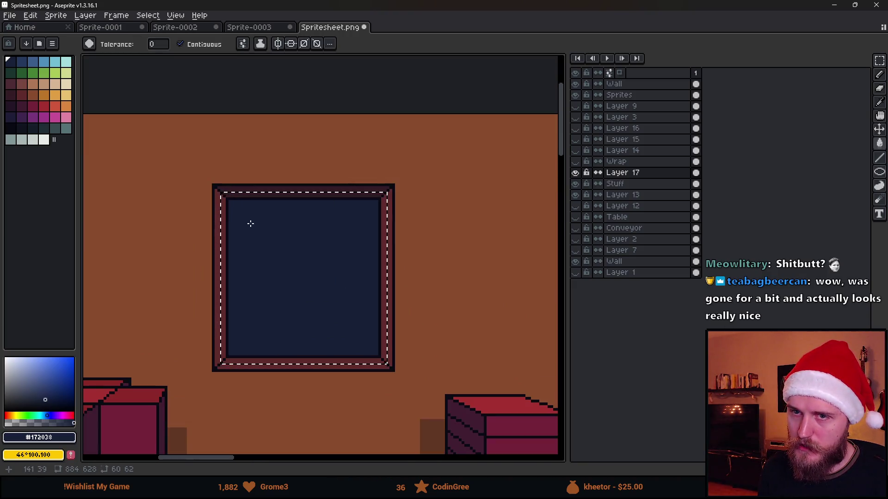
# - Pencil the whole window interior in slate blue #577277 and deselect
pyautogui.click(66, 128)
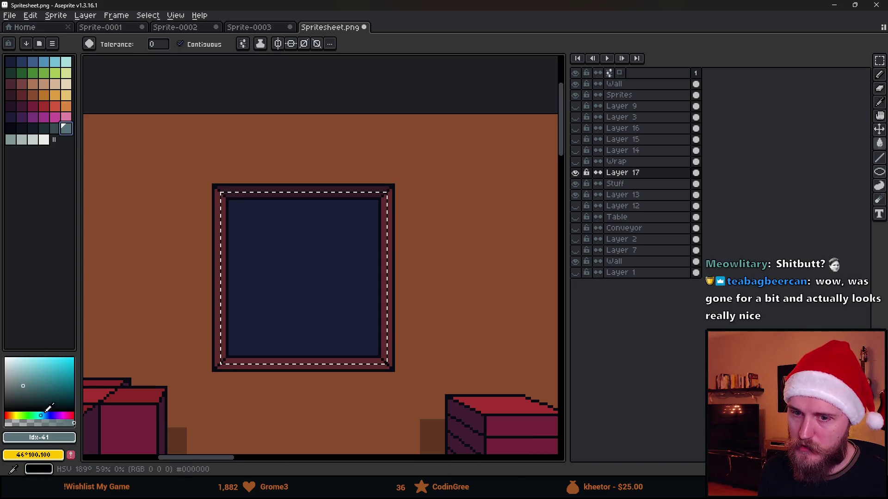
pyautogui.press('b')
pyautogui.moveTo(228, 362)
pyautogui.mouseDown()
pyautogui.moveTo(356, 341)
pyautogui.moveTo(342, 188)
pyautogui.mouseUp()
pyautogui.press('m')
pyautogui.hotkey('ctrl', 'd')
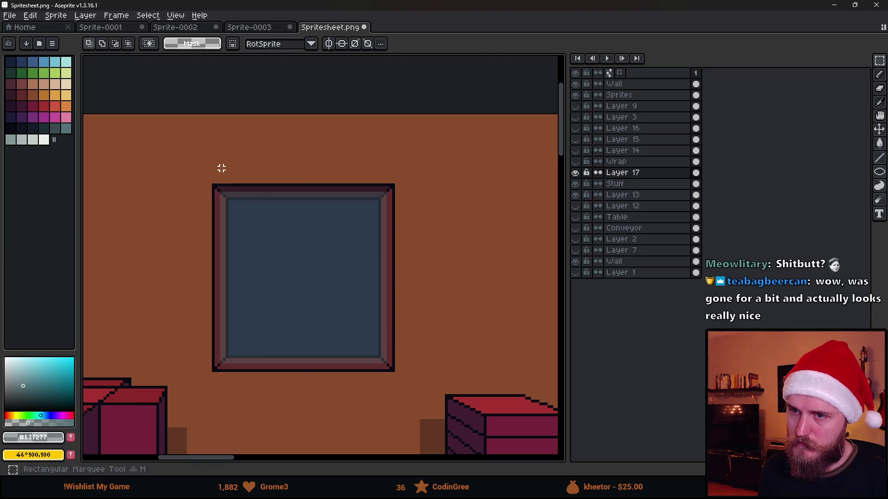
pyautogui.scroll(-3, 272, 209)
pyautogui.scroll(2, 295, 248)
pyautogui.scroll(-1, 322, 266)
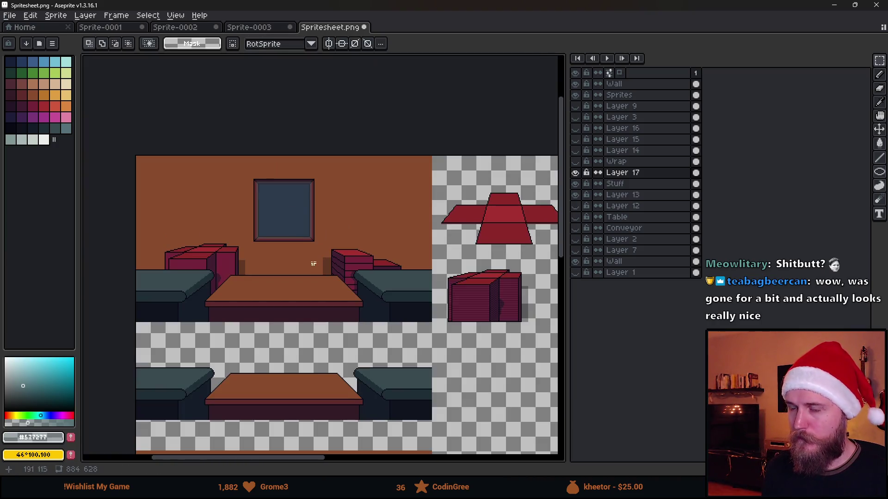
pyautogui.moveTo(206, 236); pyautogui.dragTo(247, 246)
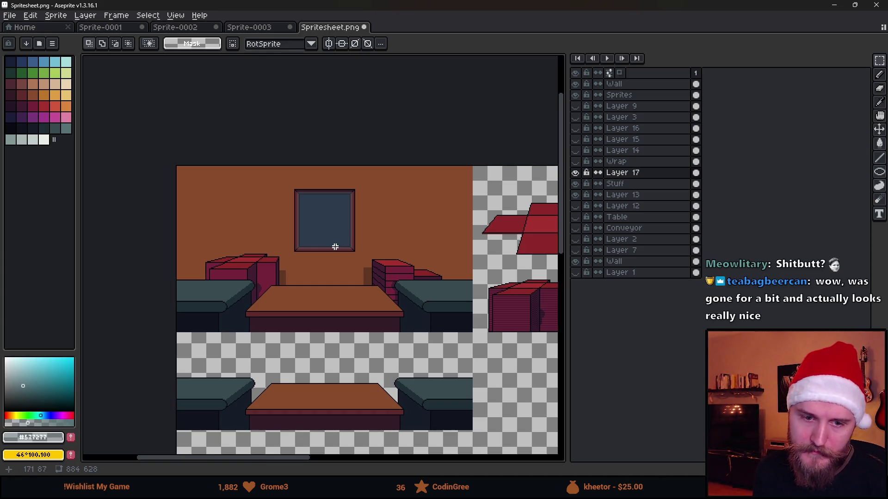
# - Bring the window into view and toggle Layer 17 off and on to compare
pyautogui.moveTo(380, 247); pyautogui.dragTo(342, 219)
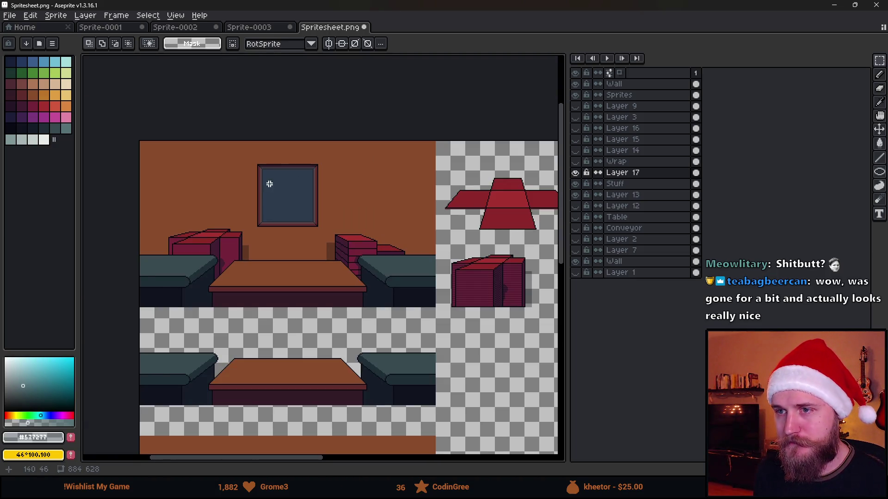
pyautogui.scroll(1, 269, 184)
pyautogui.moveTo(293, 237); pyautogui.dragTo(338, 218)
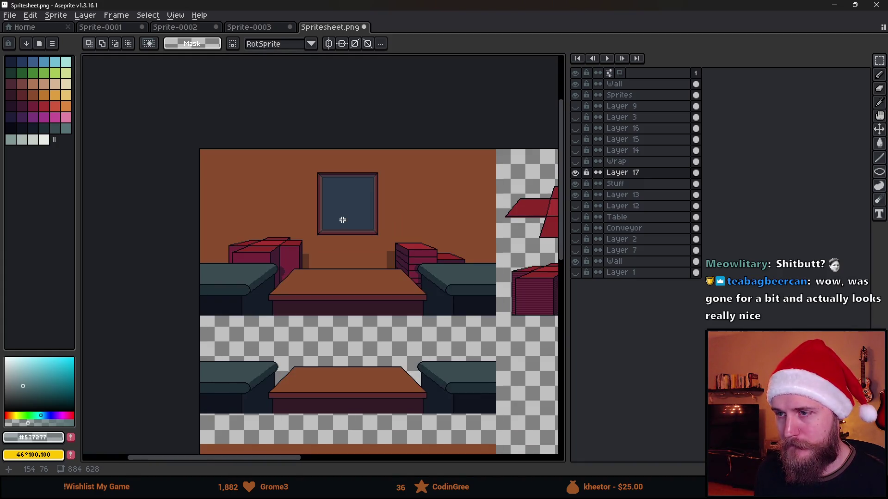
pyautogui.scroll(2, 343, 220)
pyautogui.click(576, 173)
pyautogui.click(576, 173)
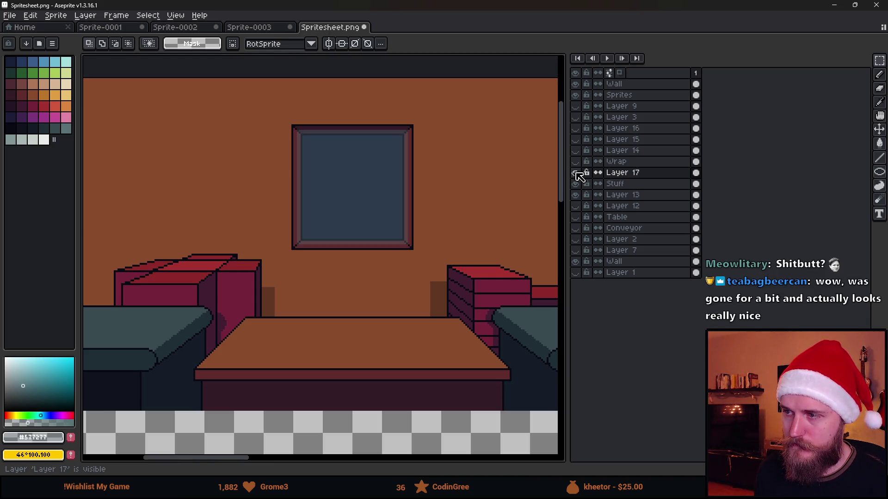
# - Select the upper room scene and trial-move it onto the lower brown area, then cancel
pyautogui.scroll(-2, 290, 220)
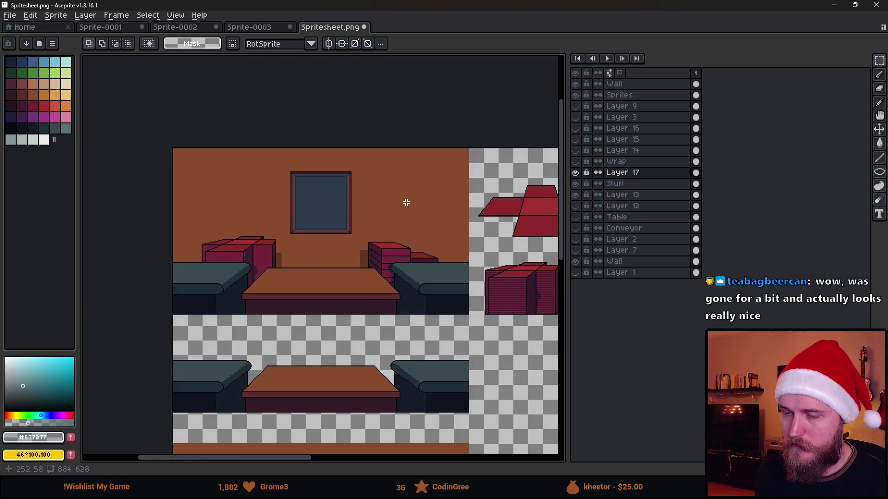
pyautogui.moveTo(424, 292); pyautogui.dragTo(396, 237)
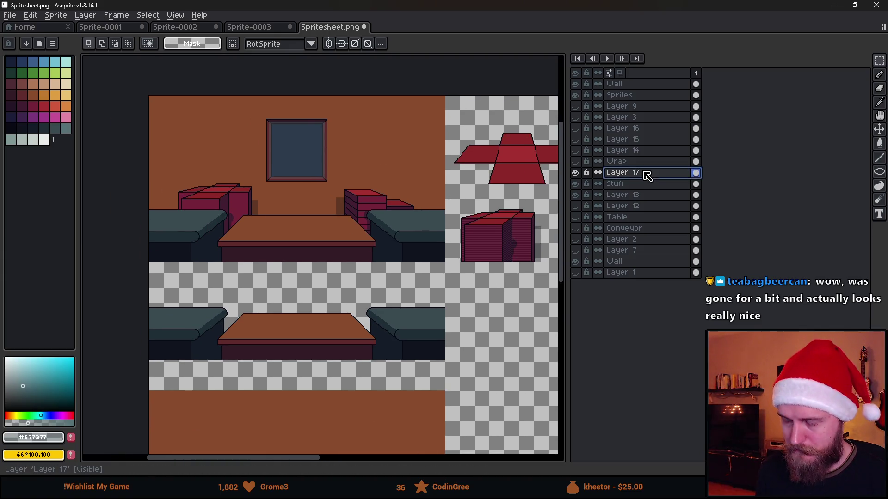
pyautogui.moveTo(148, 96); pyautogui.dragTo(459, 275)
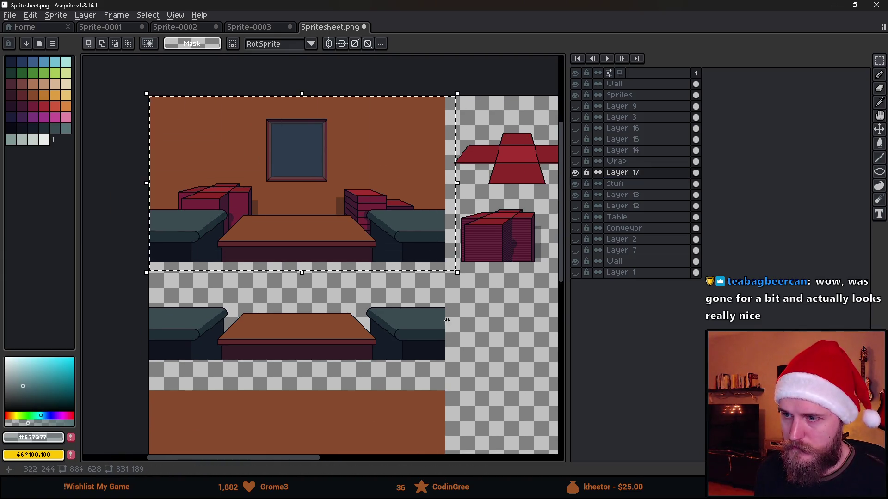
pyautogui.scroll(-3, 373, 117)
pyautogui.moveTo(372, 117)
pyautogui.mouseDown()
pyautogui.moveTo(410, 207)
pyautogui.moveTo(369, 282)
pyautogui.mouseUp()
pyautogui.press('Escape')
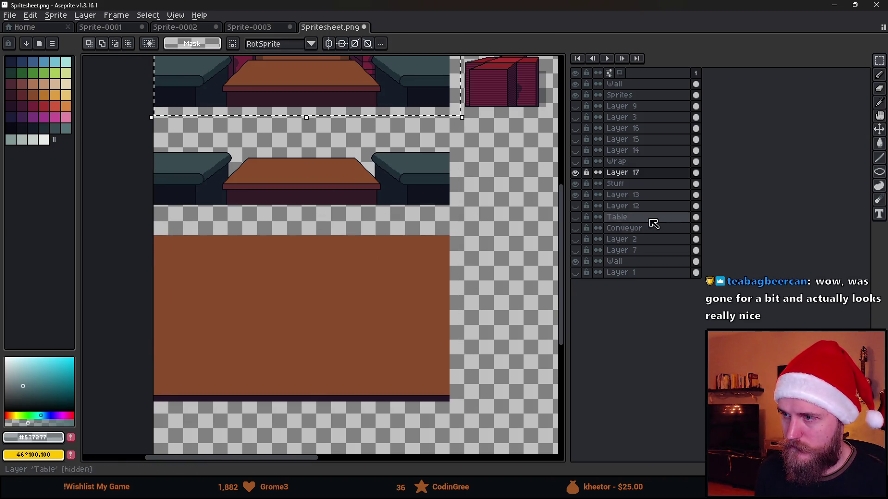
# - On the Wall layer, move the windowed wall onto the lower brown slot, aligned and confirmed
pyautogui.click(633, 84)
pyautogui.click(575, 84)
pyautogui.click(575, 83)
pyautogui.moveTo(392, 252)
pyautogui.mouseDown()
pyautogui.moveTo(327, 252)
pyautogui.moveTo(304, 311)
pyautogui.mouseUp()
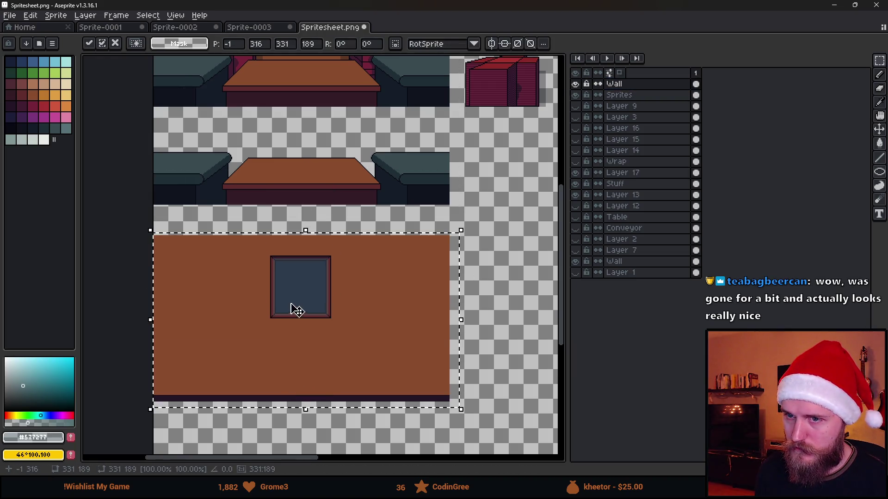
pyautogui.scroll(5, 164, 252)
pyautogui.moveTo(163, 252)
pyautogui.mouseDown()
pyautogui.moveTo(162, 261)
pyautogui.moveTo(170, 257)
pyautogui.mouseUp()
pyautogui.scroll(-2, 171, 258)
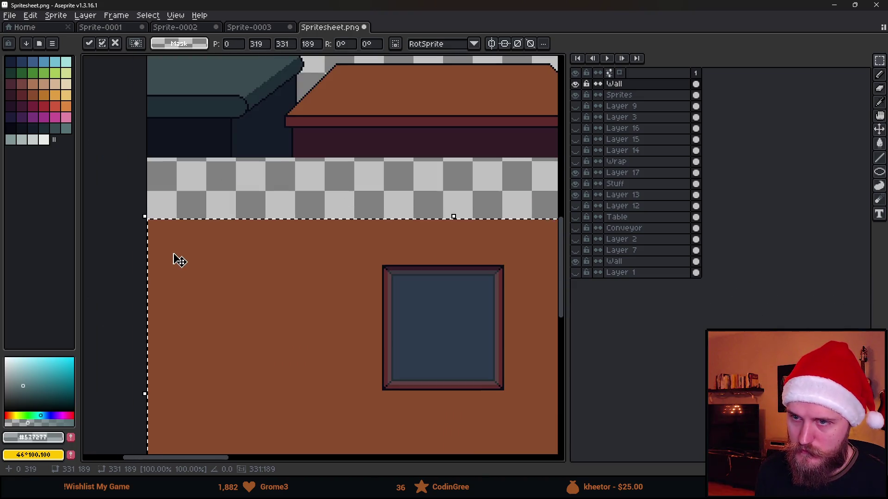
pyautogui.hscroll(5, 430, 285)
pyautogui.press('Return')
# - Save Spritesheet.png and switch over to the Unity editor
pyautogui.scroll(3, 364, 215)
pyautogui.hotkey('ctrl', 's')
pyautogui.scroll(-2, 364, 216)
pyautogui.scroll(1, 435, 222)
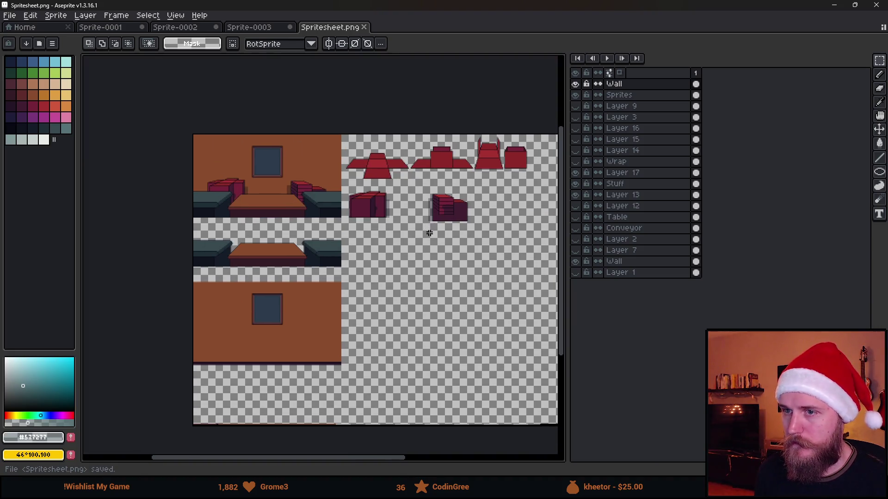
pyautogui.hotkey('alt', 'Tab')
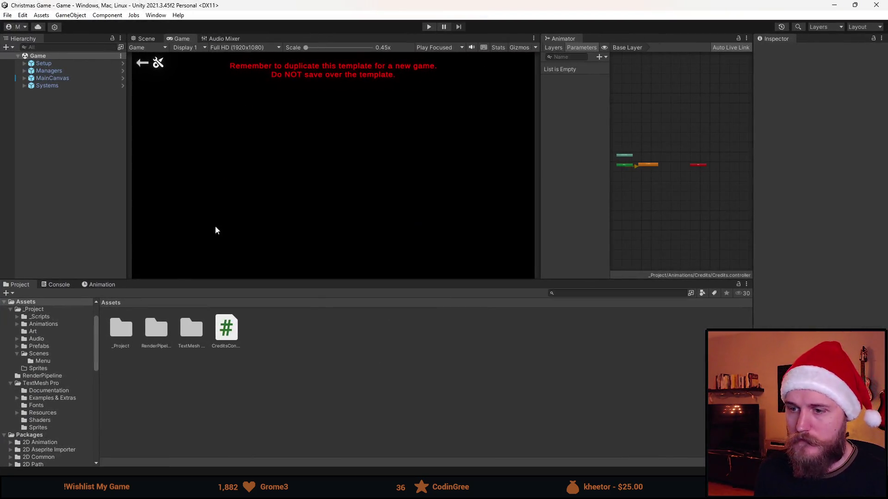
# - Make the Game view taller and select the Game scene in the Scenes folder
pyautogui.moveTo(320, 280)
pyautogui.mouseDown()
pyautogui.moveTo(341, 376)
pyautogui.moveTo(333, 359)
pyautogui.mouseUp()
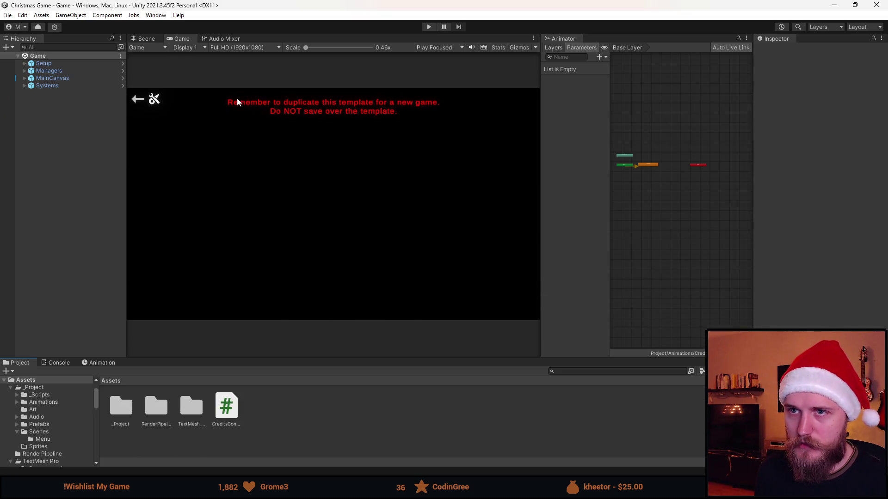
pyautogui.click(44, 403)
pyautogui.click(46, 432)
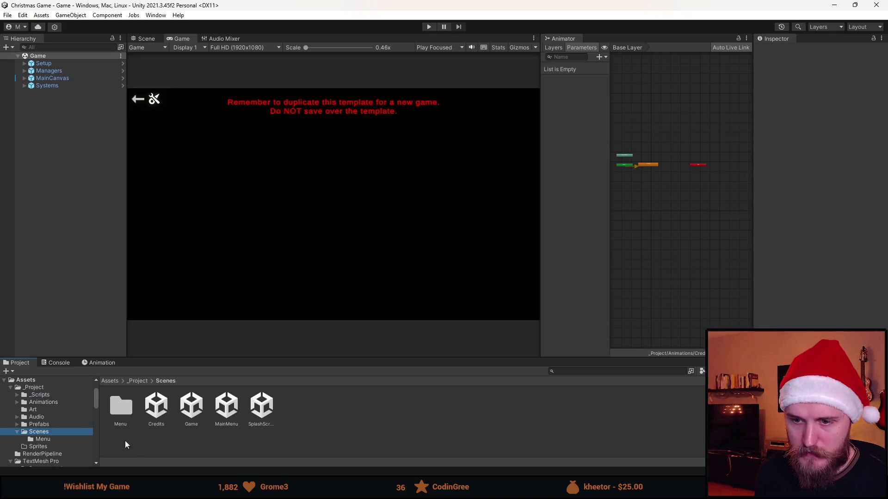
pyautogui.click(190, 412)
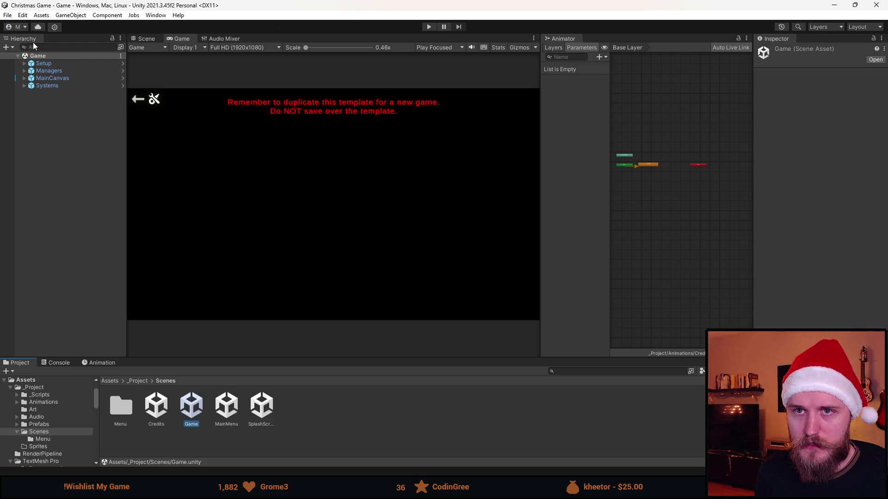
# - Dock Hierarchy beside Project, group Animator with Game view, split out Console, and resize panels
pyautogui.moveTo(27, 41)
pyautogui.mouseDown()
pyautogui.moveTo(519, 285)
pyautogui.moveTo(695, 402)
pyautogui.mouseUp()
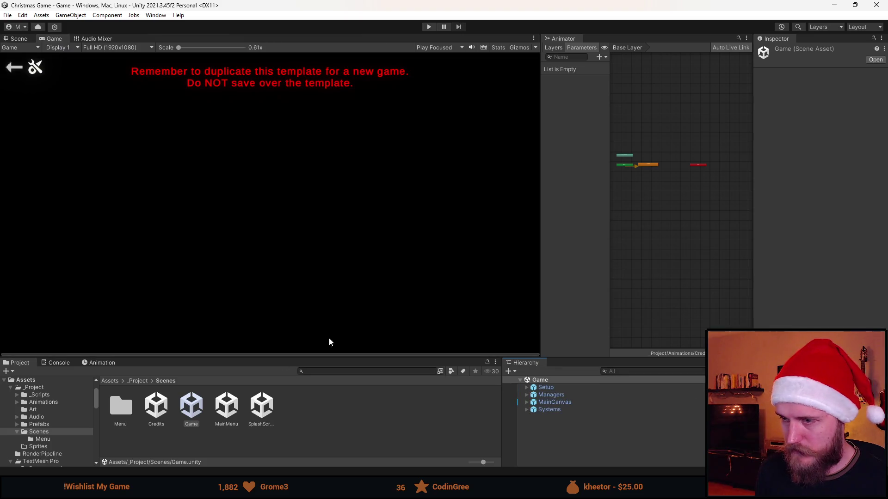
pyautogui.moveTo(568, 37)
pyautogui.mouseDown()
pyautogui.moveTo(275, 87)
pyautogui.moveTo(204, 45)
pyautogui.mouseUp()
pyautogui.moveTo(358, 359); pyautogui.dragTo(358, 291)
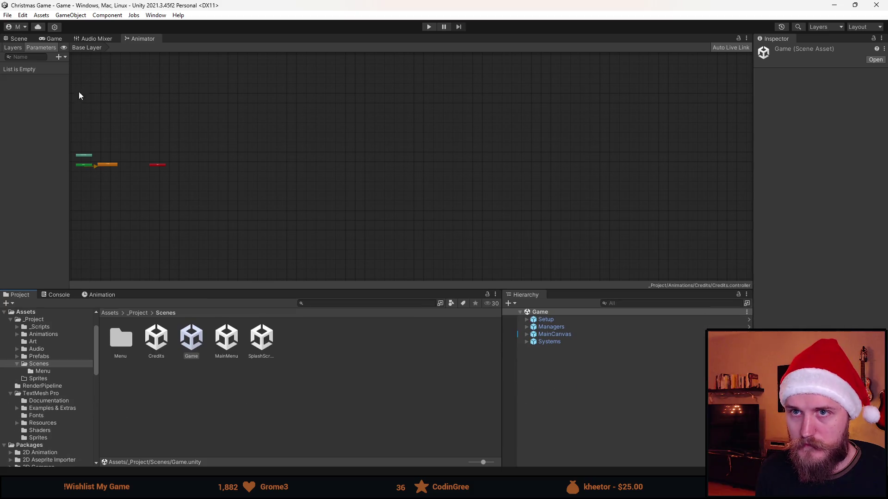
pyautogui.click(51, 39)
pyautogui.moveTo(63, 294); pyautogui.dragTo(20, 340)
pyautogui.moveTo(167, 344); pyautogui.dragTo(219, 343)
pyautogui.moveTo(371, 292)
pyautogui.mouseDown()
pyautogui.moveTo(371, 384)
pyautogui.moveTo(432, 350)
pyautogui.mouseUp()
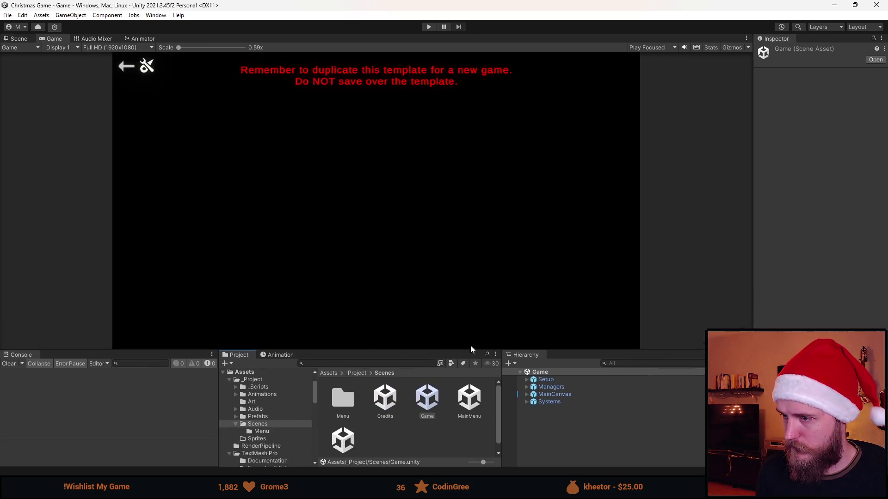
pyautogui.moveTo(503, 387)
pyautogui.mouseDown()
pyautogui.moveTo(568, 385)
pyautogui.moveTo(559, 386)
pyautogui.mouseUp()
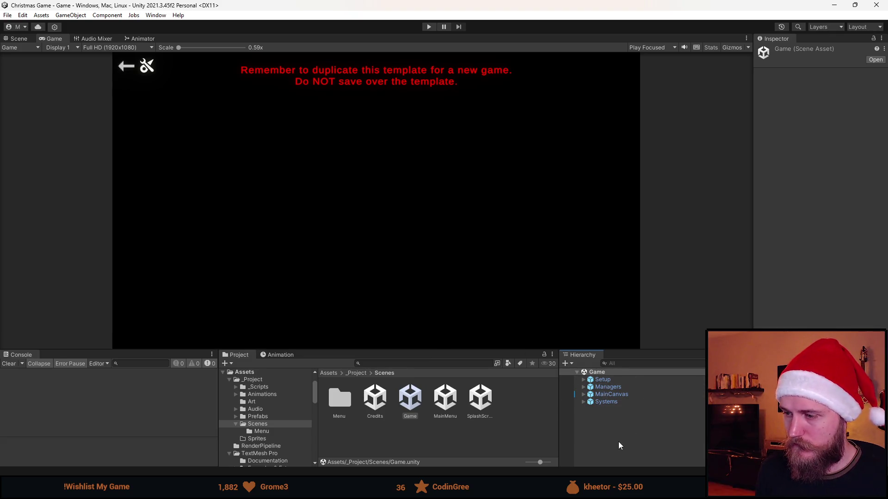
# - Expand MainCanvas in the Hierarchy to list its children and inspect the UI object
pyautogui.click(605, 394)
pyautogui.click(584, 395)
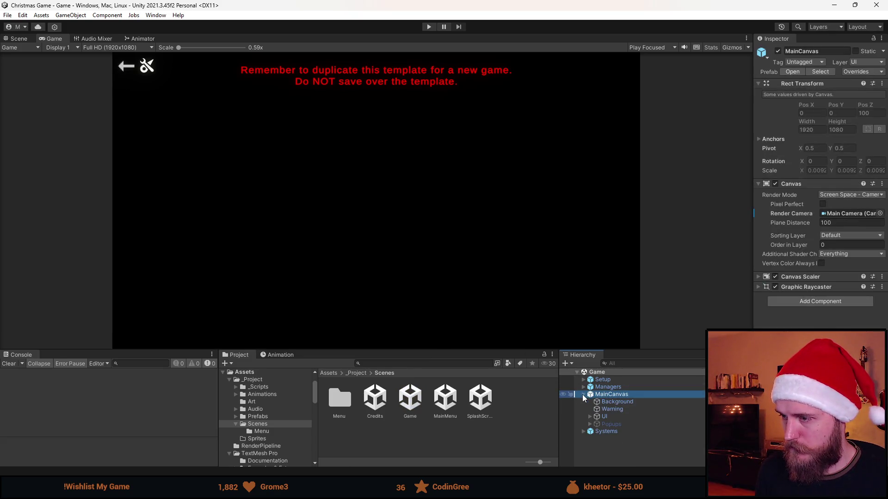
pyautogui.click(620, 418)
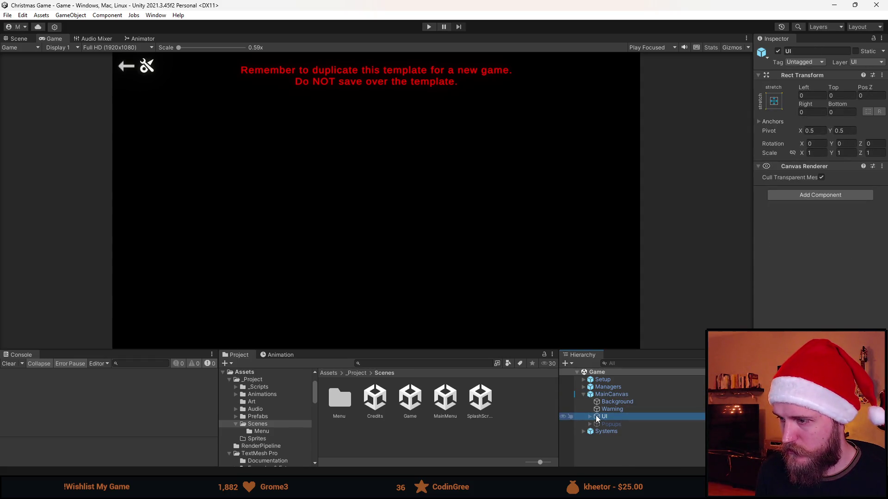
# - Unpack the MainCanvas prefab via Prefab > Unpack
pyautogui.click(620, 410)
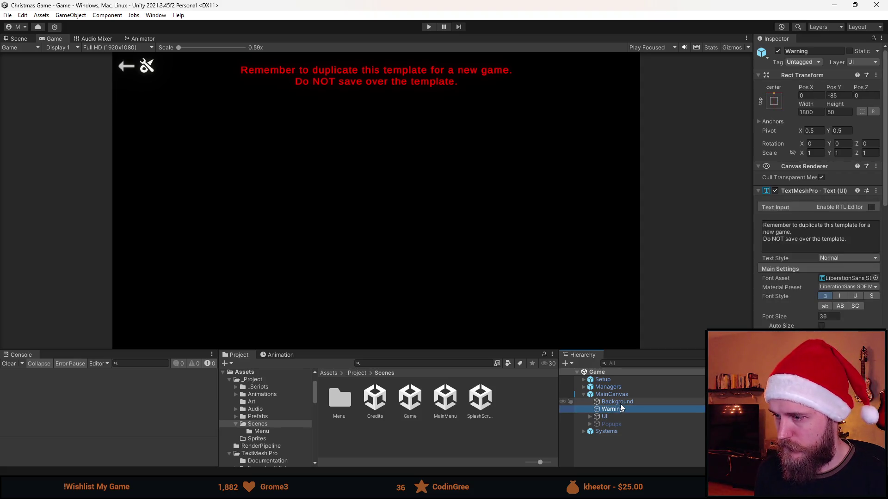
pyautogui.click(611, 395)
pyautogui.rightClick(615, 394)
pyautogui.moveTo(680, 214)
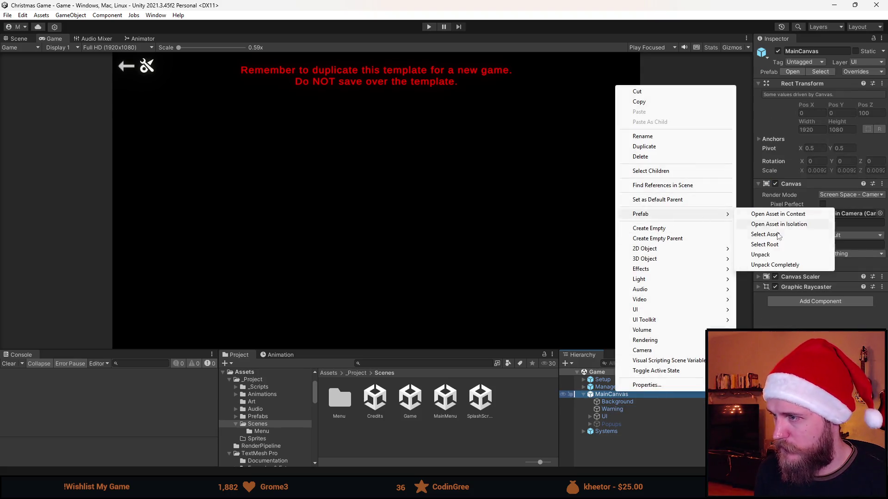
pyautogui.click(772, 256)
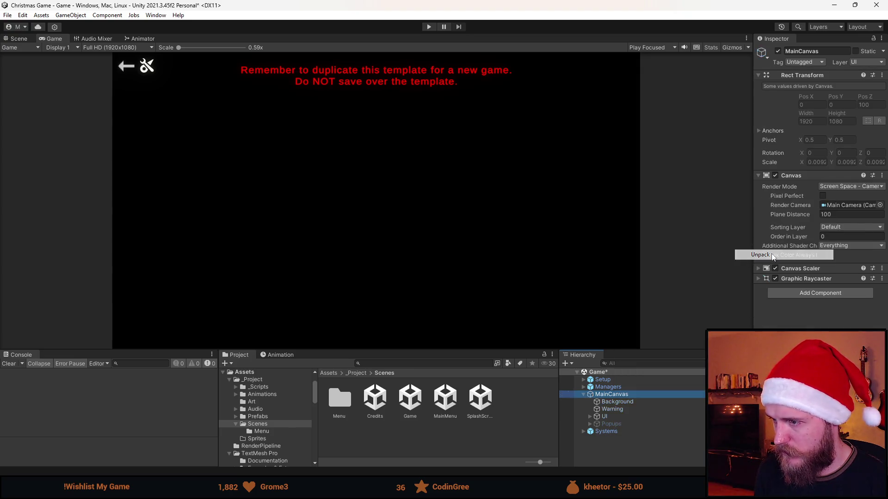
# - Delete the Warning text object and start choosing a source image for Background
pyautogui.click(632, 460)
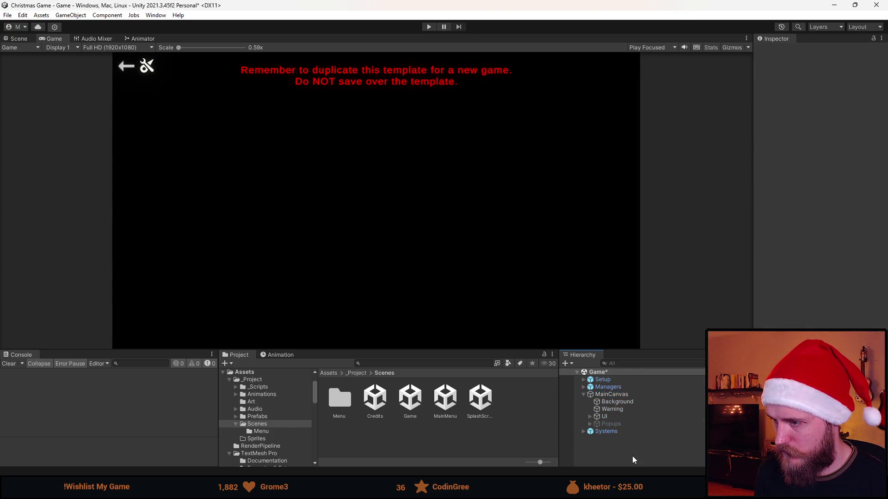
pyautogui.click(623, 409)
pyautogui.press('Delete')
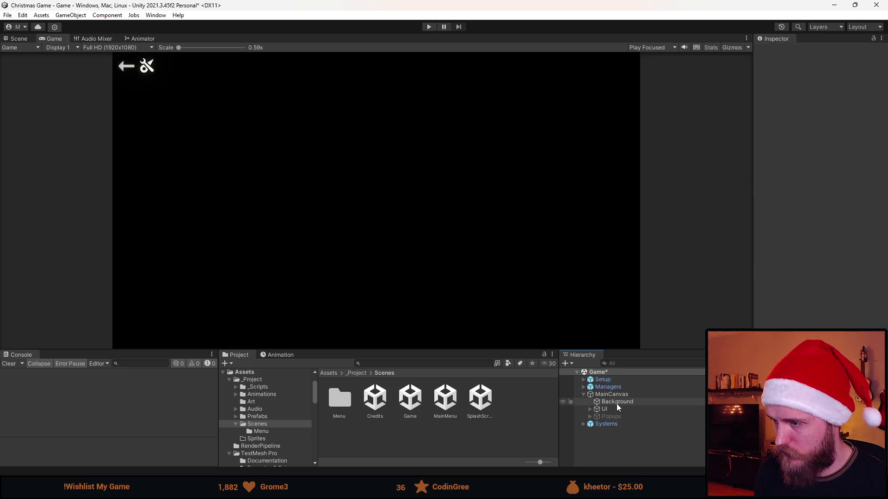
pyautogui.click(621, 402)
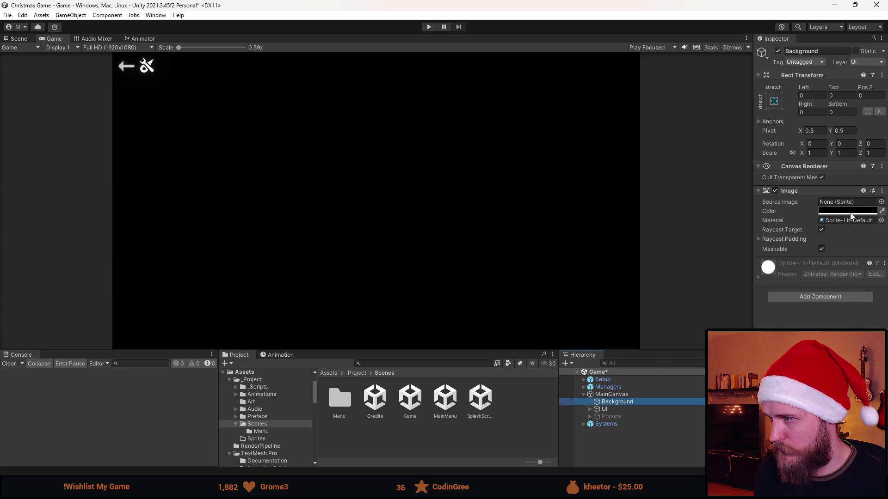
pyautogui.click(881, 201)
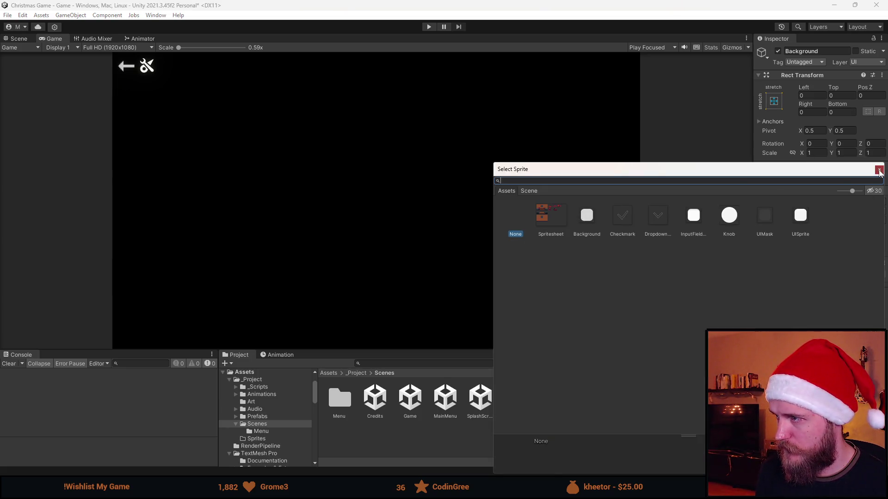
# - Search the Project panel for 'sprite' and select the Spritesheet texture
pyautogui.click(879, 170)
pyautogui.click(404, 364)
pyautogui.write('sprite')
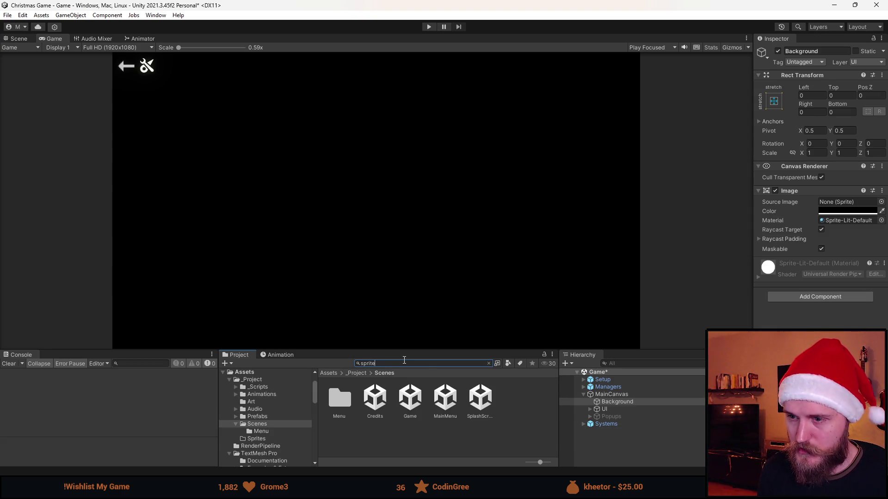
pyautogui.moveTo(417, 348); pyautogui.dragTo(422, 260)
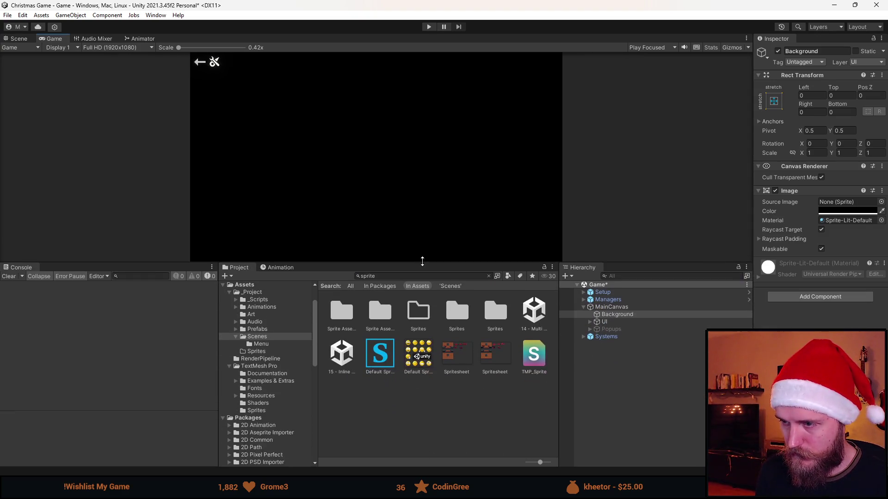
pyautogui.click(459, 354)
pyautogui.click(501, 353)
pyautogui.click(460, 355)
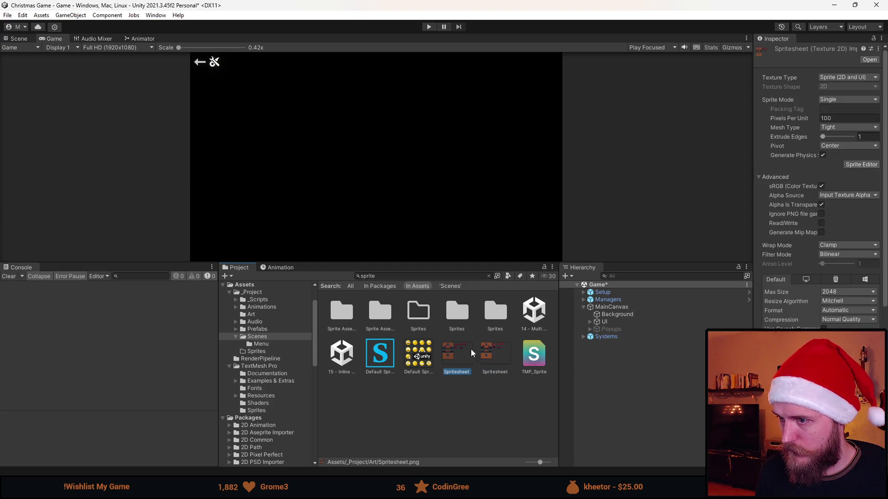
# - Set Sprite Mode Multiple, Filter Mode Point (no filter), Compression None, keeping Wrap Mode Clamp
pyautogui.click(837, 99)
pyautogui.click(846, 120)
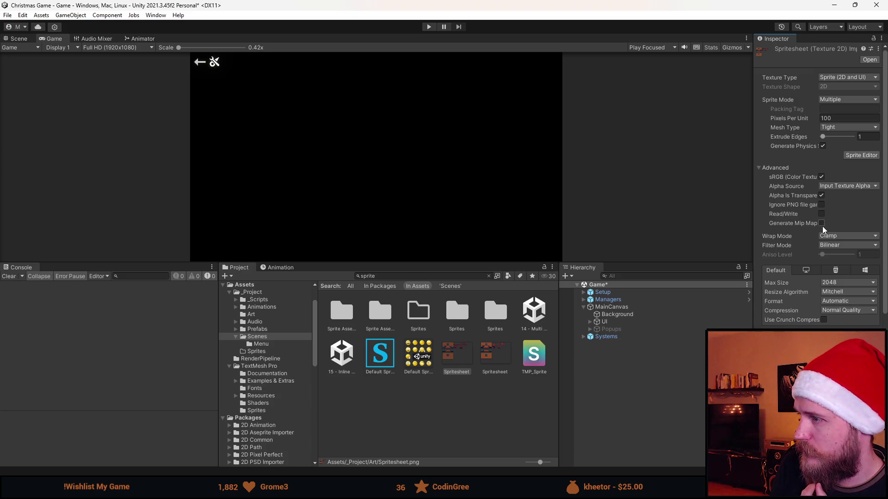
pyautogui.click(845, 237)
pyautogui.click(847, 240)
pyautogui.click(847, 245)
pyautogui.click(837, 254)
pyautogui.click(846, 310)
pyautogui.click(845, 321)
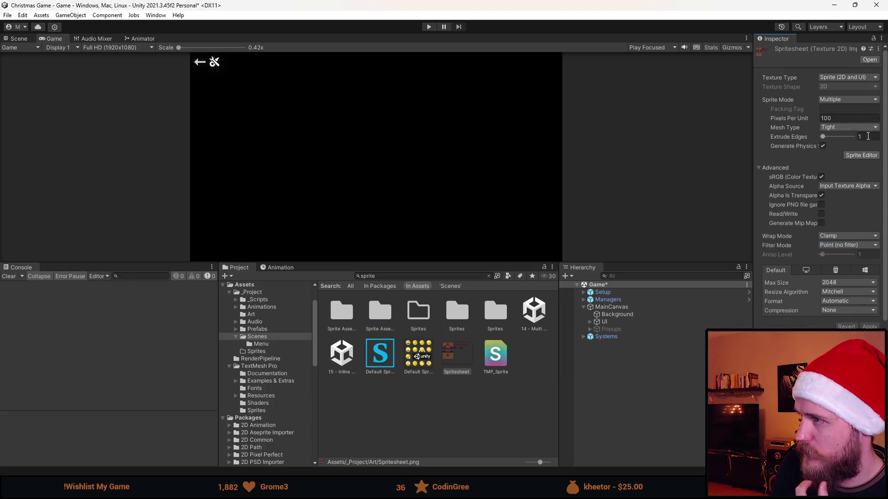
pyautogui.click(860, 156)
# - Mark the full room picture as its own sprite slice
pyautogui.scroll(3, 109, 140)
pyautogui.scroll(3, 282, 179)
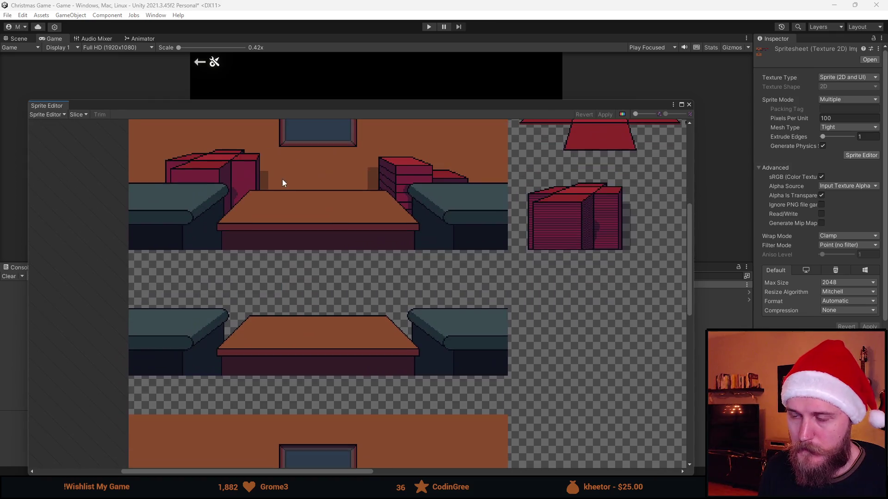
pyautogui.scroll(-2, 298, 262)
pyautogui.scroll(4, 170, 180)
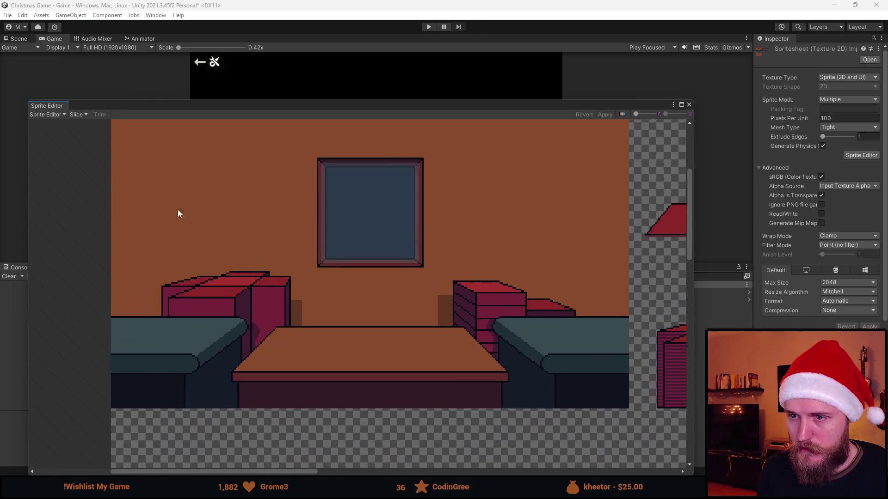
pyautogui.scroll(-1, 197, 239)
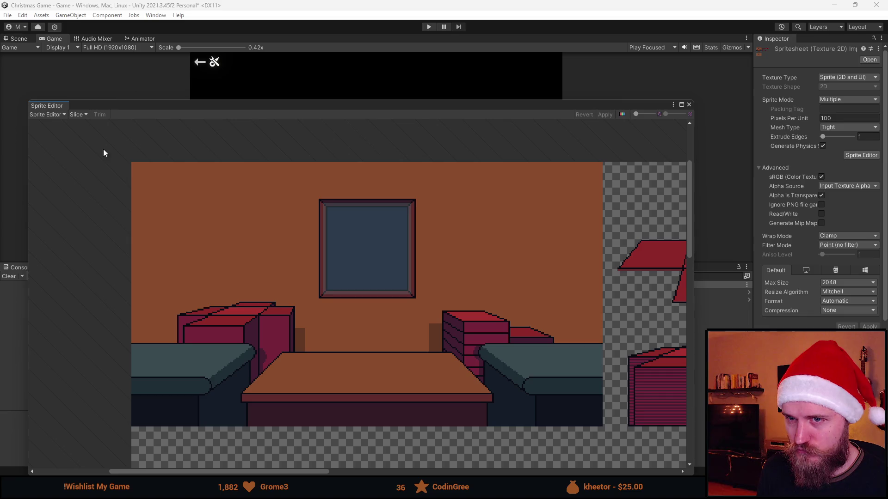
pyautogui.moveTo(118, 159); pyautogui.dragTo(602, 426)
# - Slice the couches-and-table row, stretching the rect to its right edge
pyautogui.scroll(5, 586, 393)
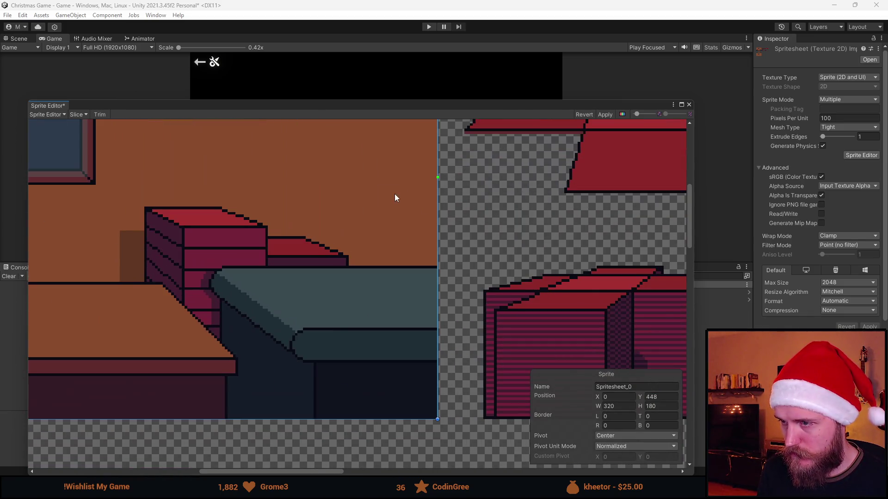
pyautogui.scroll(-6, 395, 207)
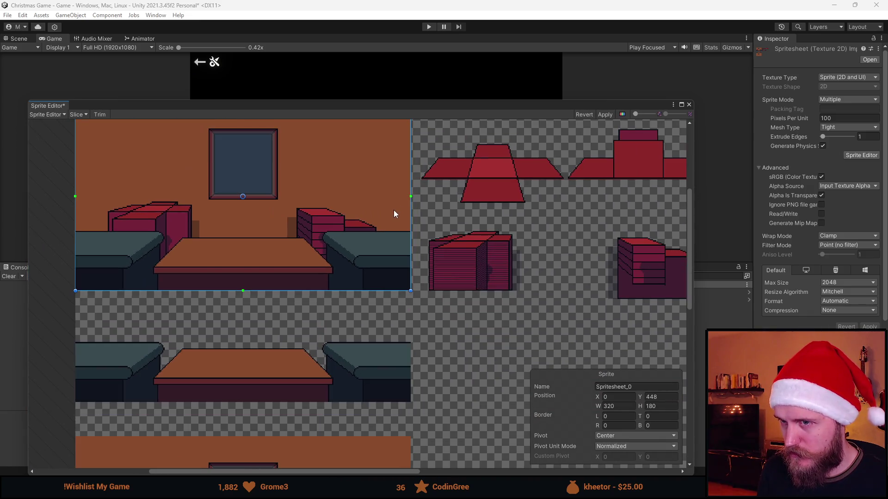
pyautogui.moveTo(289, 203); pyautogui.dragTo(338, 226)
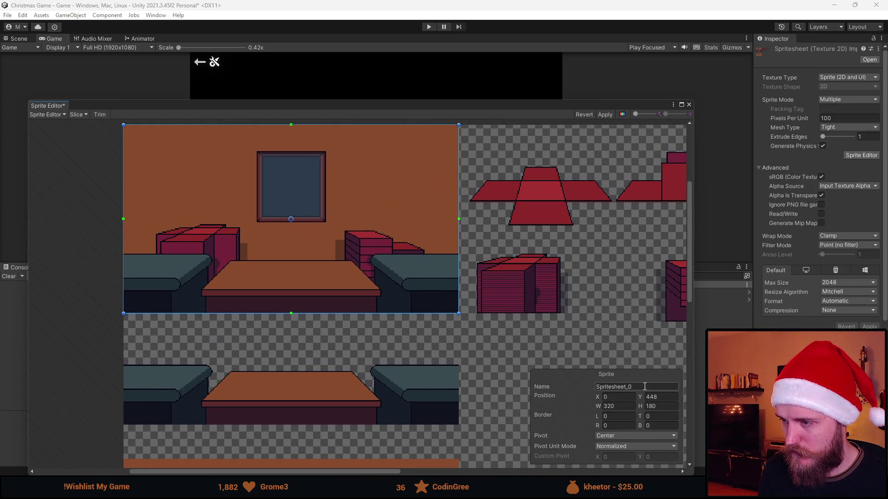
pyautogui.scroll(-2, 504, 248)
pyautogui.moveTo(490, 296); pyautogui.dragTo(456, 176)
pyautogui.scroll(5, 168, 207)
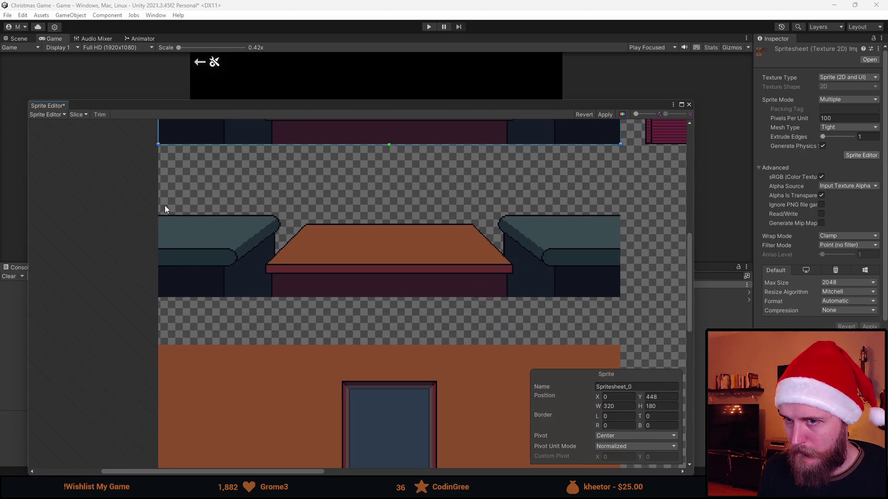
pyautogui.moveTo(157, 216)
pyautogui.mouseDown()
pyautogui.moveTo(428, 306)
pyautogui.moveTo(686, 346)
pyautogui.moveTo(591, 328)
pyautogui.mouseUp()
pyautogui.moveTo(643, 352); pyautogui.dragTo(283, 300)
pyautogui.moveTo(232, 279); pyautogui.dragTo(506, 291)
# - Slice the first crate stack and trim its left edge in by one pixel
pyautogui.scroll(-8, 535, 273)
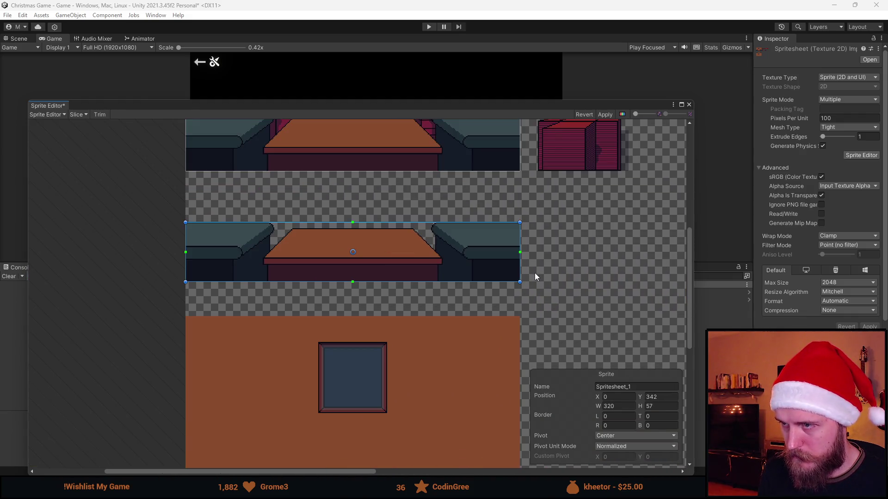
pyautogui.scroll(8, 228, 247)
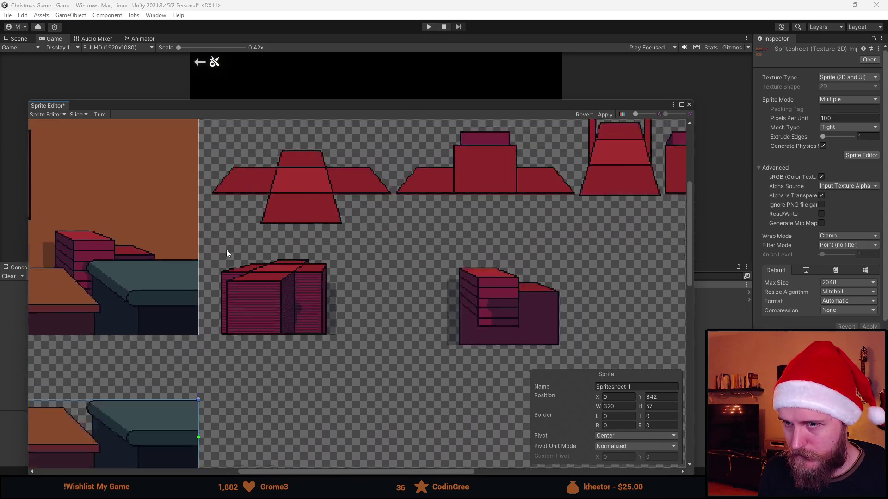
pyautogui.moveTo(217, 244)
pyautogui.mouseDown()
pyautogui.moveTo(434, 411)
pyautogui.moveTo(448, 407)
pyautogui.mouseUp()
pyautogui.scroll(3, 232, 271)
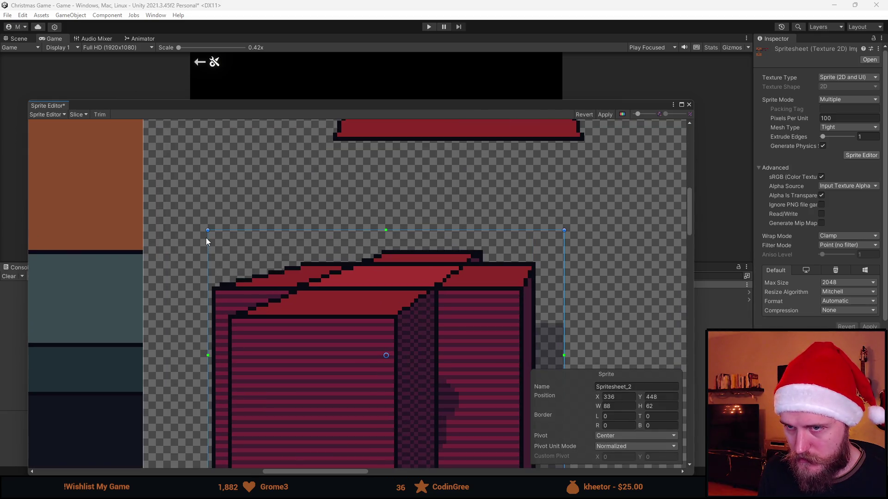
pyautogui.moveTo(207, 241); pyautogui.dragTo(219, 244)
# - Slice the second crate stack as its own sprite
pyautogui.scroll(-5, 220, 242)
pyautogui.hscroll(5, 393, 268)
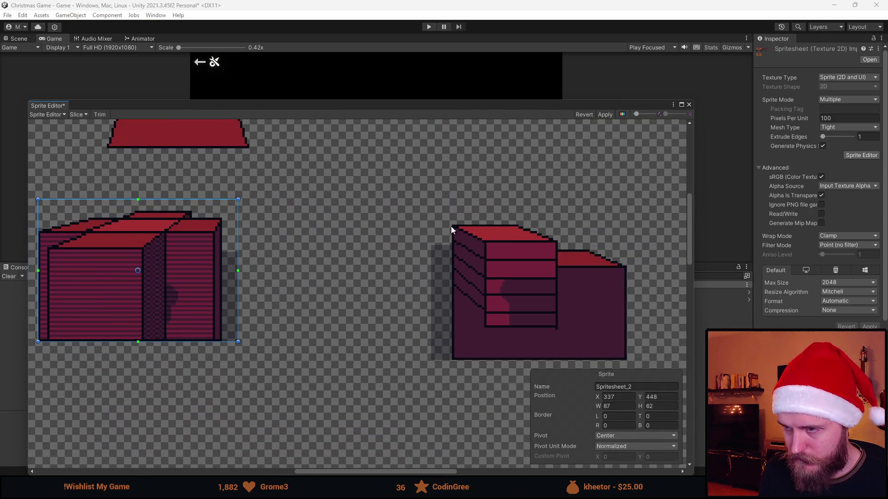
pyautogui.scroll(6, 492, 242)
pyautogui.moveTo(215, 385)
pyautogui.mouseDown()
pyautogui.moveTo(514, 167)
pyautogui.moveTo(514, 176)
pyautogui.mouseUp()
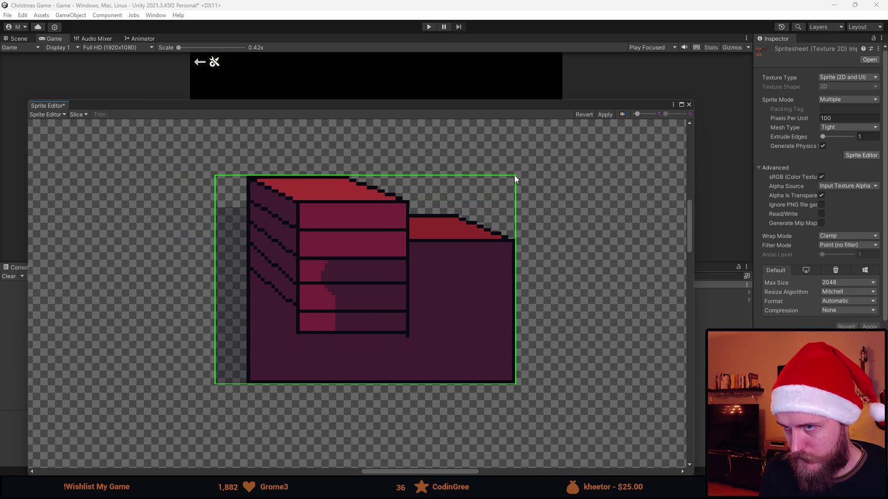
# - Drag a slice rect around the left unfolded red box piece
pyautogui.scroll(-3, 432, 170)
pyautogui.scroll(4, 371, 303)
pyautogui.hscroll(-3, 248, 239)
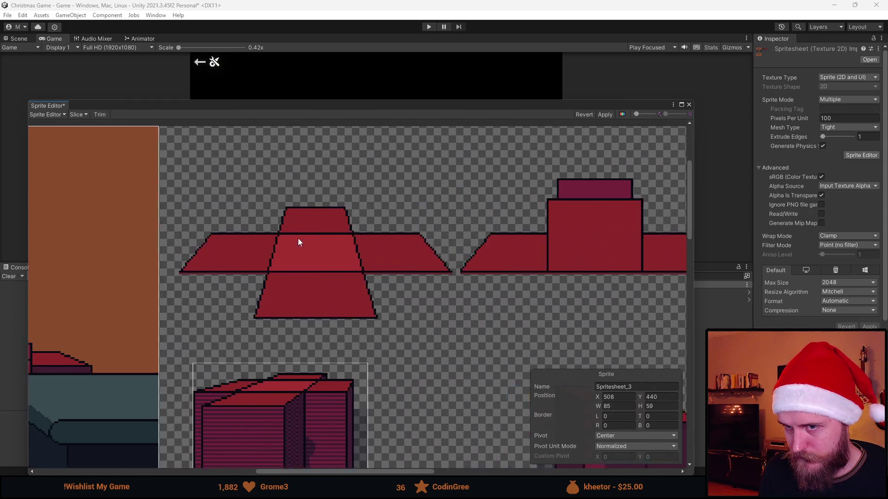
pyautogui.scroll(4, 249, 221)
pyautogui.moveTo(211, 290)
pyautogui.mouseDown()
pyautogui.moveTo(548, 362)
pyautogui.moveTo(618, 371)
pyautogui.moveTo(629, 362)
pyautogui.mouseUp()
# - Raise the left box-net slice's top edge to include the piece's top, H 56
pyautogui.scroll(-3, 546, 317)
pyautogui.hscroll(3, 349, 248)
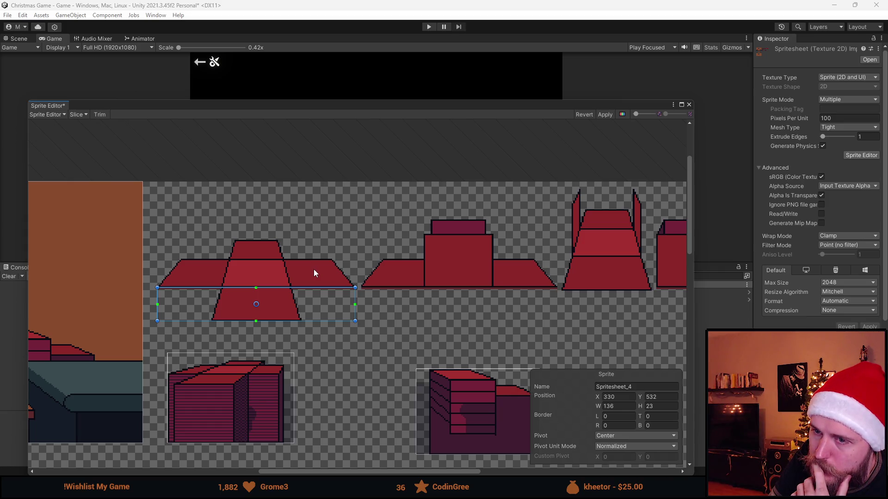
pyautogui.moveTo(296, 289); pyautogui.dragTo(292, 240)
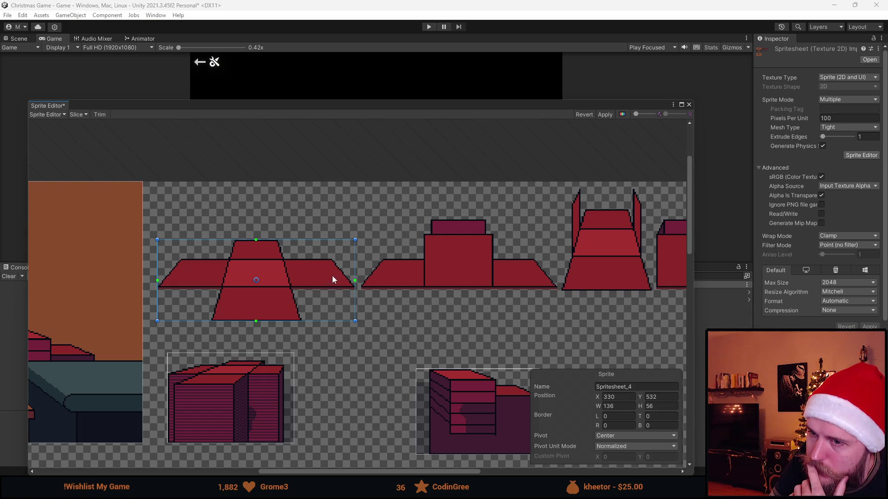
pyautogui.scroll(-2, 266, 318)
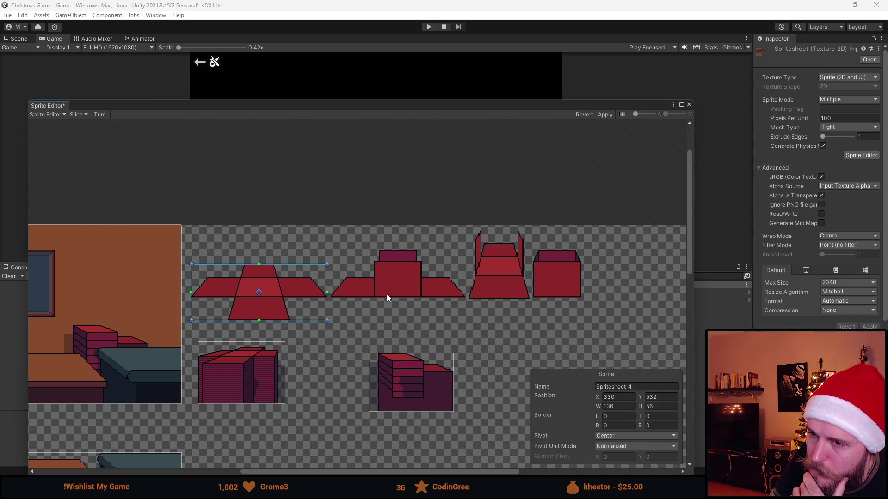
pyautogui.scroll(-2, 387, 296)
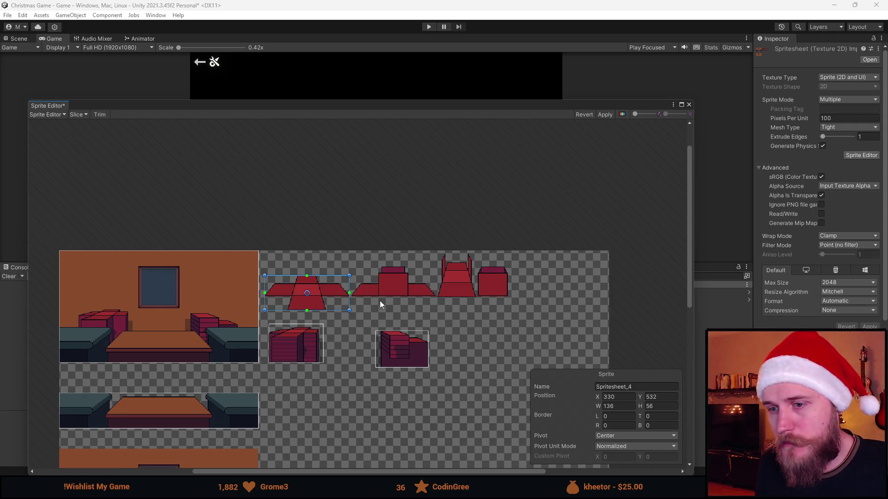
pyautogui.scroll(5, 435, 300)
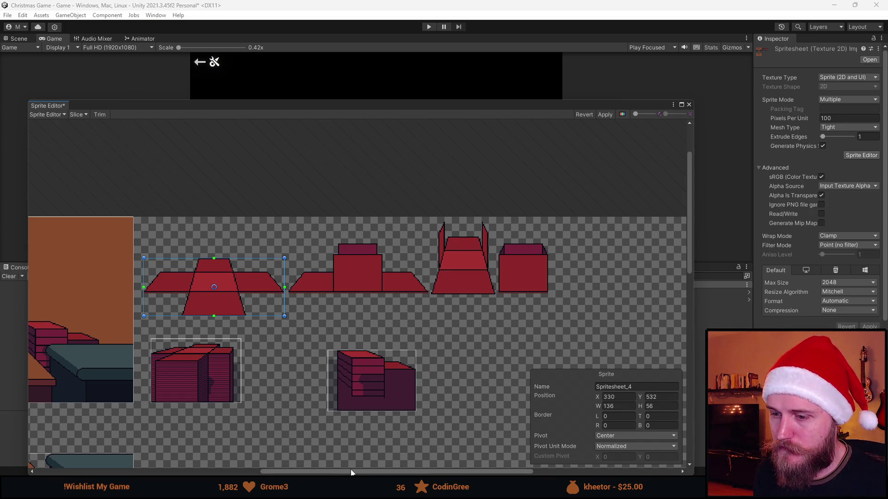
pyautogui.scroll(-3, 271, 355)
# - Adjust the slice rectangles around the neighbouring red box pieces
pyautogui.moveTo(268, 383); pyautogui.dragTo(437, 301)
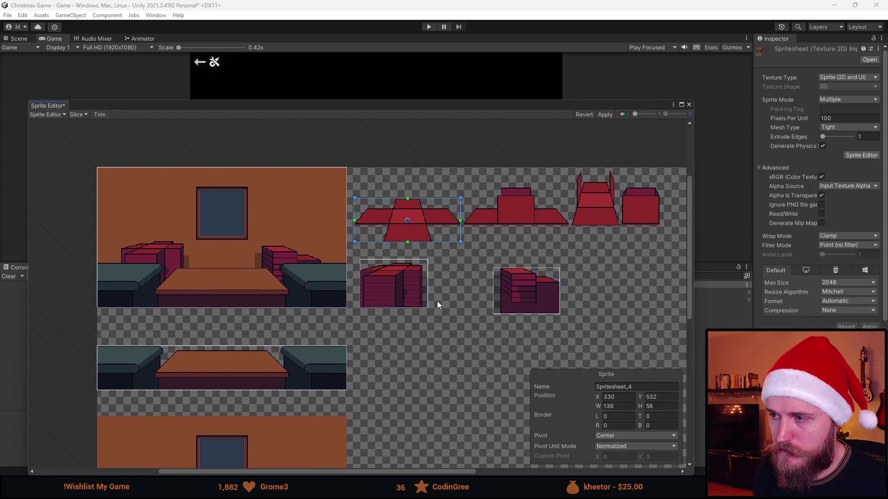
pyautogui.scroll(-1, 367, 300)
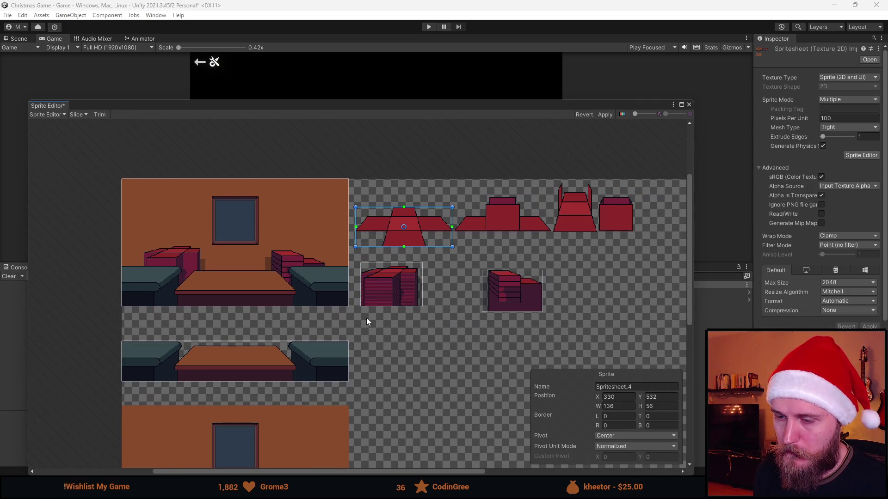
pyautogui.scroll(1, 331, 377)
pyautogui.scroll(1, 420, 380)
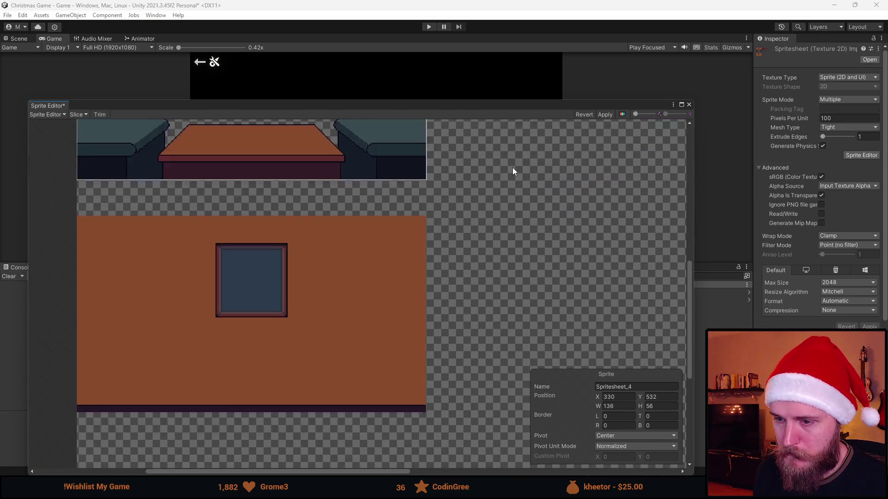
pyautogui.moveTo(513, 172); pyautogui.dragTo(413, 269)
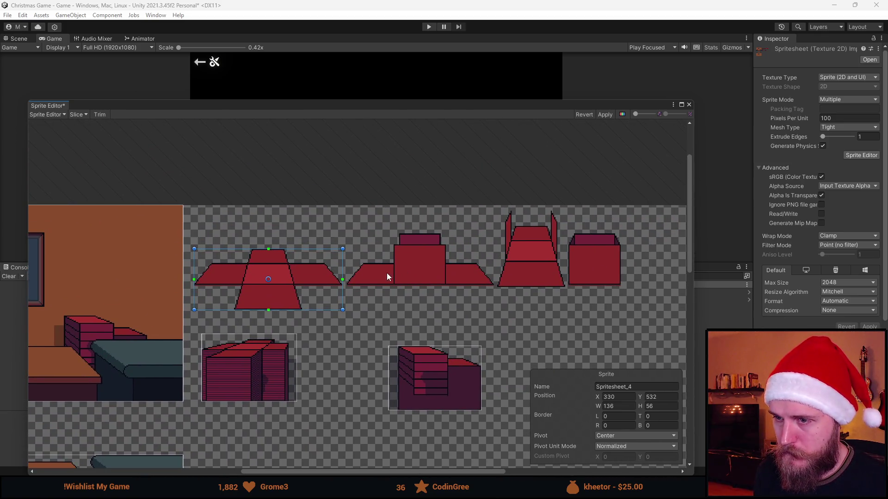
pyautogui.scroll(4, 370, 282)
pyautogui.scroll(-3, 281, 303)
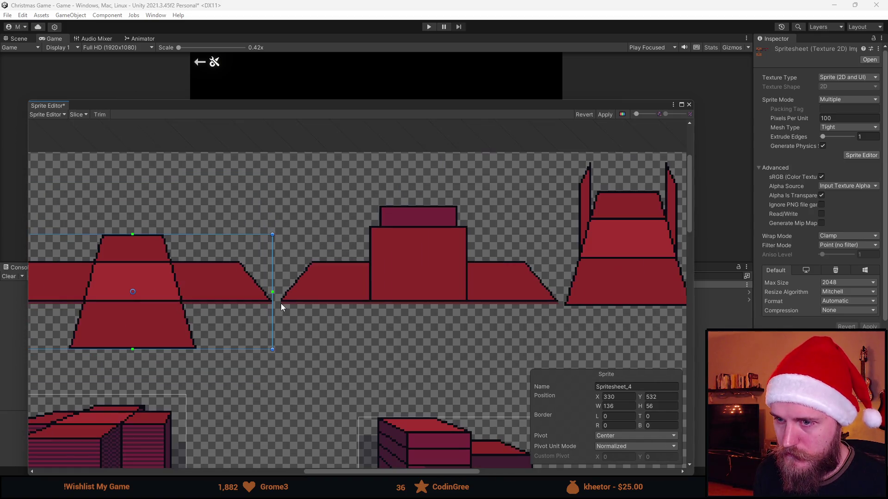
pyautogui.hscroll(3, 296, 290)
pyautogui.scroll(-2, 293, 291)
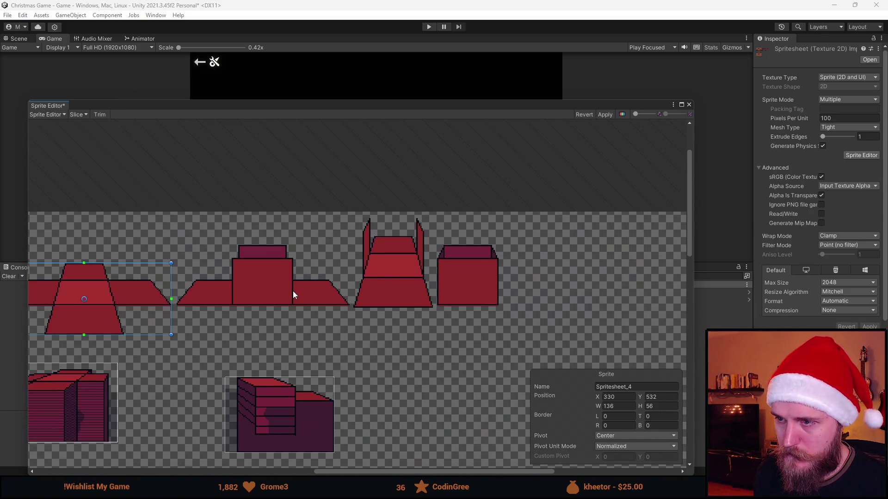
pyautogui.moveTo(293, 291); pyautogui.dragTo(397, 293)
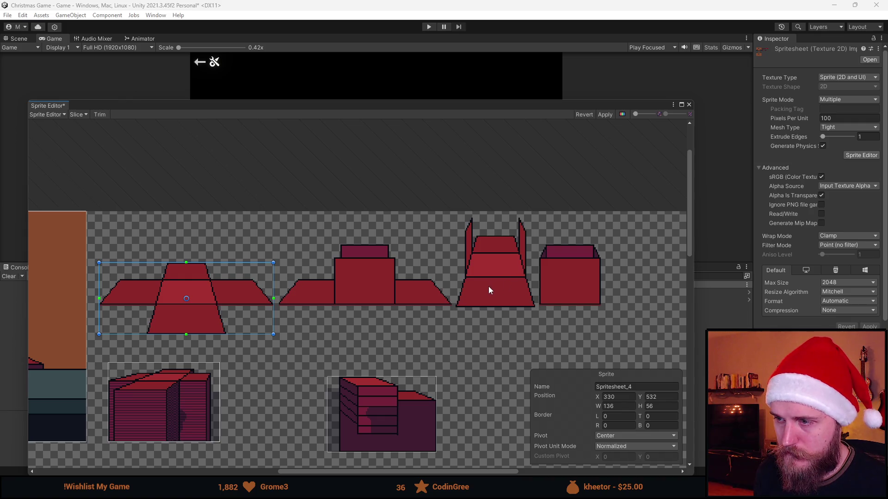
pyautogui.scroll(3, 459, 306)
# - Select Spritesheet_5 and widen its right edge by one pixel to W 62
pyautogui.click(447, 312)
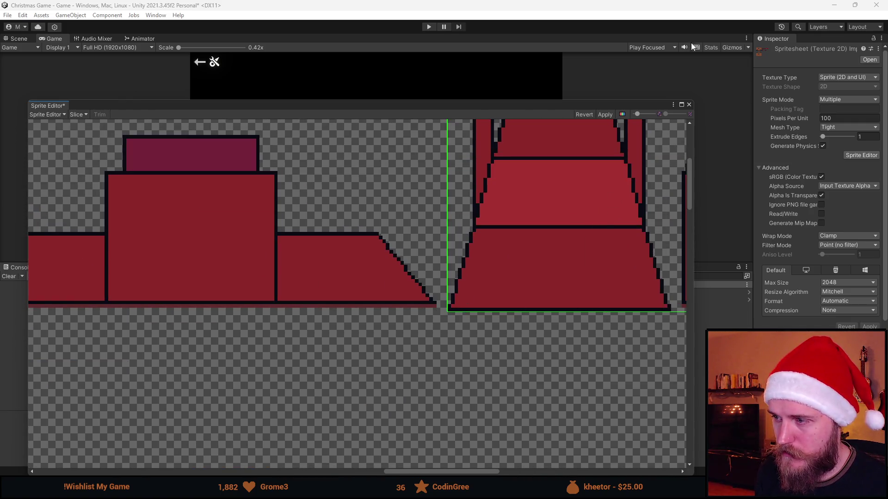
pyautogui.moveTo(644, 153)
pyautogui.mouseDown()
pyautogui.moveTo(485, 316)
pyautogui.moveTo(494, 238)
pyautogui.moveTo(507, 221)
pyautogui.mouseUp()
pyautogui.scroll(-3, 502, 267)
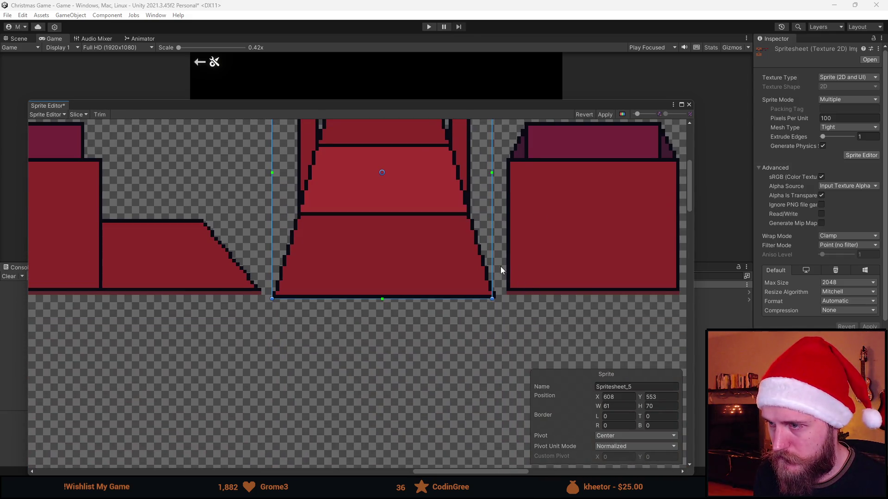
pyautogui.moveTo(491, 261); pyautogui.dragTo(495, 260)
pyautogui.hotkey('alt', 'Tab')
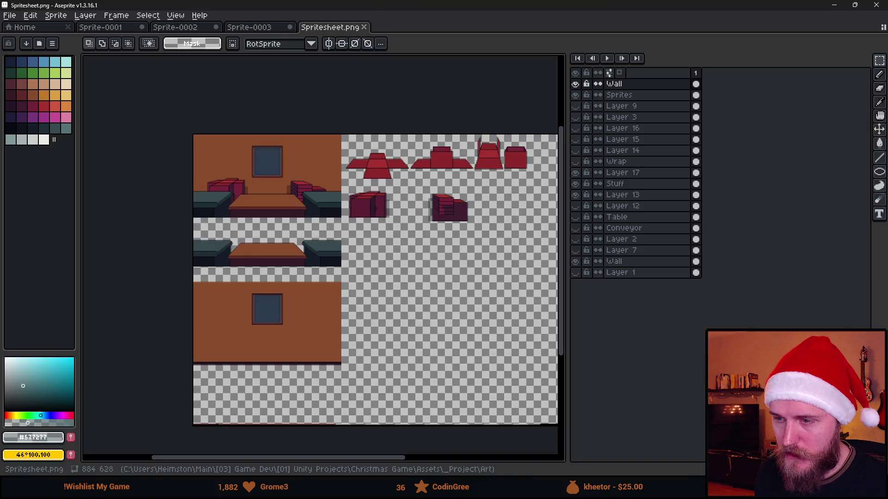
# - Zoom in on the red box pieces of Spritesheet.png with the Ellipse tool selected
pyautogui.scroll(3, 290, 137)
pyautogui.hscroll(10, 489, 271)
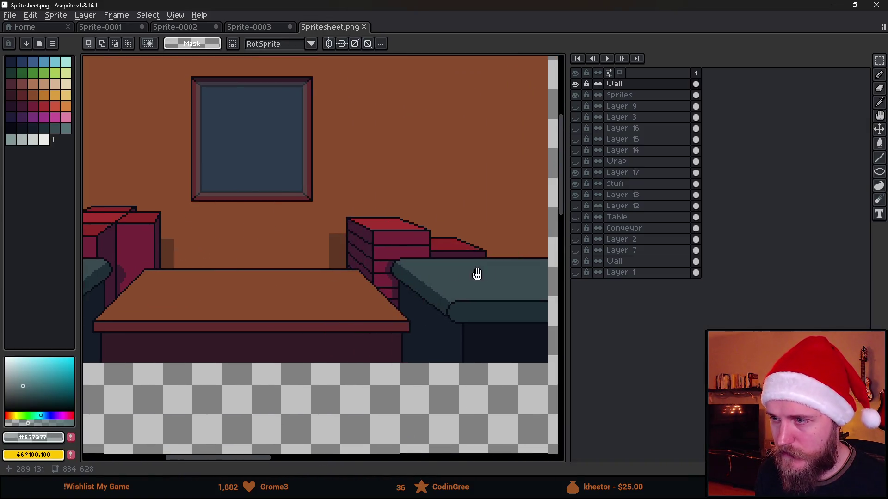
pyautogui.click(878, 175)
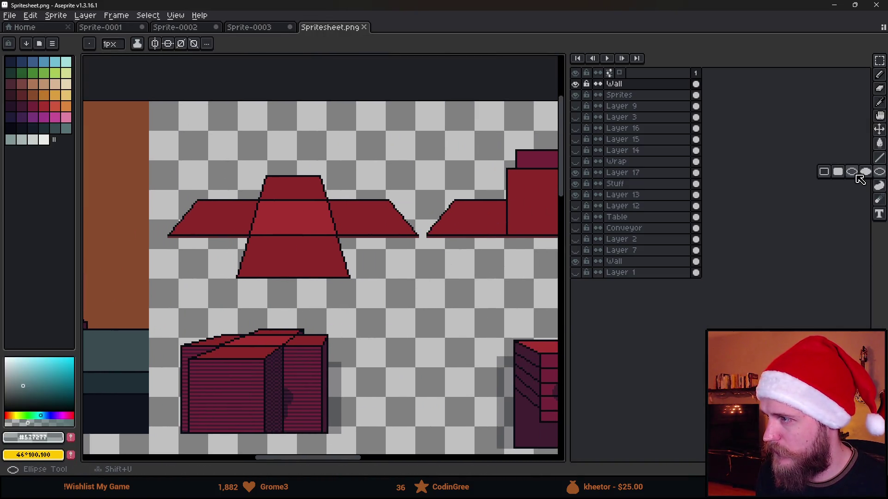
pyautogui.scroll(2, 286, 222)
pyautogui.scroll(-1, 305, 204)
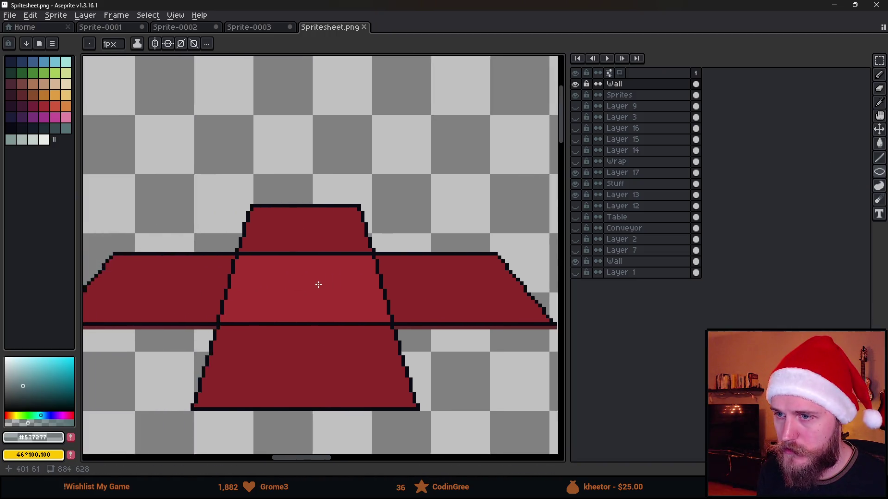
pyautogui.scroll(-4, 348, 292)
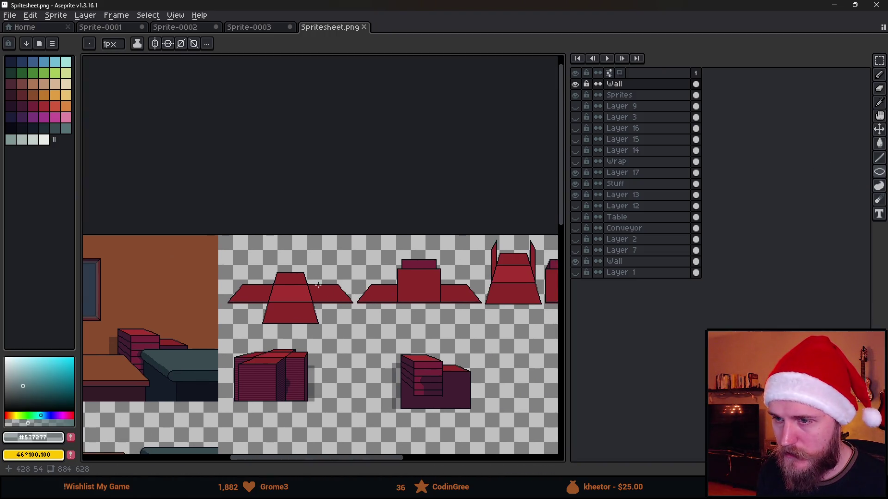
# - Draw a 36-pixel dark circle outline on the middle red box piece
pyautogui.scroll(3, 449, 294)
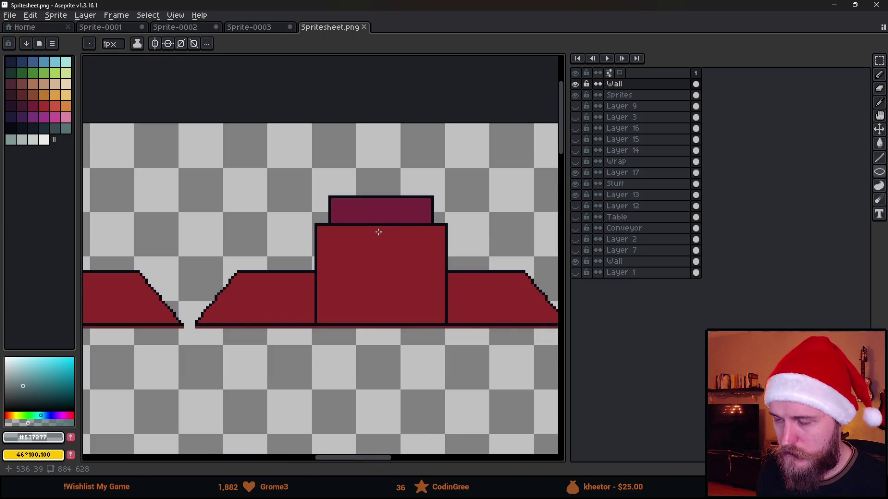
pyautogui.scroll(-3, 379, 231)
pyautogui.scroll(2, 378, 231)
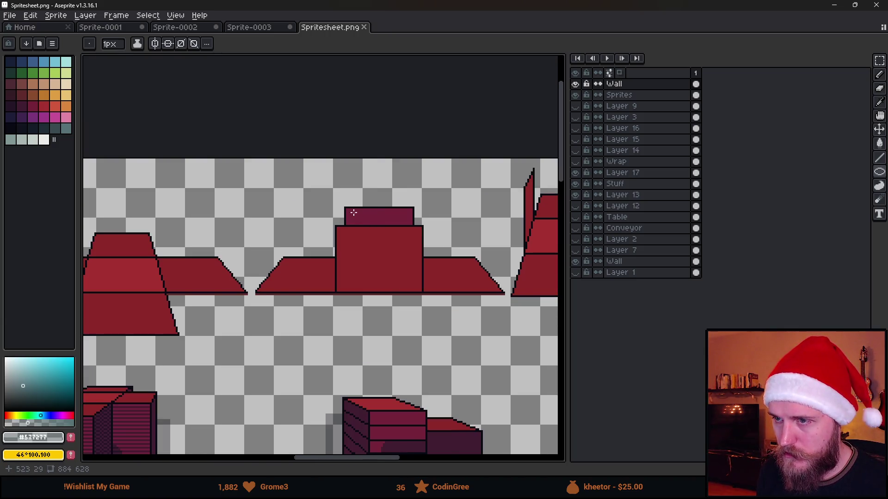
pyautogui.click(10, 129)
pyautogui.scroll(1, 383, 241)
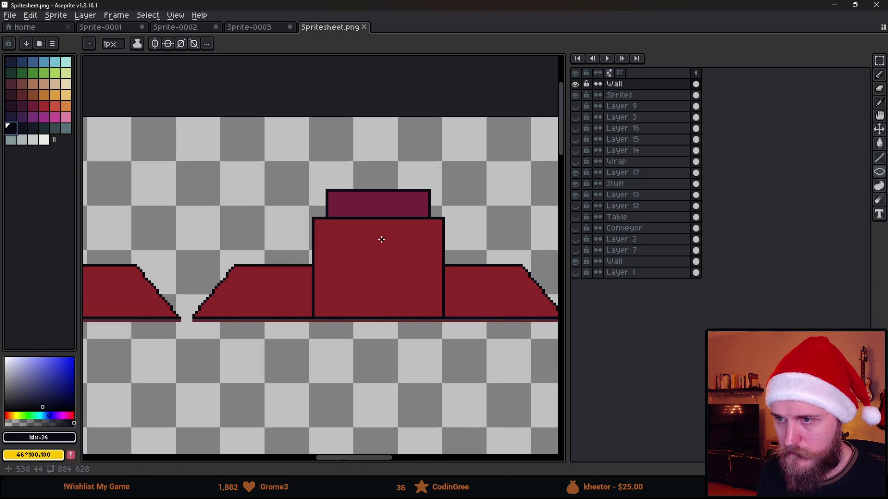
pyautogui.moveTo(341, 204); pyautogui.dragTo(438, 315)
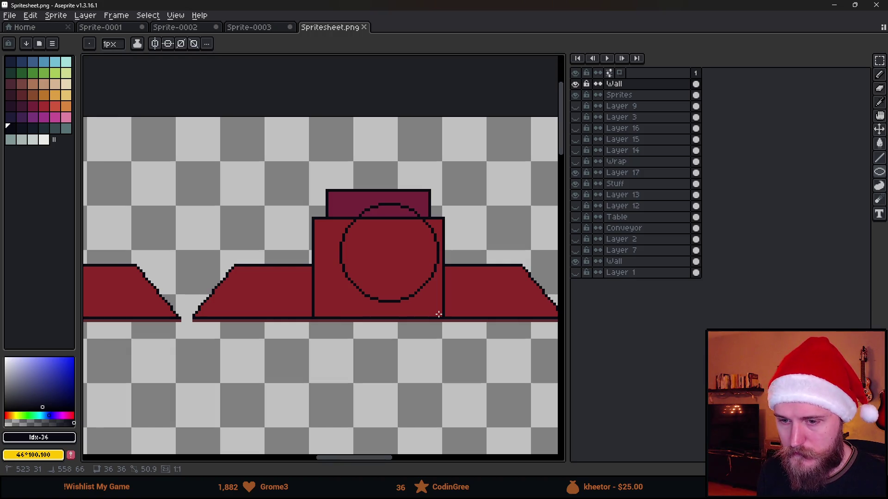
pyautogui.moveTo(438, 315); pyautogui.dragTo(437, 312)
pyautogui.scroll(-1, 437, 313)
# - Move the circle onto the left red box piece and drop it in place
pyautogui.press('m')
pyautogui.moveTo(347, 220); pyautogui.dragTo(463, 350)
pyautogui.moveTo(421, 307)
pyautogui.mouseDown()
pyautogui.moveTo(156, 308)
pyautogui.moveTo(332, 313)
pyautogui.mouseUp()
pyautogui.hotkey('ctrl', 'd')
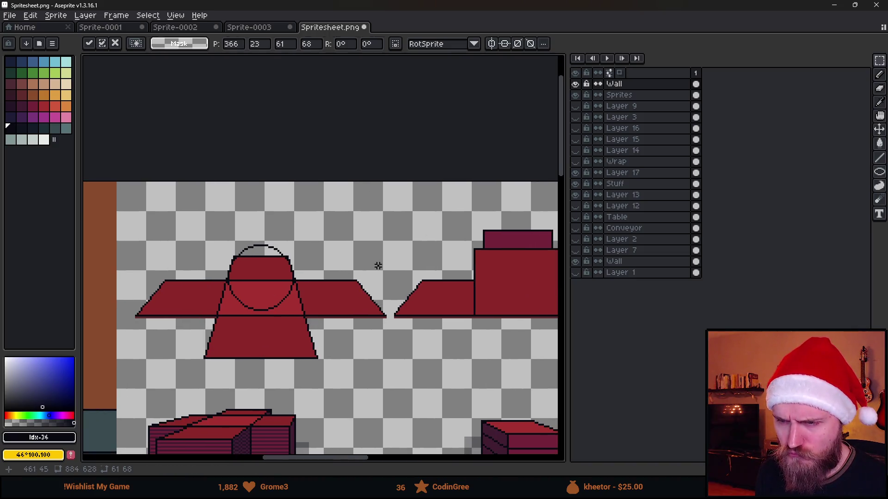
# - Draw a new circle outline above the red tile with the Ellipse tool
pyautogui.press('b')
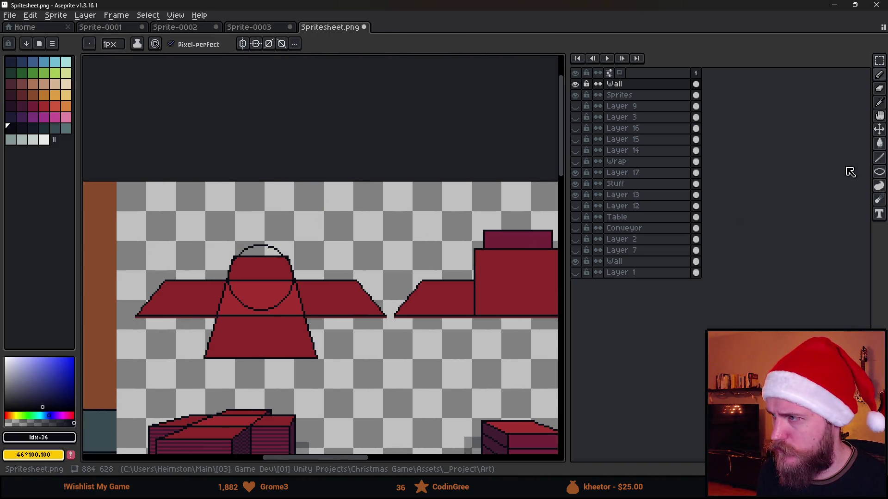
pyautogui.moveTo(878, 172)
pyautogui.click(850, 172)
pyautogui.moveTo(296, 198); pyautogui.dragTo(358, 257)
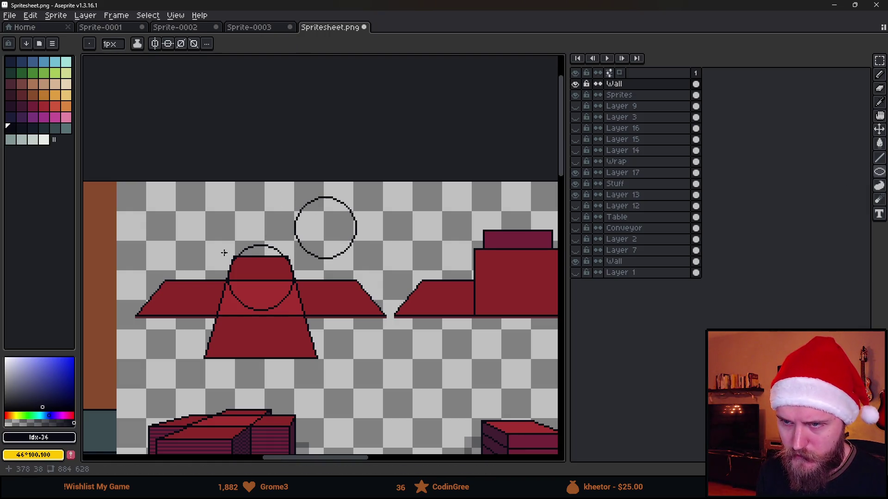
# - Select and delete the small stray curved stroke
pyautogui.press('m')
pyautogui.scroll(3, 218, 242)
pyautogui.moveTo(218, 246); pyautogui.dragTo(345, 412)
pyautogui.moveTo(301, 266); pyautogui.dragTo(379, 388)
pyautogui.press('Delete')
# - Move the new circle down and centre it over the red tile
pyautogui.moveTo(325, 119); pyautogui.dragTo(534, 365)
pyautogui.moveTo(462, 264)
pyautogui.mouseDown()
pyautogui.moveTo(393, 333)
pyautogui.moveTo(332, 364)
pyautogui.moveTo(410, 214)
pyautogui.moveTo(465, 254)
pyautogui.mouseUp()
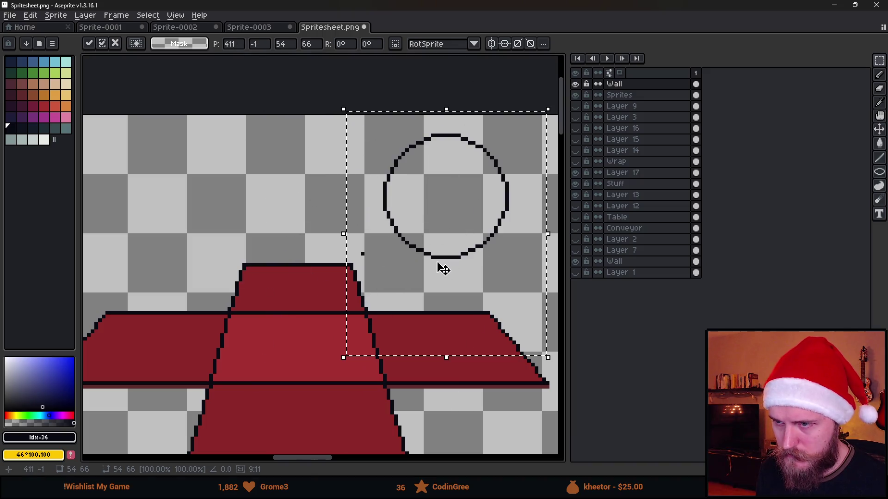
pyautogui.click(211, 295)
pyautogui.moveTo(303, 231); pyautogui.dragTo(371, 335)
pyautogui.moveTo(334, 111); pyautogui.dragTo(565, 380)
pyautogui.moveTo(489, 256); pyautogui.dragTo(341, 374)
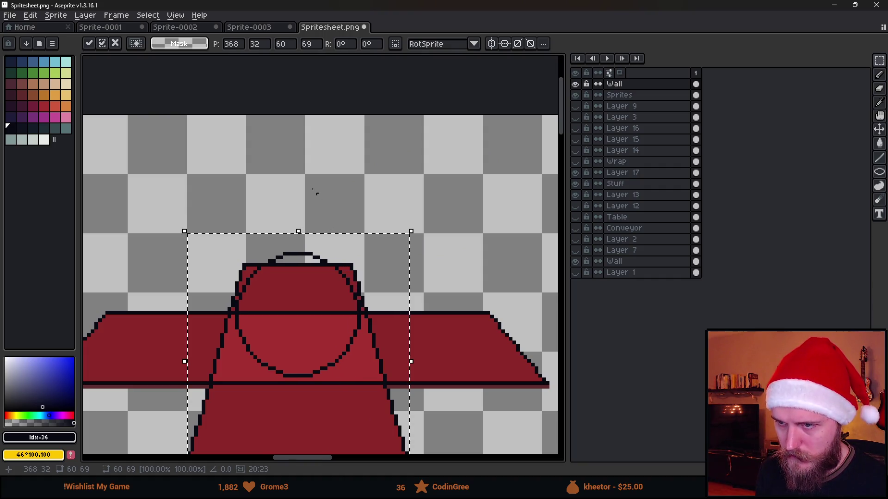
pyautogui.click(323, 172)
pyautogui.scroll(-2, 323, 173)
pyautogui.scroll(1, 330, 288)
pyautogui.scroll(1, 330, 288)
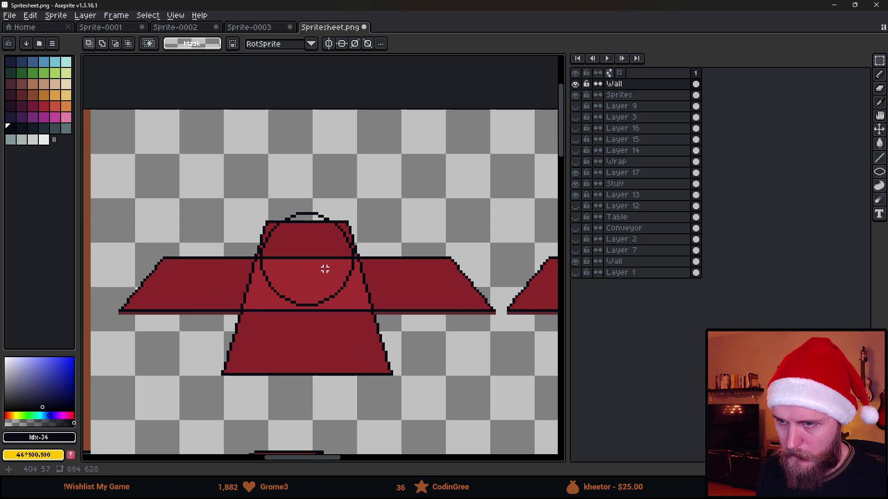
# - Flood-fill the circle with white, then refill it with light grey
pyautogui.click(34, 63)
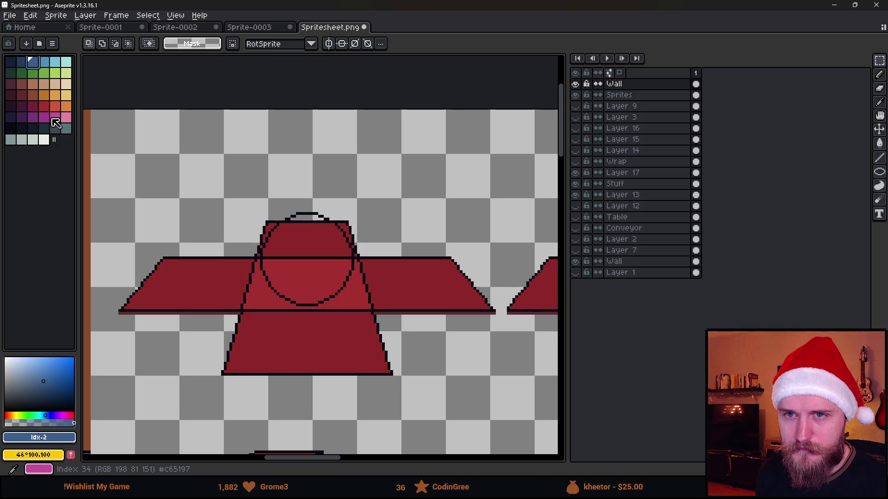
pyautogui.click(46, 145)
pyautogui.press('g')
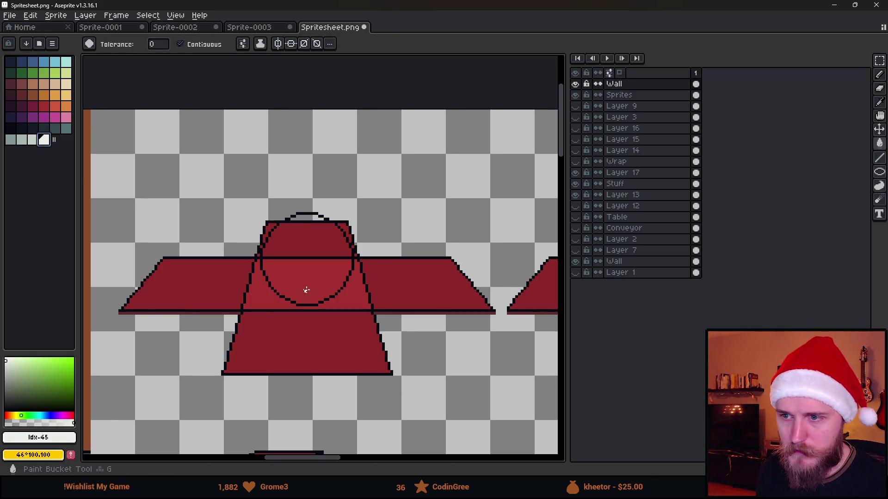
pyautogui.click(307, 291)
pyautogui.scroll(-2, 307, 277)
pyautogui.scroll(3, 307, 277)
pyautogui.click(20, 137)
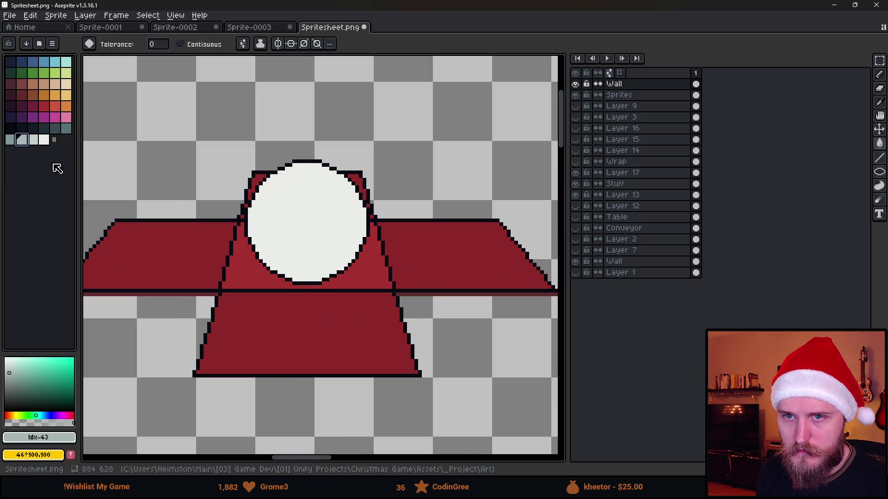
pyautogui.click(295, 245)
pyautogui.scroll(-3, 297, 237)
pyautogui.scroll(2, 301, 234)
pyautogui.scroll(2, 301, 233)
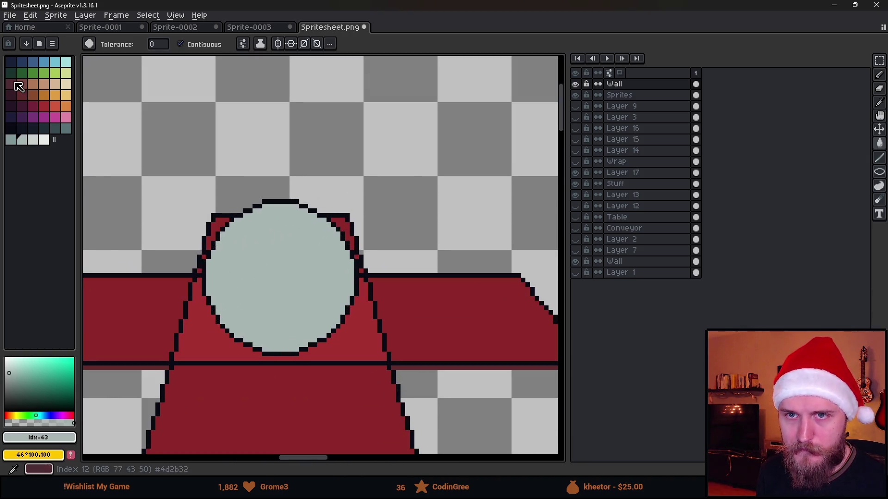
# - Place a black pixel inside the circle with the pencil, then undo it
pyautogui.click(10, 129)
pyautogui.press('b')
pyautogui.scroll(1, 284, 218)
pyautogui.click(295, 211)
pyautogui.hotkey('ctrl', 'z')
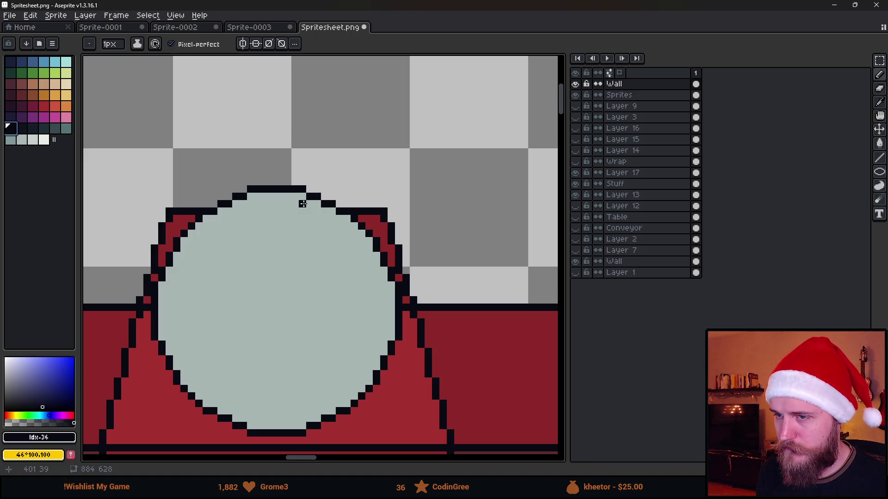
pyautogui.click(13, 17)
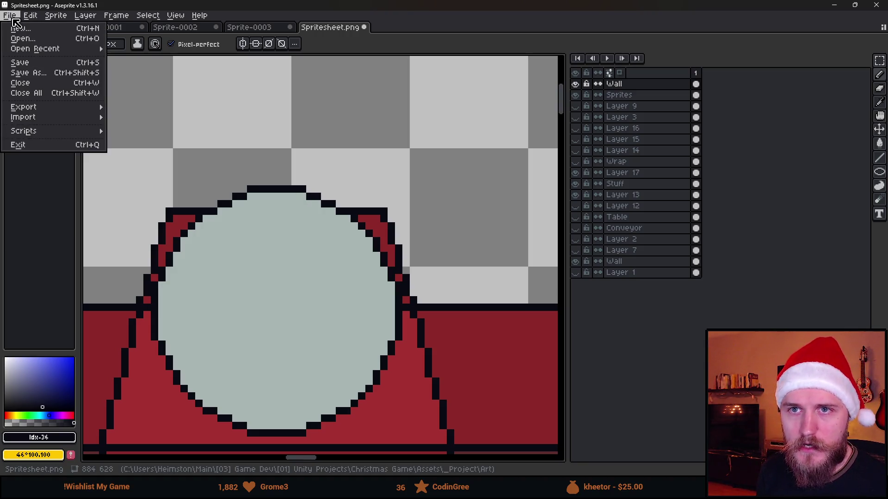
# - Open Full atlas.aseprite in a new tab
pyautogui.click(12, 16)
pyautogui.click(20, 26)
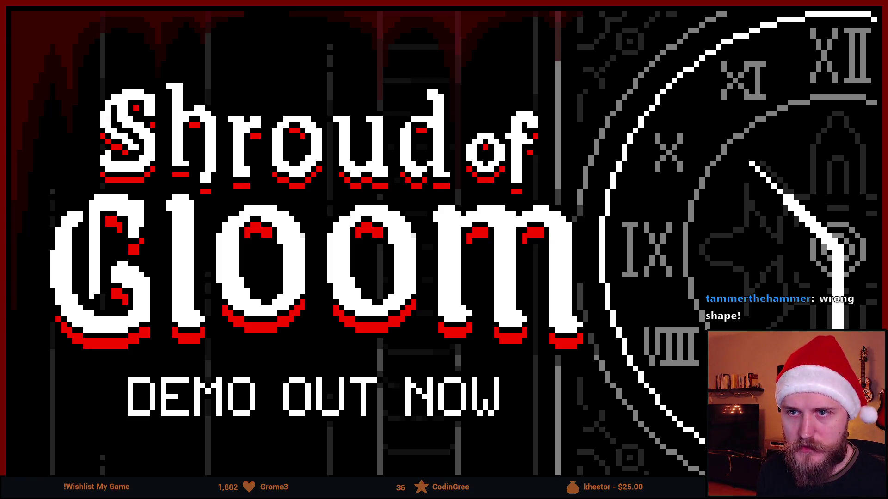
pyautogui.scroll(3, 397, 164)
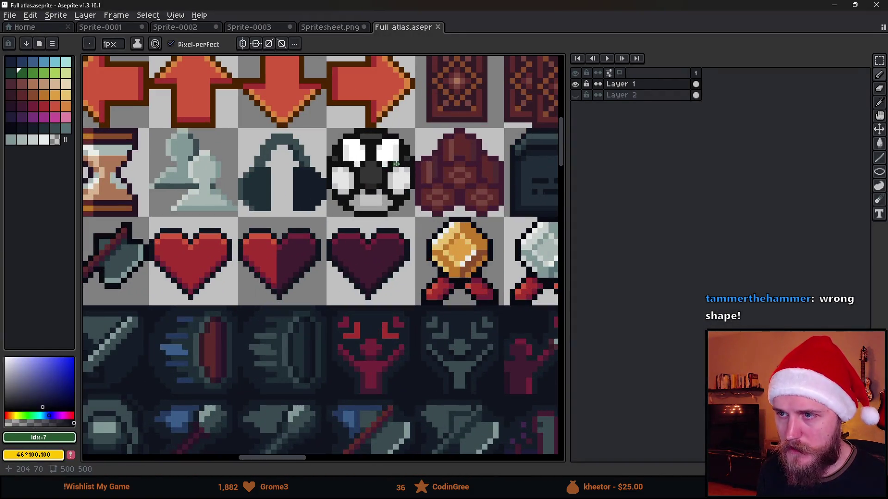
# - Marquee-select the skull tile in the full atlas
pyautogui.press('m')
pyautogui.scroll(2, 396, 164)
pyautogui.moveTo(286, 117); pyautogui.dragTo(458, 298)
pyautogui.scroll(-5, 403, 309)
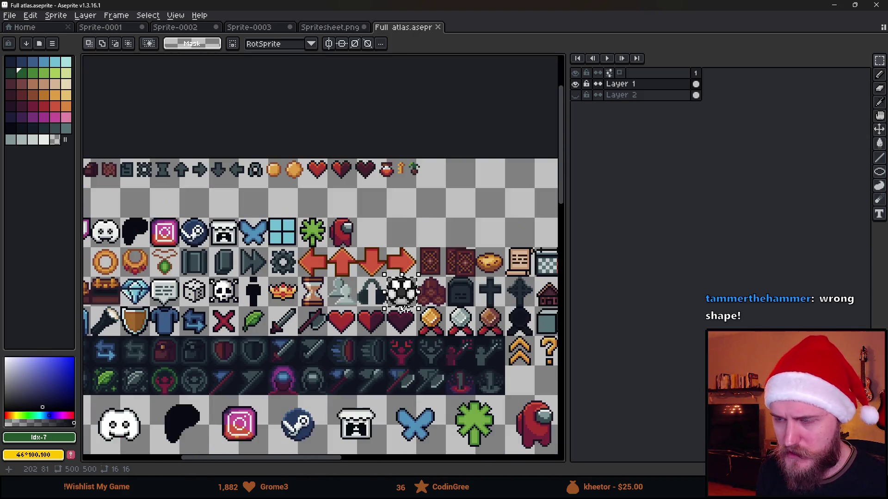
pyautogui.scroll(-2, 432, 343)
pyautogui.scroll(1, 349, 283)
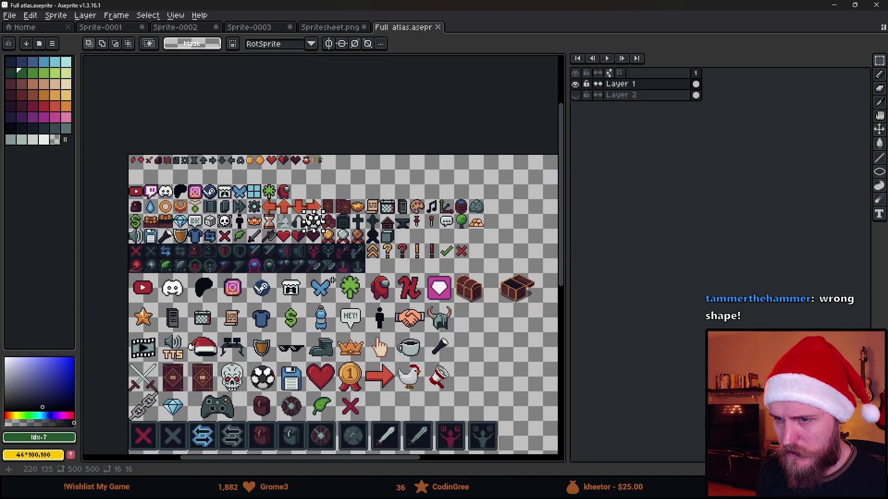
pyautogui.scroll(5, 283, 259)
# - Reselect the soccer ball tile at exactly 26×26 and return to Spritesheet.png
pyautogui.moveTo(205, 216); pyautogui.dragTo(348, 360)
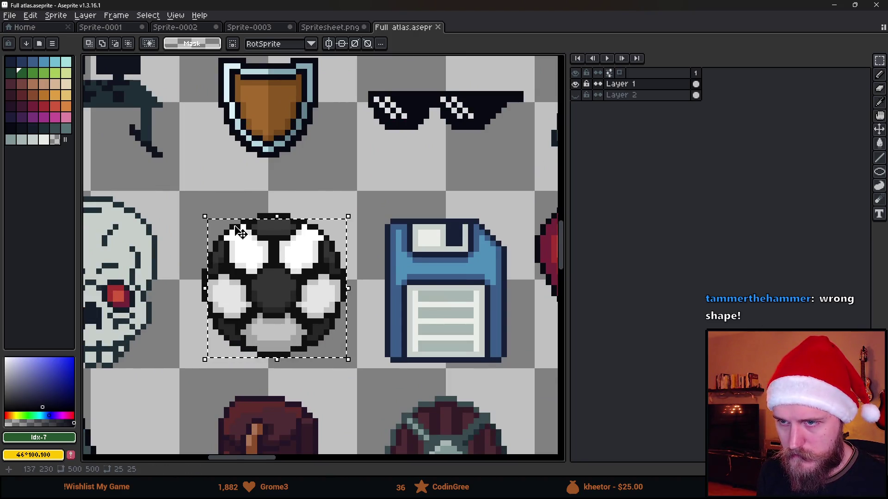
pyautogui.click(204, 216)
pyautogui.moveTo(204, 216)
pyautogui.mouseDown()
pyautogui.moveTo(345, 365)
pyautogui.moveTo(344, 354)
pyautogui.mouseUp()
pyautogui.scroll(-1, 351, 356)
pyautogui.click(317, 30)
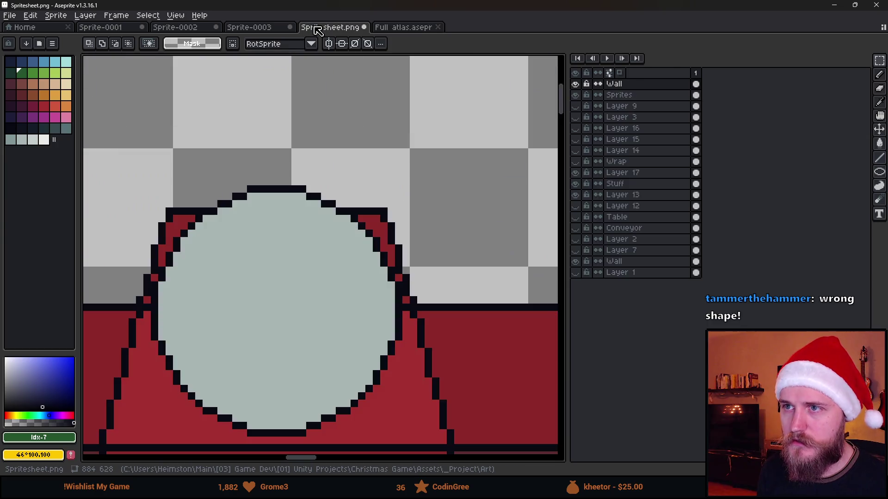
# - Paste the soccer ball, set it aside, and delete the grey circle from the red tile
pyautogui.hotkey('ctrl', 'v')
pyautogui.moveTo(333, 263); pyautogui.dragTo(298, 347)
pyautogui.scroll(-3, 301, 347)
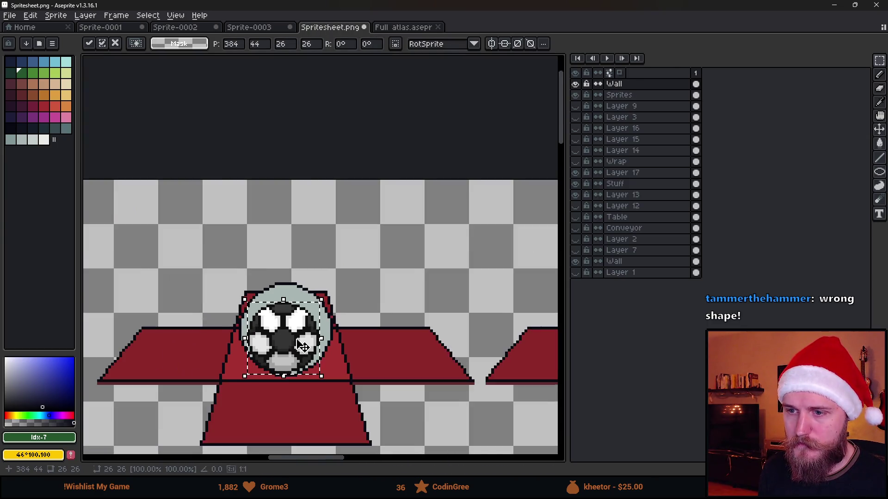
pyautogui.scroll(-2, 303, 347)
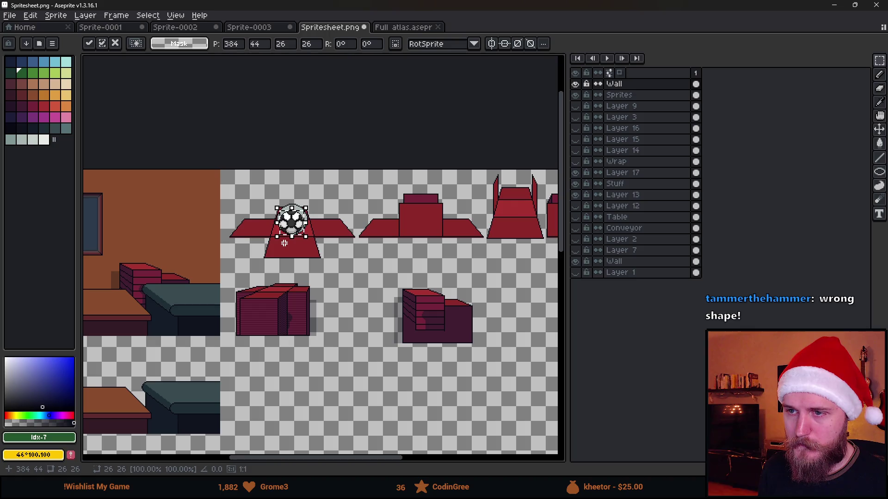
pyautogui.scroll(3, 292, 223)
pyautogui.moveTo(354, 215)
pyautogui.mouseDown()
pyautogui.moveTo(201, 129)
pyautogui.moveTo(201, 113)
pyautogui.mouseUp()
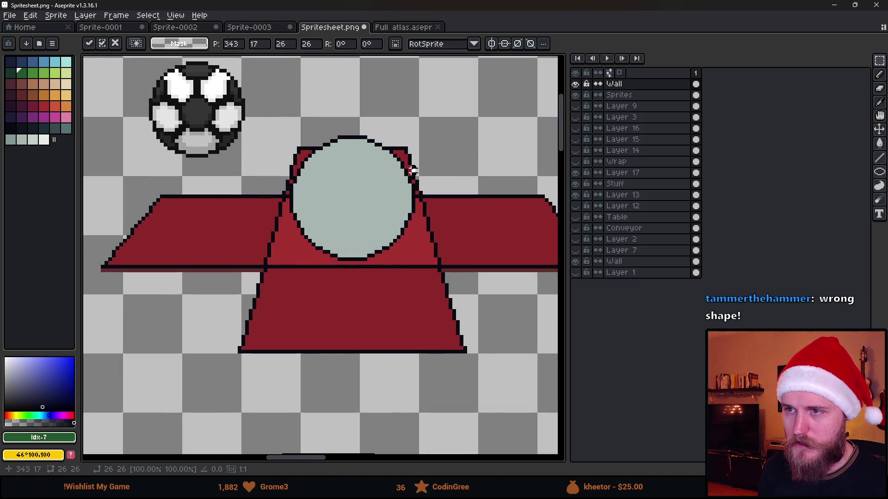
pyautogui.press('Return')
pyautogui.moveTo(283, 126); pyautogui.dragTo(419, 306)
pyautogui.press('Delete')
# - Move the soccer ball onto the diner's table top and commit its placement
pyautogui.scroll(-3, 417, 289)
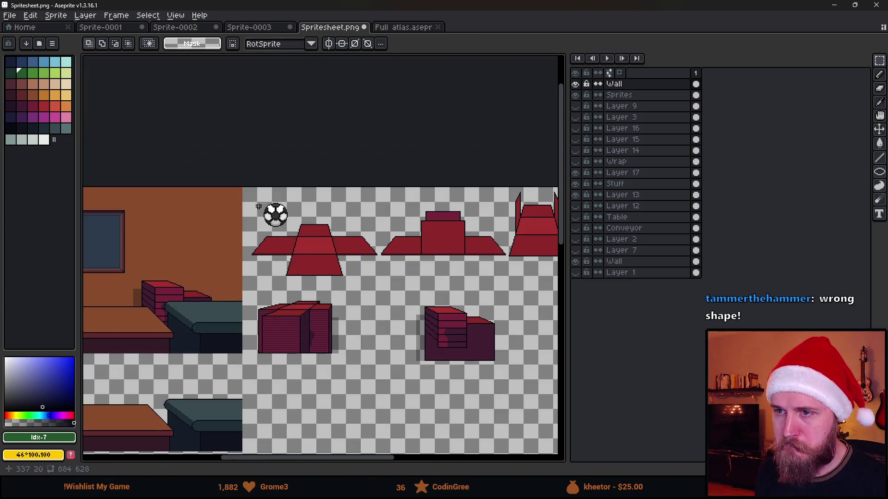
pyautogui.scroll(3, 247, 192)
pyautogui.moveTo(249, 191); pyautogui.dragTo(387, 287)
pyautogui.moveTo(351, 265)
pyautogui.mouseDown()
pyautogui.moveTo(482, 331)
pyautogui.moveTo(478, 323)
pyautogui.mouseUp()
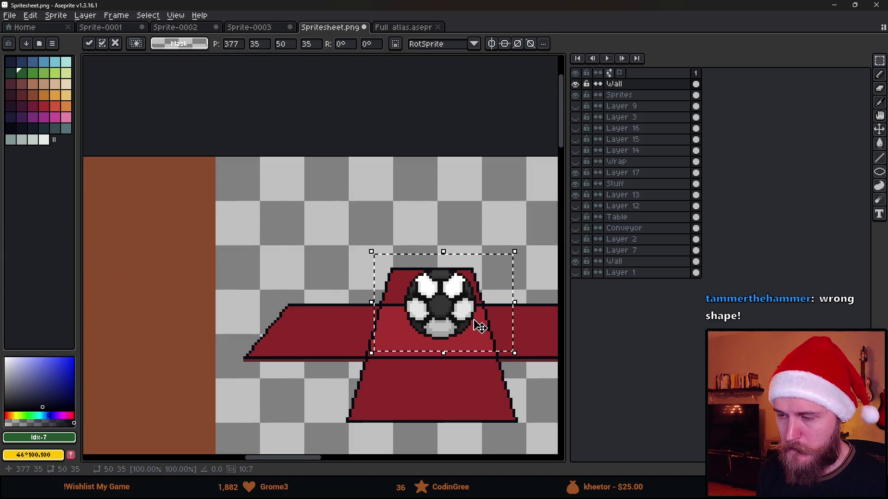
pyautogui.scroll(-5, 478, 323)
pyautogui.moveTo(462, 282)
pyautogui.mouseDown()
pyautogui.moveTo(278, 309)
pyautogui.moveTo(298, 311)
pyautogui.mouseUp()
pyautogui.scroll(3, 297, 311)
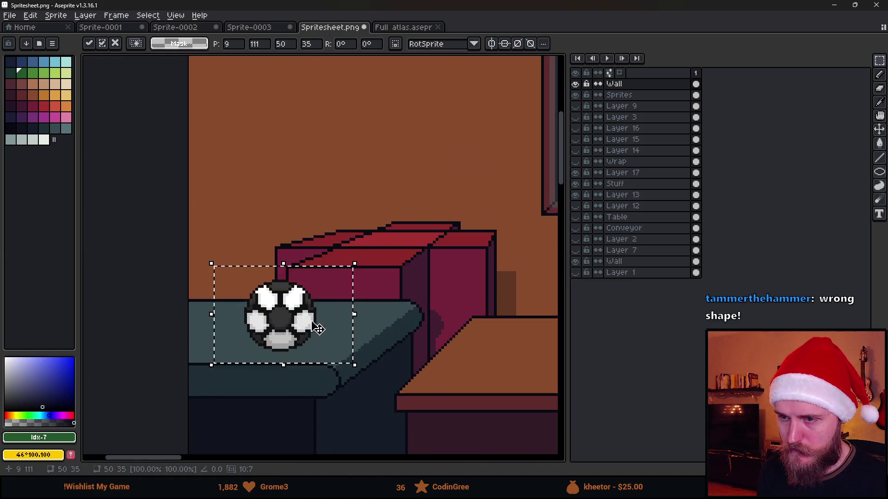
pyautogui.scroll(-3, 307, 318)
pyautogui.scroll(3, 307, 317)
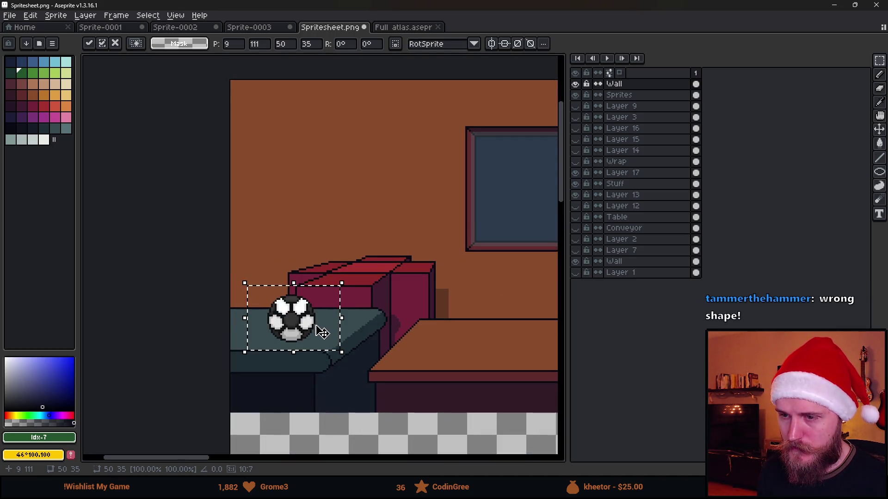
pyautogui.moveTo(315, 332)
pyautogui.mouseDown()
pyautogui.moveTo(478, 243)
pyautogui.moveTo(257, 333)
pyautogui.moveTo(279, 329)
pyautogui.mouseUp()
pyautogui.press('Return')
pyautogui.scroll(2, 262, 346)
pyautogui.scroll(2, 239, 313)
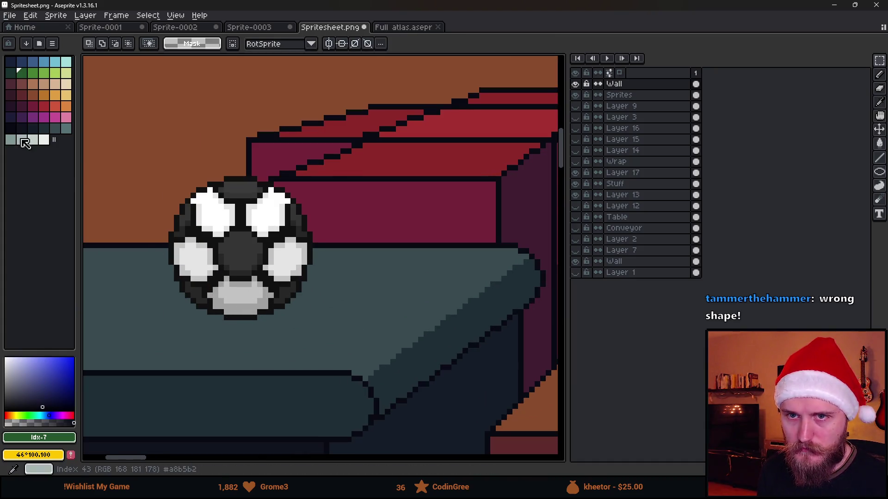
# - Pick the dark outline colour and add dark pixels along the ball's lower-left edge
pyautogui.click(10, 128)
pyautogui.press('b')
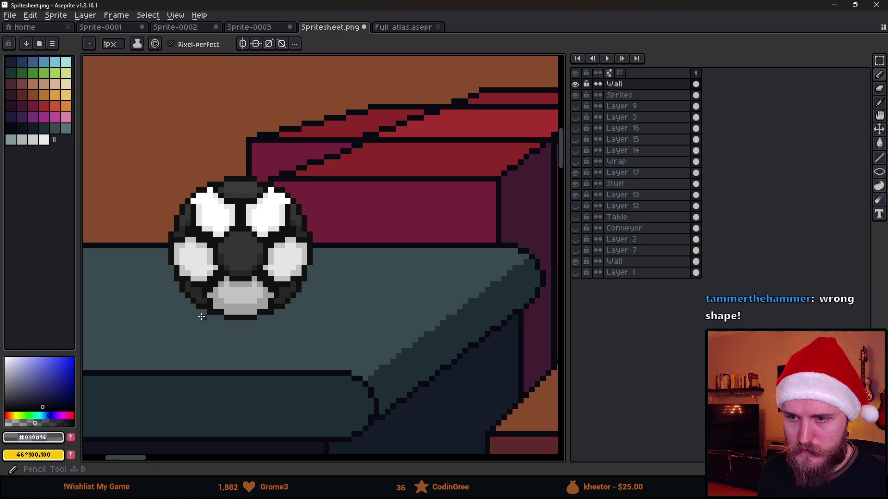
pyautogui.scroll(3, 198, 313)
pyautogui.scroll(-2, 207, 296)
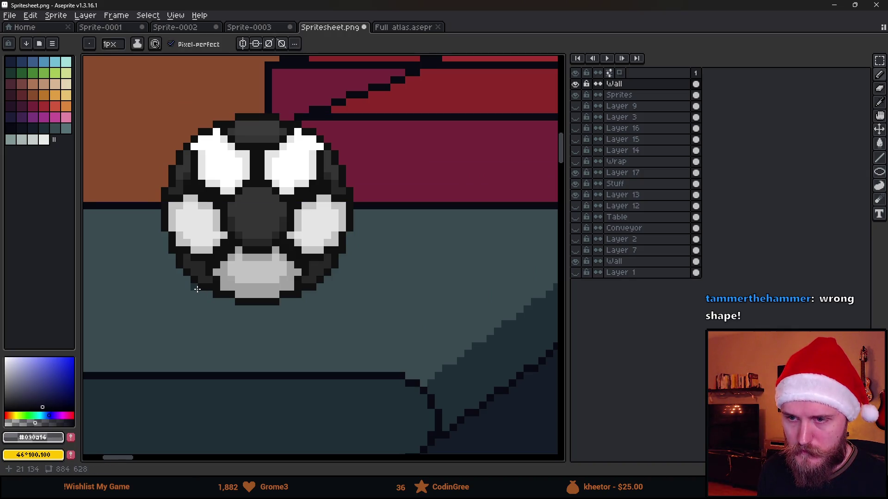
pyautogui.moveTo(197, 289); pyautogui.dragTo(231, 303)
pyautogui.scroll(-2, 233, 319)
pyautogui.scroll(4, 199, 310)
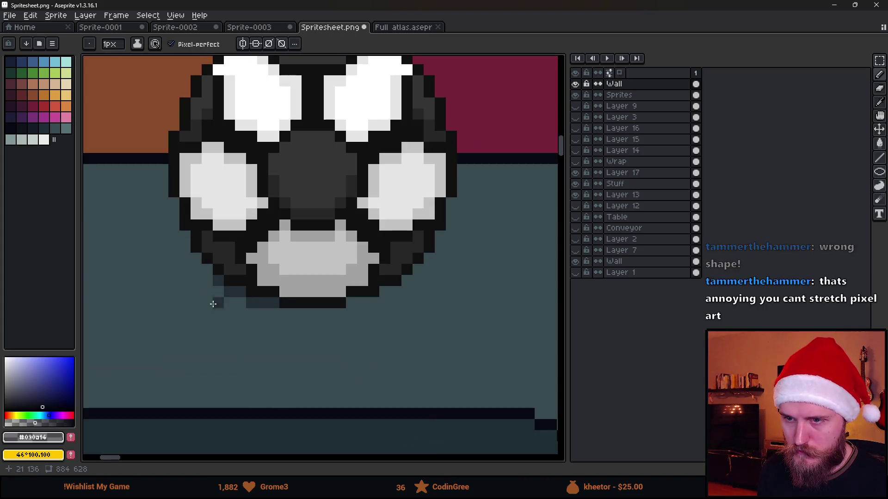
pyautogui.click(207, 280)
pyautogui.click(196, 292)
pyautogui.moveTo(186, 304)
pyautogui.mouseDown()
pyautogui.moveTo(207, 323)
pyautogui.moveTo(378, 327)
pyautogui.mouseUp()
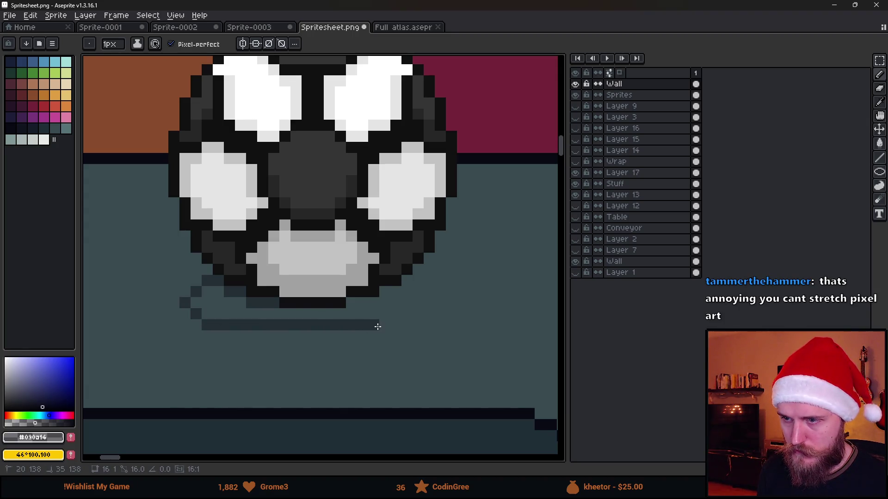
# - Draw dark shadow lines under the ball and diagonal shadow pixels at its right edge
pyautogui.scroll(-5, 379, 324)
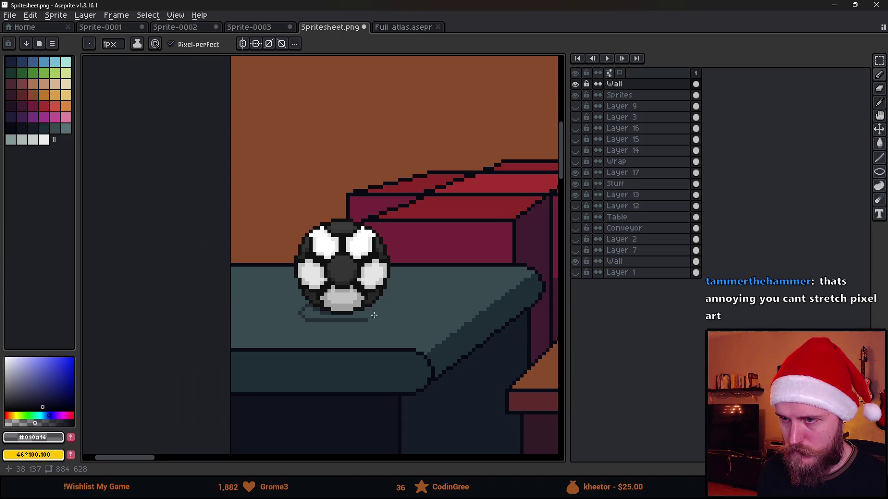
pyautogui.scroll(-2, 370, 318)
pyautogui.scroll(5, 333, 318)
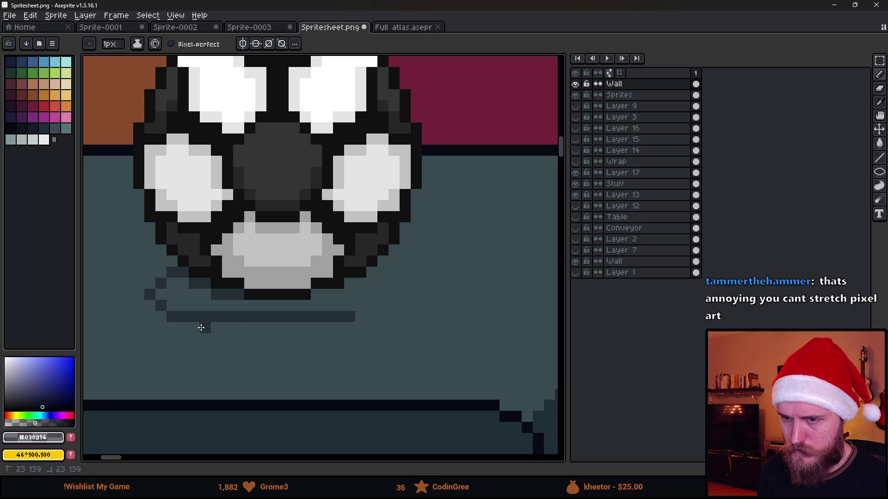
pyautogui.moveTo(201, 328); pyautogui.dragTo(311, 331)
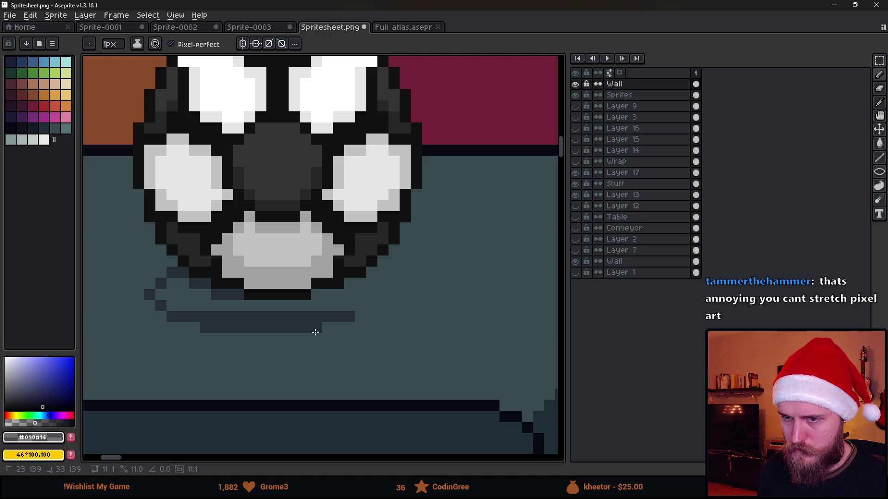
pyautogui.click(364, 317)
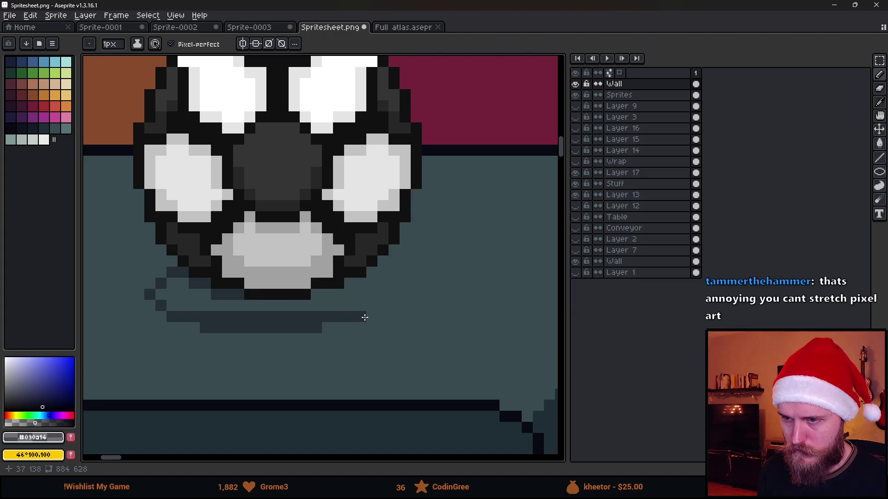
pyautogui.moveTo(375, 275)
pyautogui.mouseDown()
pyautogui.moveTo(403, 294)
pyautogui.moveTo(382, 314)
pyautogui.moveTo(293, 321)
pyautogui.mouseUp()
# - Flood-fill the ball's shadow area with the dark colour using the Paint Bucket
pyautogui.press('v')
pyautogui.press('b')
pyautogui.scroll(-3, 360, 318)
pyautogui.scroll(3, 293, 333)
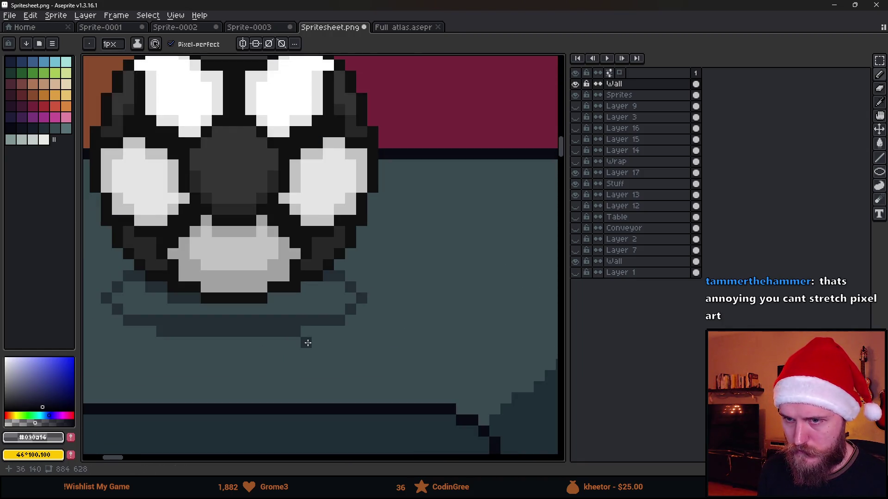
pyautogui.scroll(-1, 213, 354)
pyautogui.scroll(1, 206, 354)
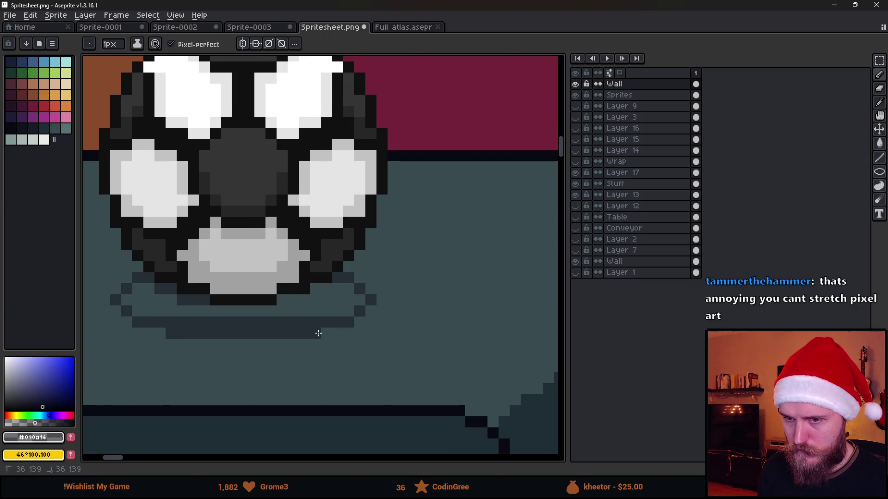
pyautogui.scroll(-2, 277, 361)
pyautogui.scroll(2, 228, 366)
pyautogui.press('g')
pyautogui.click(215, 359)
pyautogui.scroll(-1, 220, 364)
pyautogui.scroll(-3, 221, 364)
pyautogui.scroll(-2, 264, 390)
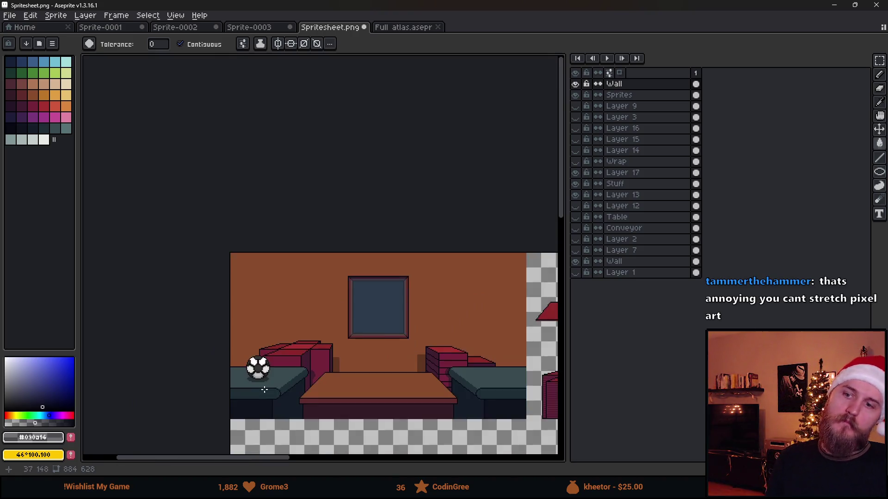
pyautogui.scroll(5, 218, 357)
# - Repaint the shadow's bottom row with the background teal using the Pencil
pyautogui.press('b')
pyautogui.press('v')
pyautogui.press('b')
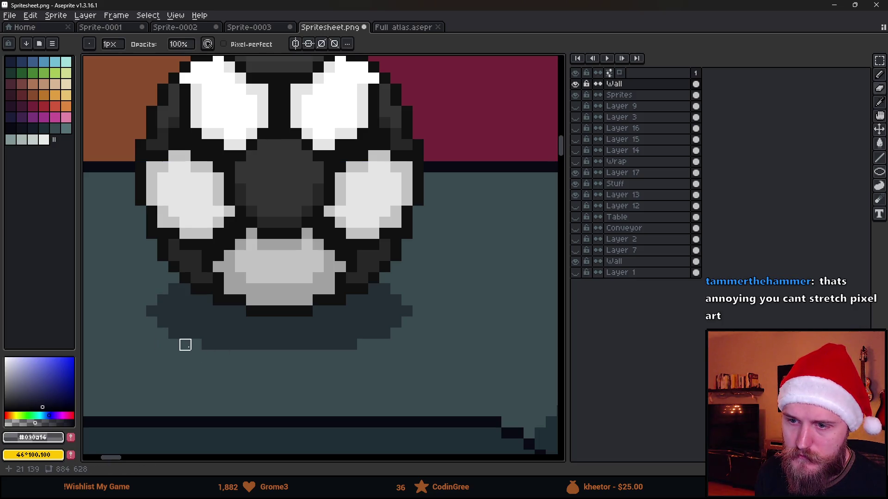
pyautogui.scroll(-3, 283, 345)
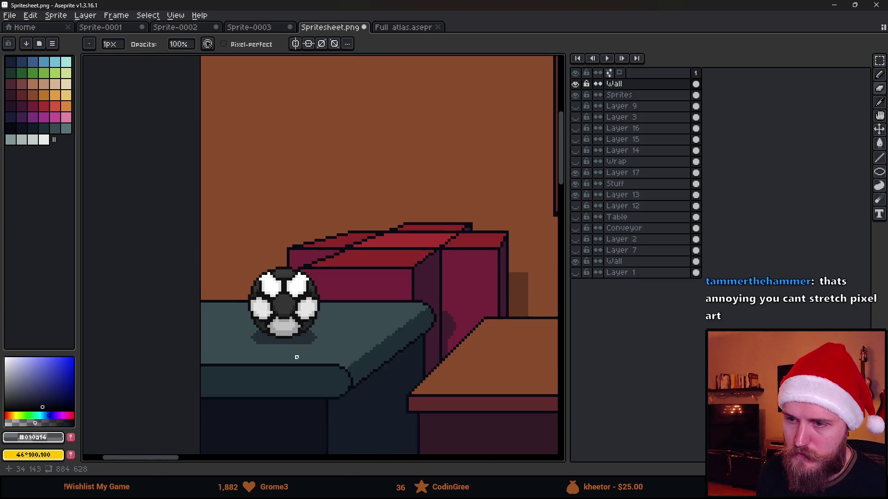
pyautogui.scroll(3, 297, 357)
pyautogui.moveTo(317, 334); pyautogui.dragTo(428, 334)
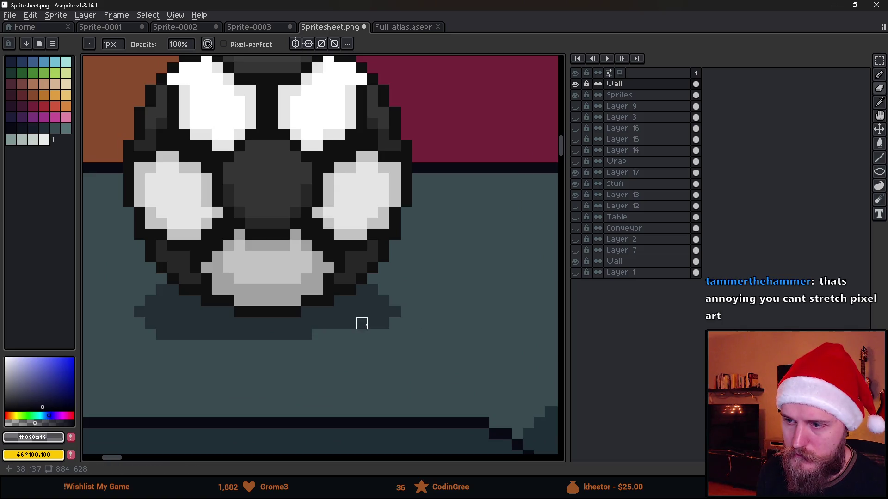
pyautogui.scroll(-1, 337, 351)
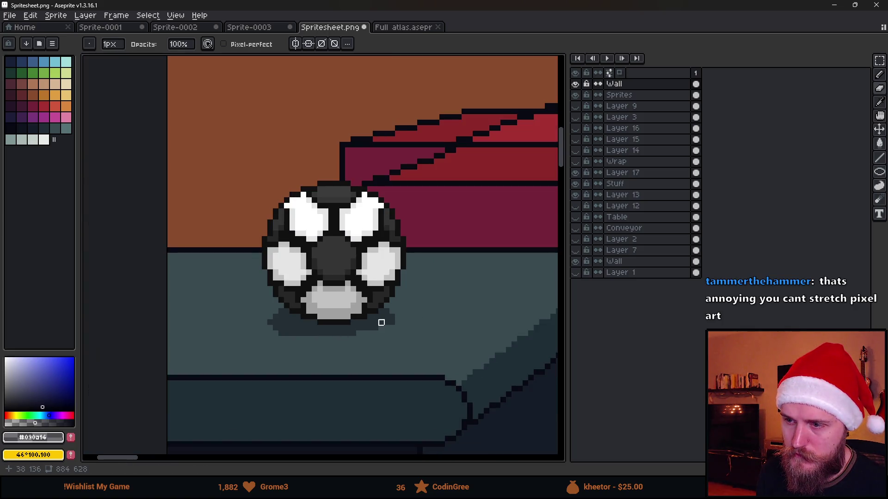
pyautogui.scroll(-1, 407, 347)
pyautogui.scroll(2, 289, 355)
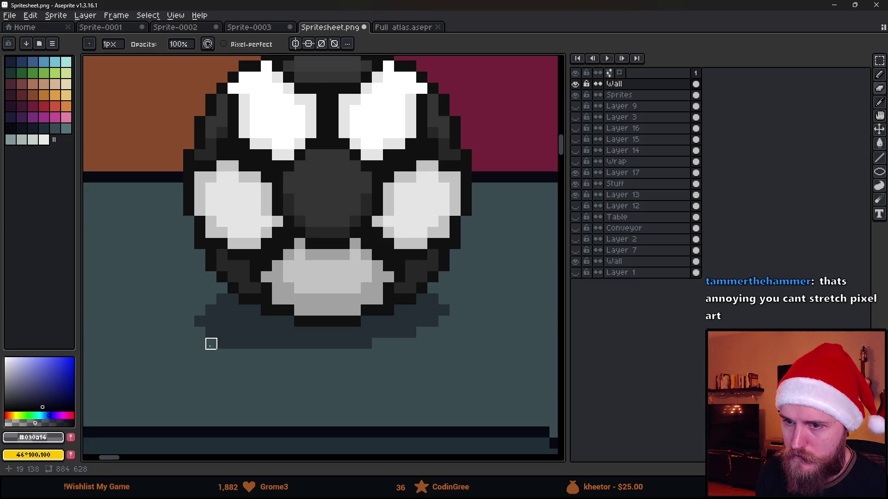
# - Trim stray pixels from the shadow's bottom-left end and left edge
pyautogui.moveTo(222, 344); pyautogui.dragTo(233, 344)
pyautogui.click(233, 343)
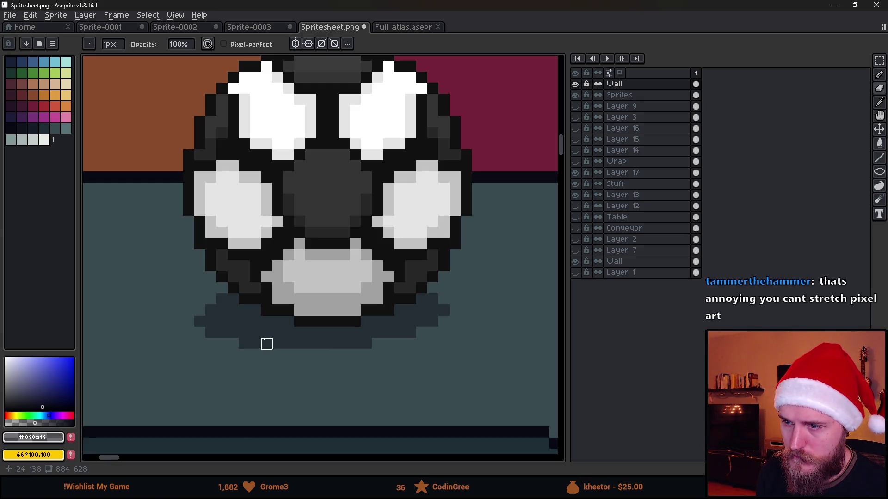
pyautogui.moveTo(267, 344)
pyautogui.mouseDown()
pyautogui.moveTo(278, 343)
pyautogui.moveTo(241, 344)
pyautogui.mouseUp()
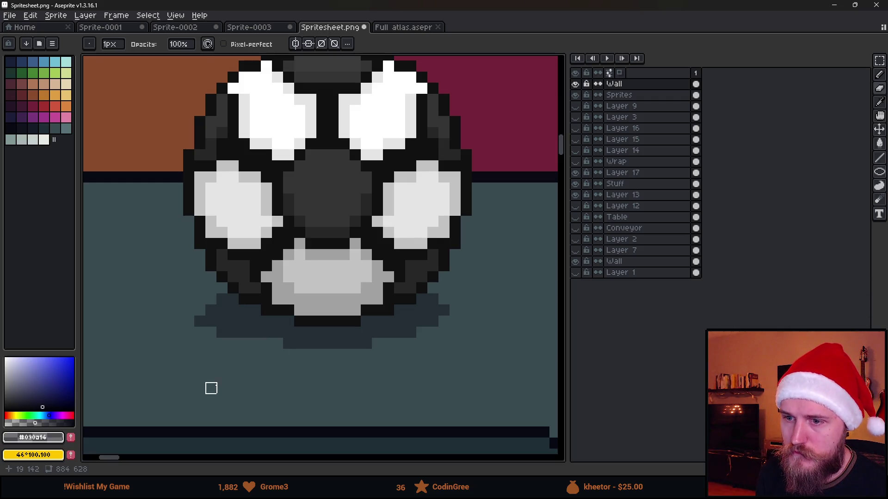
pyautogui.moveTo(211, 344); pyautogui.dragTo(208, 310)
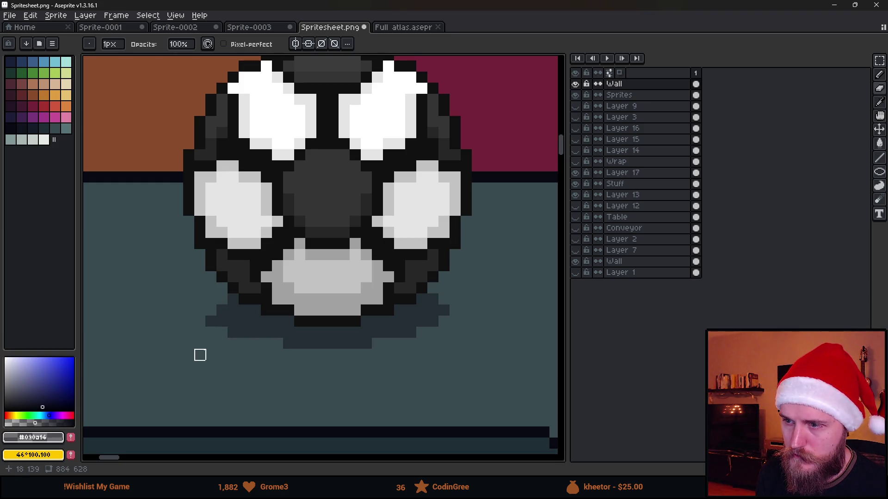
pyautogui.click(211, 321)
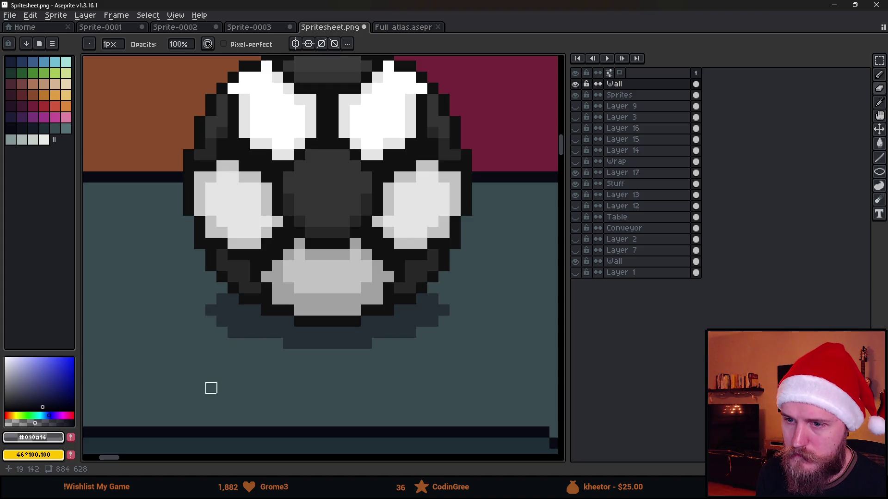
pyautogui.scroll(-8, 234, 333)
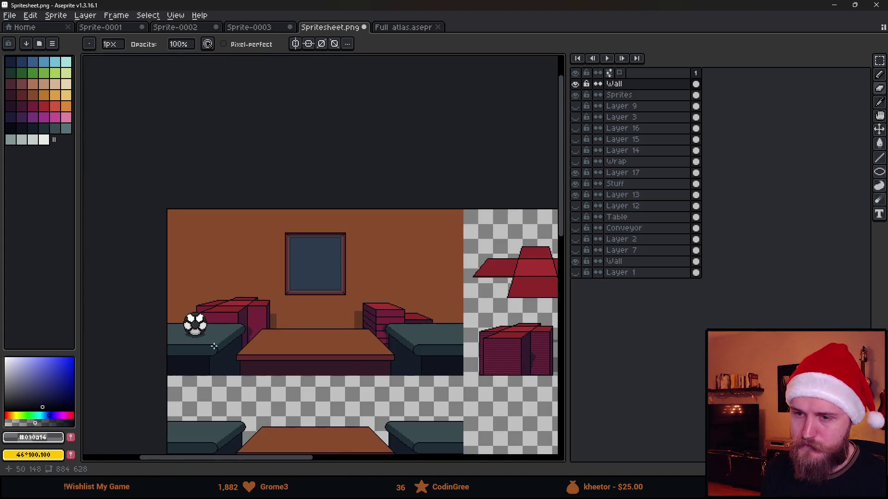
# - Marquee-select the soccer ball and move it to the empty transparent area below the crates
pyautogui.press('m')
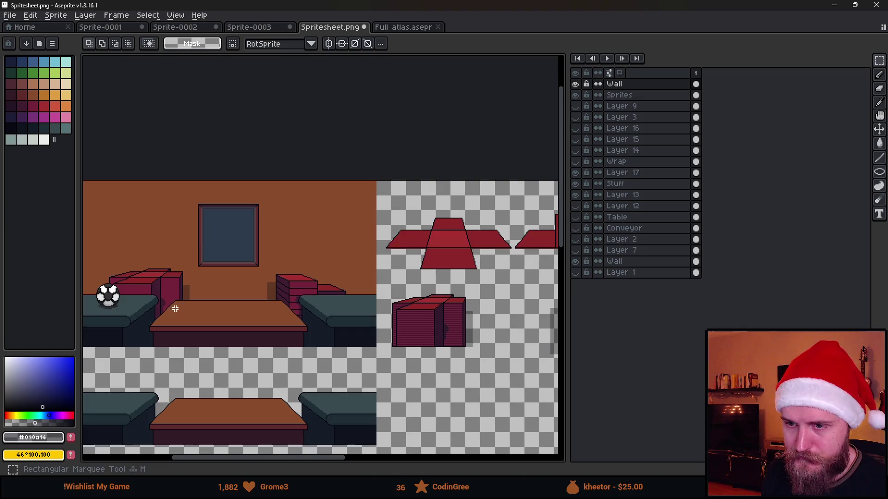
pyautogui.moveTo(136, 267); pyautogui.dragTo(244, 363)
pyautogui.moveTo(190, 321)
pyautogui.mouseDown()
pyautogui.moveTo(535, 356)
pyautogui.moveTo(455, 334)
pyautogui.mouseUp()
pyautogui.moveTo(453, 367)
pyautogui.mouseDown()
pyautogui.moveTo(495, 362)
pyautogui.moveTo(300, 380)
pyautogui.moveTo(309, 373)
pyautogui.moveTo(481, 372)
pyautogui.moveTo(459, 368)
pyautogui.moveTo(234, 420)
pyautogui.moveTo(361, 299)
pyautogui.moveTo(353, 318)
pyautogui.mouseUp()
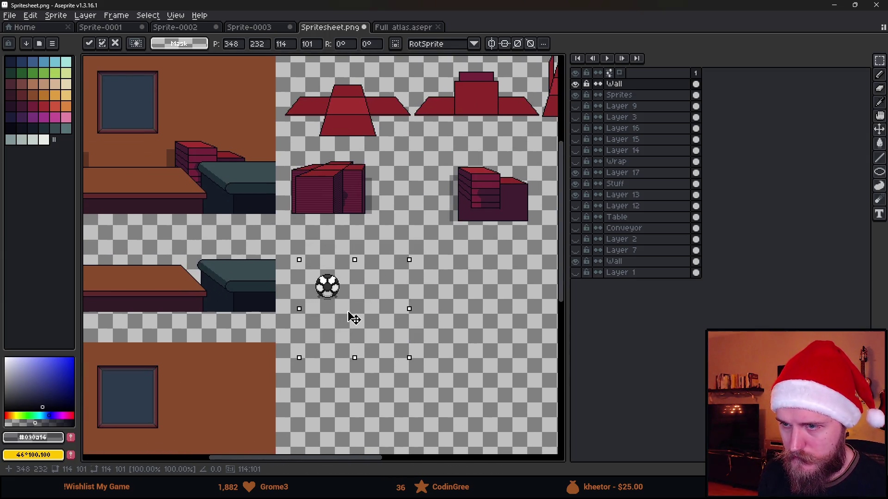
pyautogui.click(222, 293)
# - Pan across the spritesheet to check the new layout, then minimize Aseprite
pyautogui.scroll(-2, 222, 293)
pyautogui.scroll(2, 221, 228)
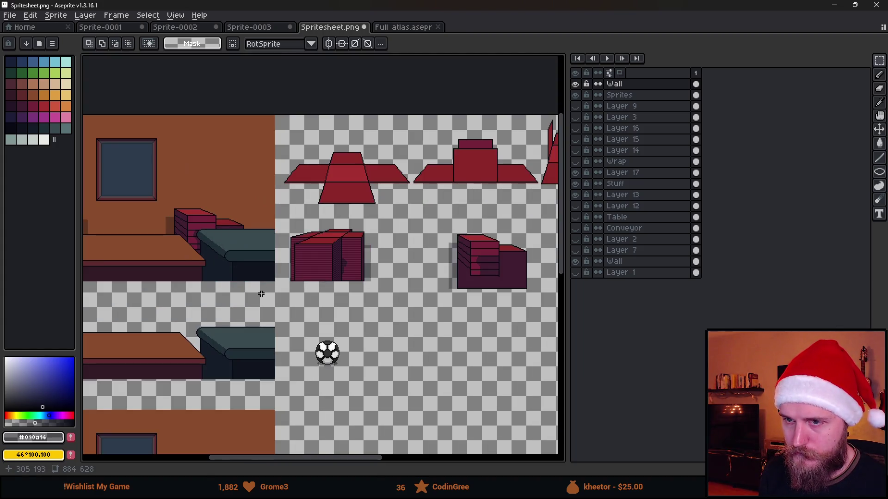
pyautogui.moveTo(258, 289); pyautogui.dragTo(305, 293)
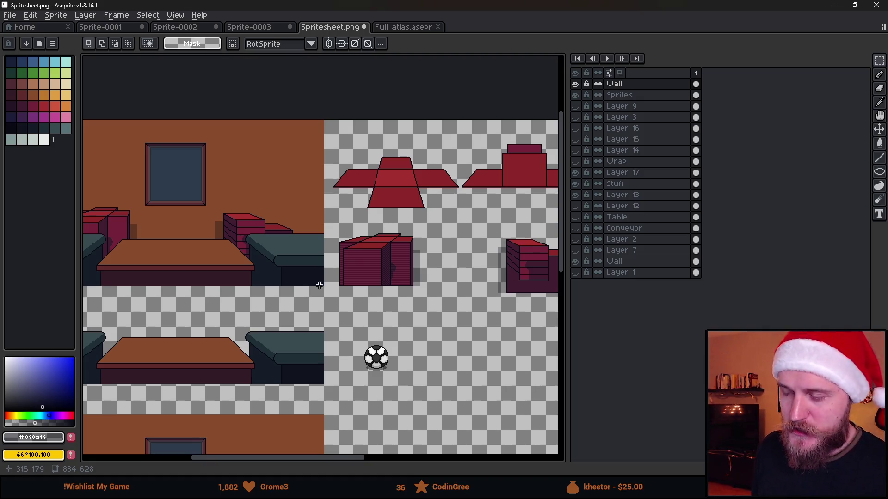
pyautogui.scroll(-2, 344, 300)
pyautogui.scroll(2, 345, 301)
pyautogui.moveTo(341, 314)
pyautogui.mouseDown()
pyautogui.moveTo(214, 341)
pyautogui.moveTo(271, 343)
pyautogui.moveTo(245, 359)
pyautogui.moveTo(374, 332)
pyautogui.mouseUp()
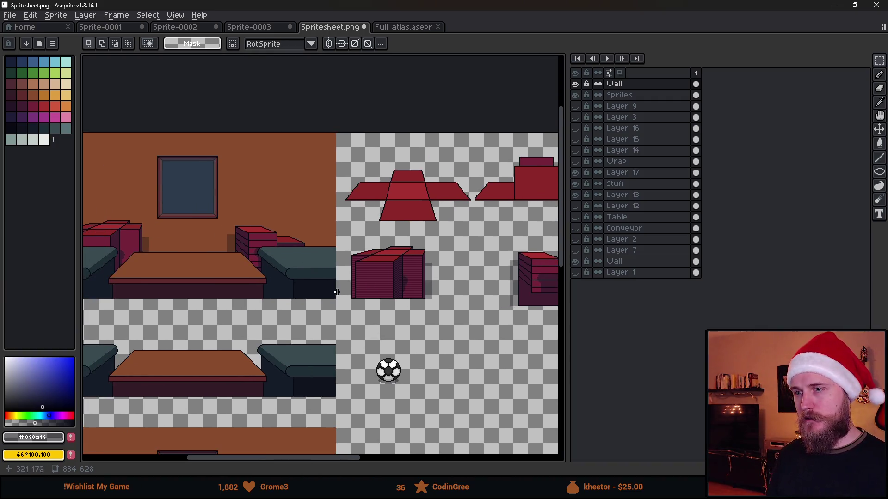
pyautogui.scroll(-2, 271, 260)
pyautogui.scroll(1, 333, 367)
pyautogui.moveTo(297, 343)
pyautogui.mouseDown()
pyautogui.moveTo(406, 392)
pyautogui.moveTo(312, 354)
pyautogui.mouseUp()
pyautogui.scroll(-1, 437, 390)
pyautogui.scroll(1, 319, 276)
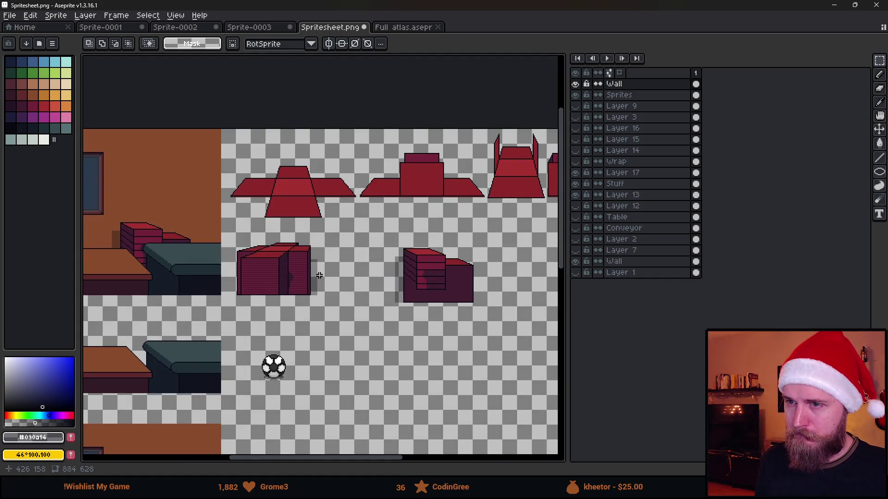
pyautogui.scroll(-1, 319, 275)
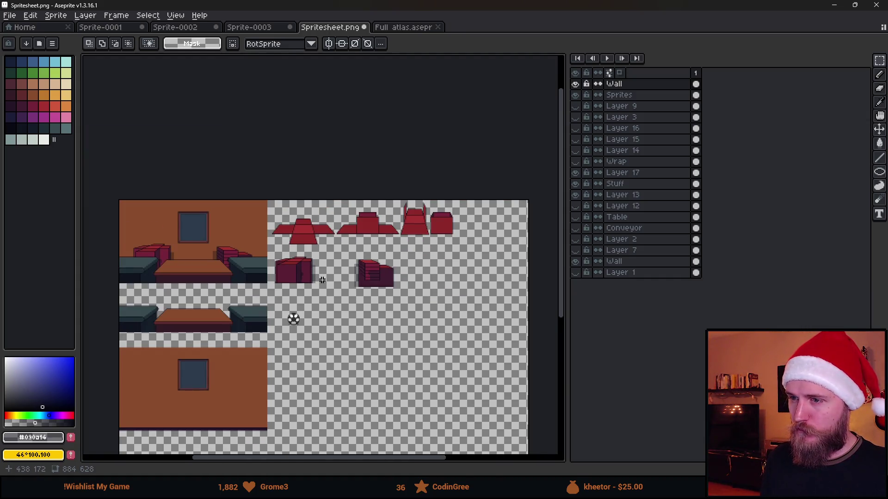
pyautogui.scroll(1, 322, 280)
pyautogui.hscroll(2, 349, 307)
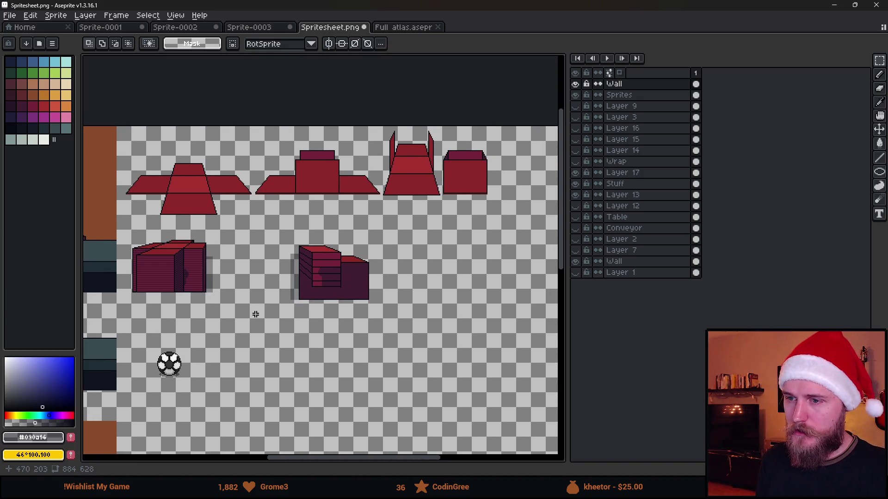
pyautogui.moveTo(224, 301); pyautogui.dragTo(419, 308)
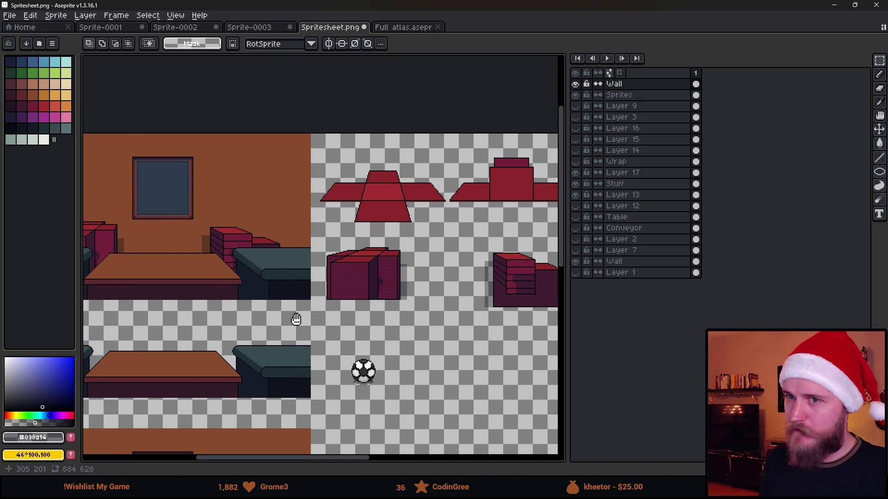
pyautogui.moveTo(297, 317); pyautogui.dragTo(363, 320)
pyautogui.moveTo(287, 291); pyautogui.dragTo(324, 267)
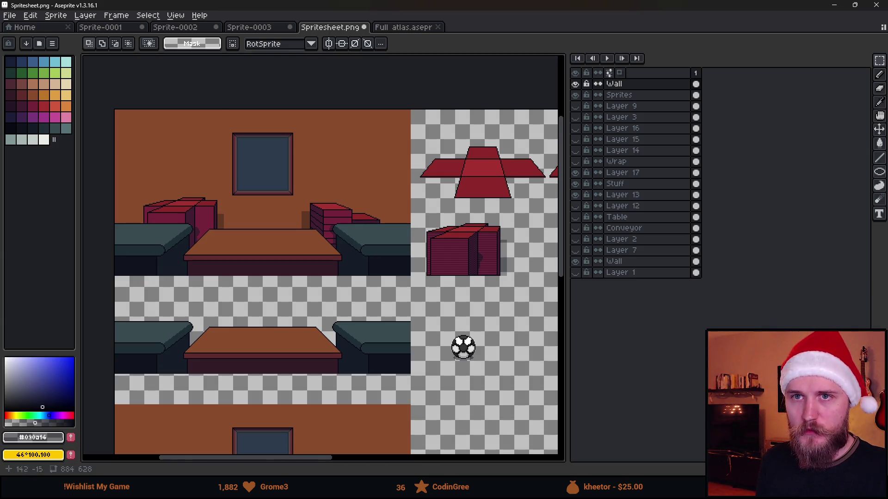
pyautogui.click(833, 4)
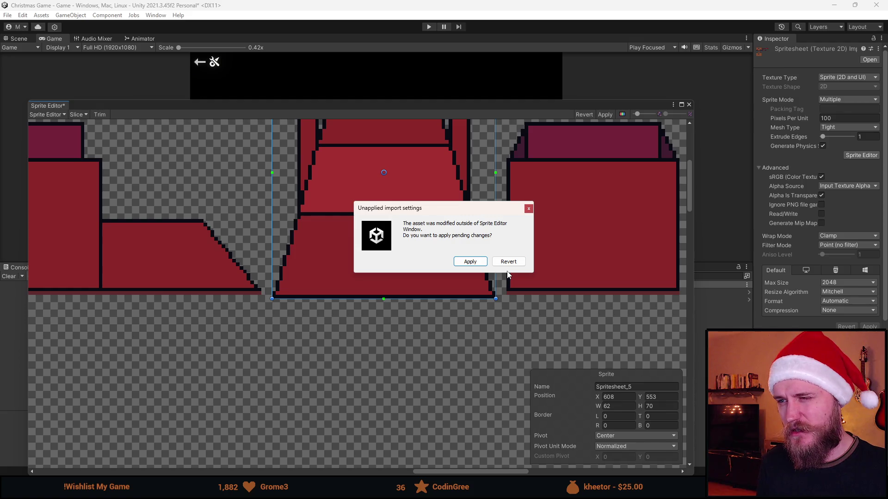
# - Dismiss Unity's prompt about applying pending import changes to the spritesheet
pyautogui.moveTo(434, 225); pyautogui.dragTo(466, 223)
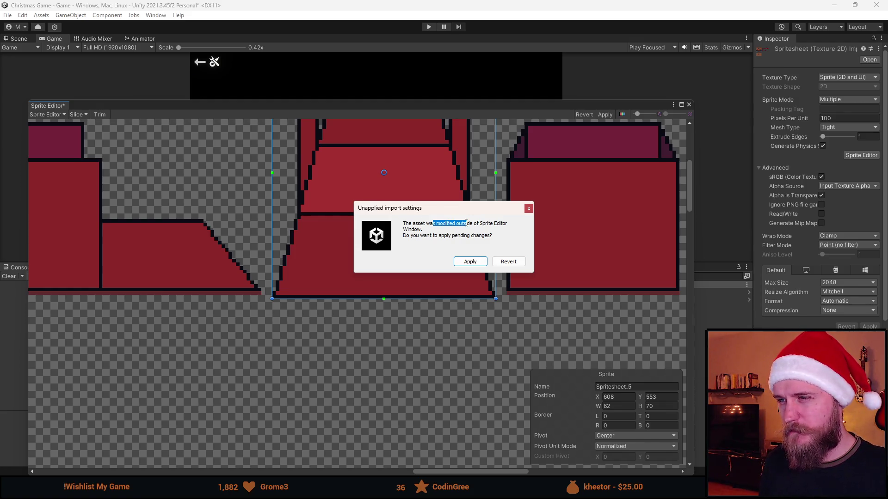
pyautogui.click(494, 225)
pyautogui.moveTo(409, 237); pyautogui.dragTo(463, 236)
pyautogui.click(463, 238)
pyautogui.click(476, 262)
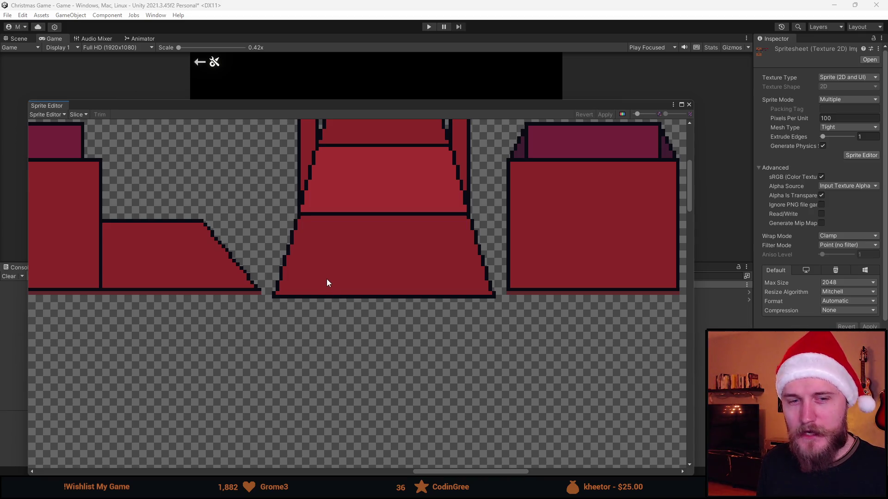
# - Redraw the room sprite's slice rectangle so it measures 320×180
pyautogui.scroll(-5, 326, 279)
pyautogui.scroll(3, 457, 270)
pyautogui.moveTo(245, 295)
pyautogui.mouseDown()
pyautogui.moveTo(341, 214)
pyautogui.moveTo(328, 265)
pyautogui.mouseUp()
pyautogui.moveTo(110, 148); pyautogui.dragTo(451, 353)
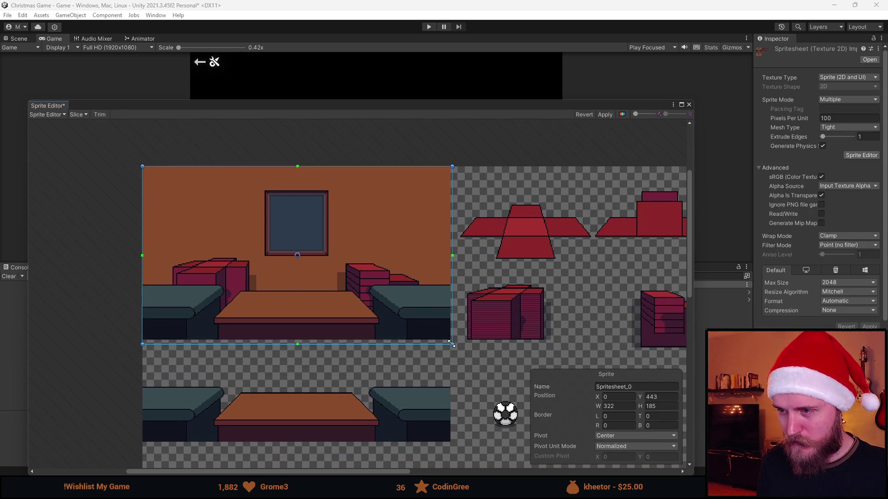
pyautogui.scroll(6, 456, 354)
pyautogui.moveTo(439, 301); pyautogui.dragTo(440, 306)
pyautogui.scroll(-4, 442, 306)
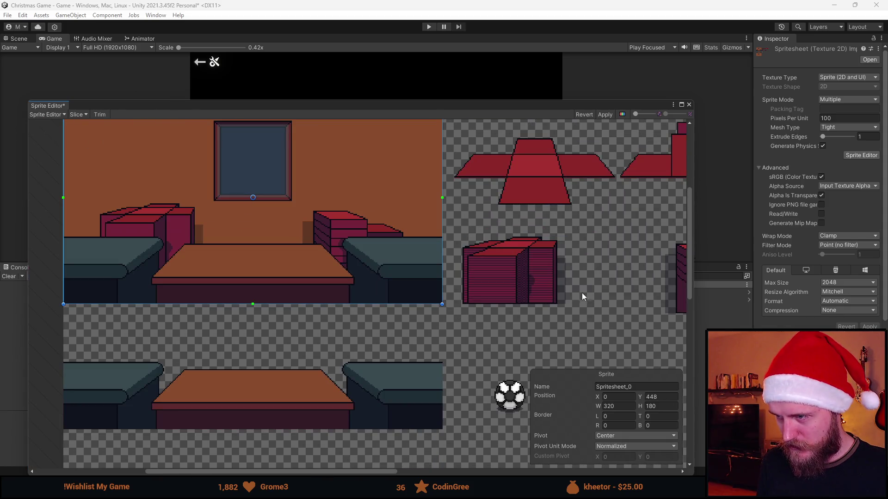
# - Drag out a new Spritesheet_1 slice rectangle around the soccer ball
pyautogui.moveTo(494, 266); pyautogui.dragTo(343, 302)
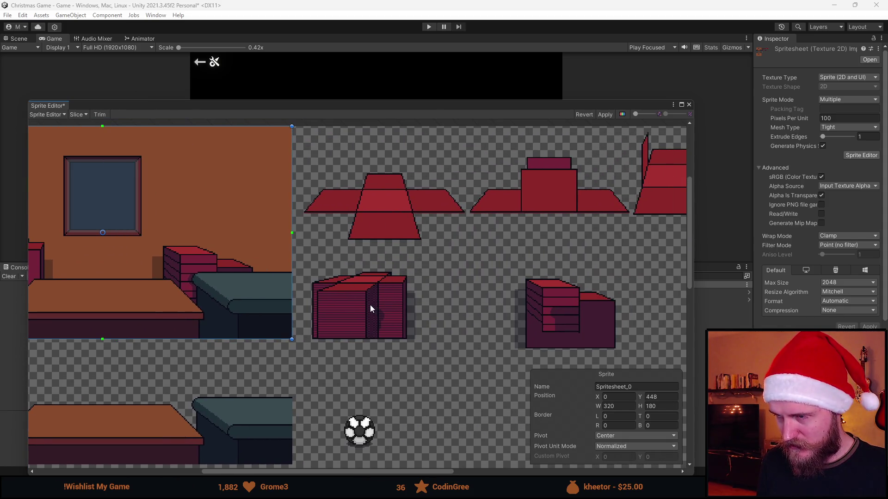
pyautogui.scroll(-2, 486, 252)
pyautogui.scroll(5, 401, 329)
pyautogui.scroll(2, 401, 329)
pyautogui.moveTo(264, 209)
pyautogui.mouseDown()
pyautogui.moveTo(517, 459)
pyautogui.moveTo(508, 437)
pyautogui.mouseUp()
# - Tighten the soccer ball slice's top, left and bottom edges around the ball
pyautogui.moveTo(419, 209); pyautogui.dragTo(419, 216)
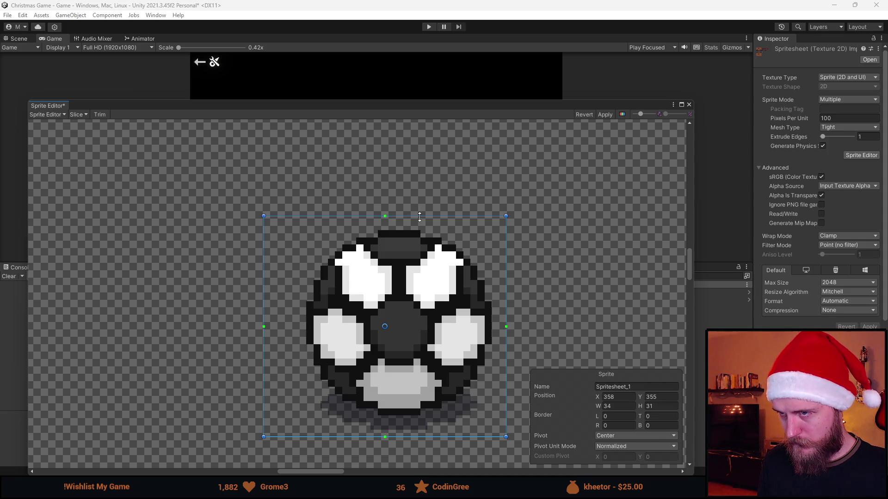
pyautogui.moveTo(263, 309); pyautogui.dragTo(293, 308)
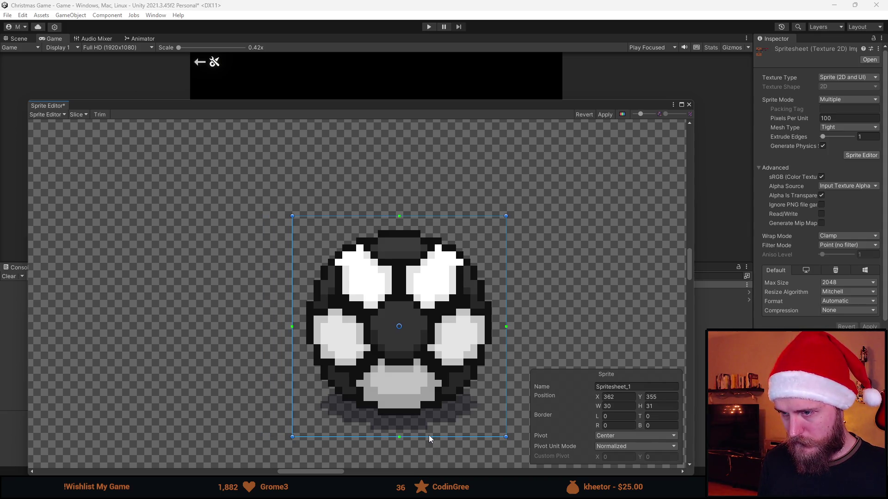
pyautogui.moveTo(429, 438); pyautogui.dragTo(431, 432)
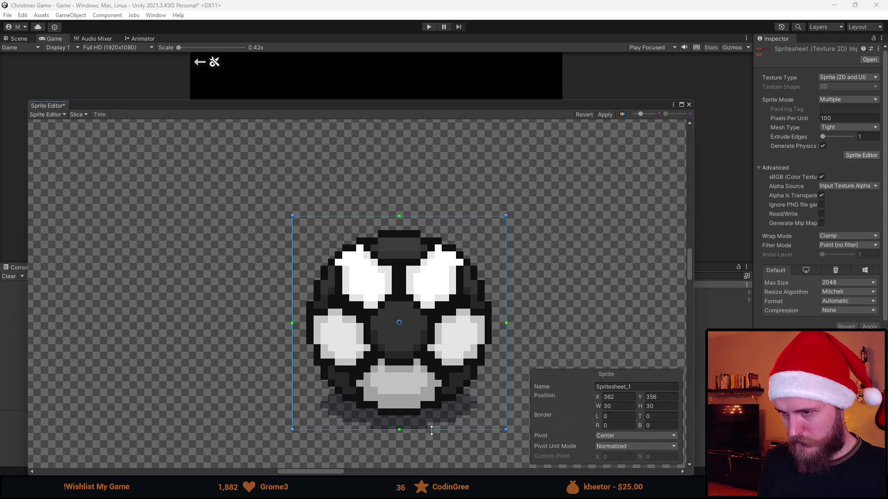
pyautogui.scroll(-5, 444, 412)
pyautogui.scroll(-3, 444, 411)
pyautogui.scroll(-3, 348, 348)
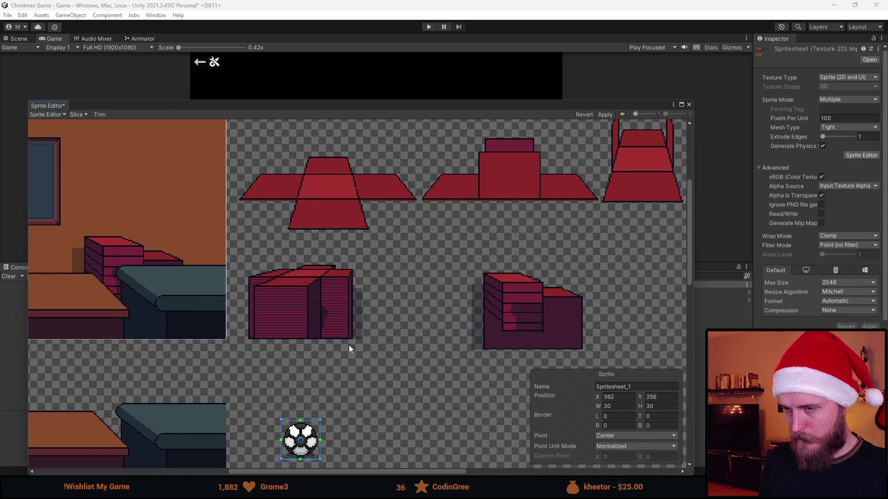
pyautogui.scroll(5, 241, 332)
pyautogui.scroll(3, 250, 347)
# - Outline a new sprite slice around the red crate
pyautogui.moveTo(257, 363)
pyautogui.mouseDown()
pyautogui.moveTo(614, 159)
pyautogui.moveTo(655, 124)
pyautogui.mouseUp()
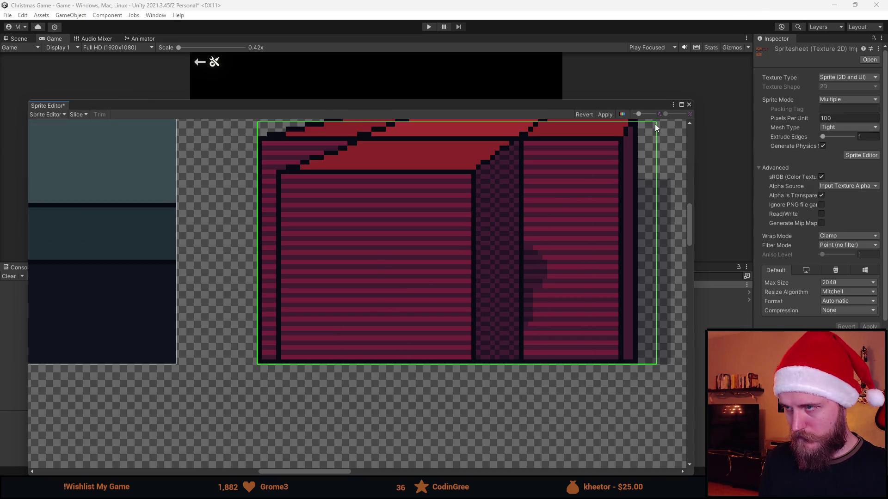
pyautogui.moveTo(547, 249)
pyautogui.mouseDown()
pyautogui.moveTo(480, 270)
pyautogui.moveTo(506, 235)
pyautogui.mouseUp()
pyautogui.scroll(-3, 505, 234)
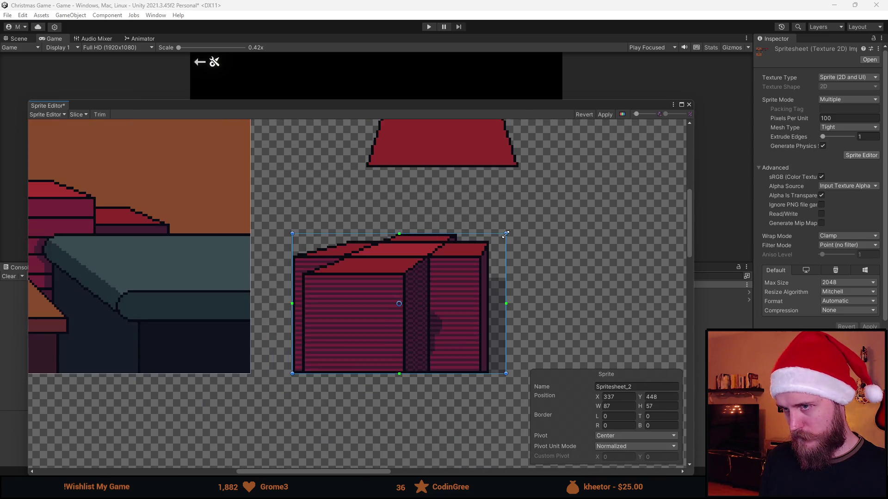
pyautogui.scroll(5, 368, 316)
# - Outline the red cross-shaped piece and fit its edges, giving Spritesheet_3 at 136×56
pyautogui.moveTo(197, 166)
pyautogui.mouseDown()
pyautogui.moveTo(484, 384)
pyautogui.moveTo(600, 365)
pyautogui.mouseUp()
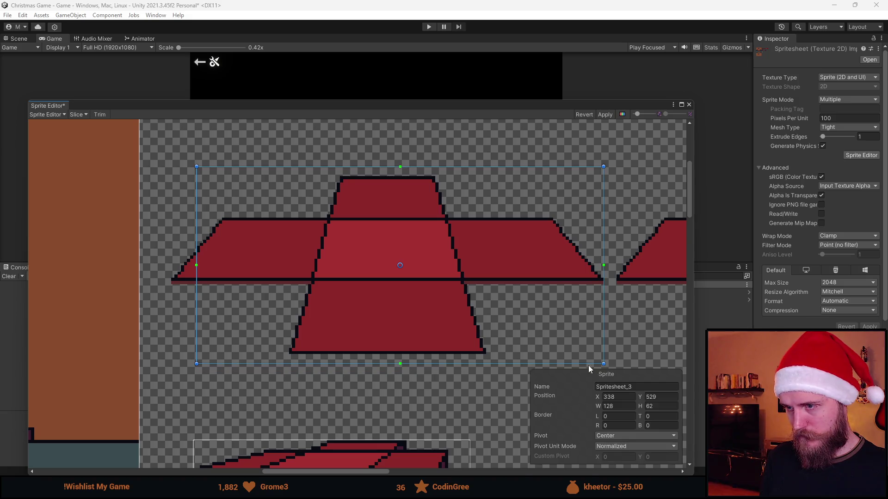
pyautogui.moveTo(457, 363); pyautogui.dragTo(444, 355)
pyautogui.scroll(2, 194, 286)
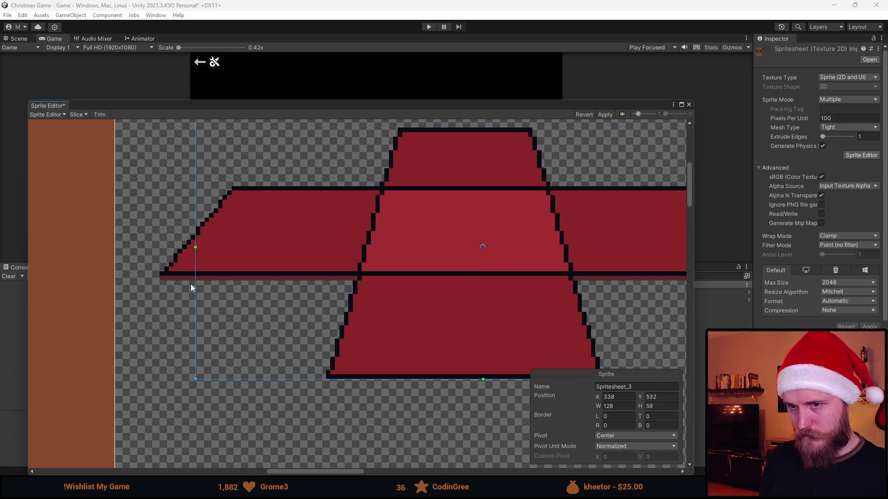
pyautogui.moveTo(197, 285); pyautogui.dragTo(160, 285)
pyautogui.scroll(-2, 419, 278)
pyautogui.scroll(2, 402, 253)
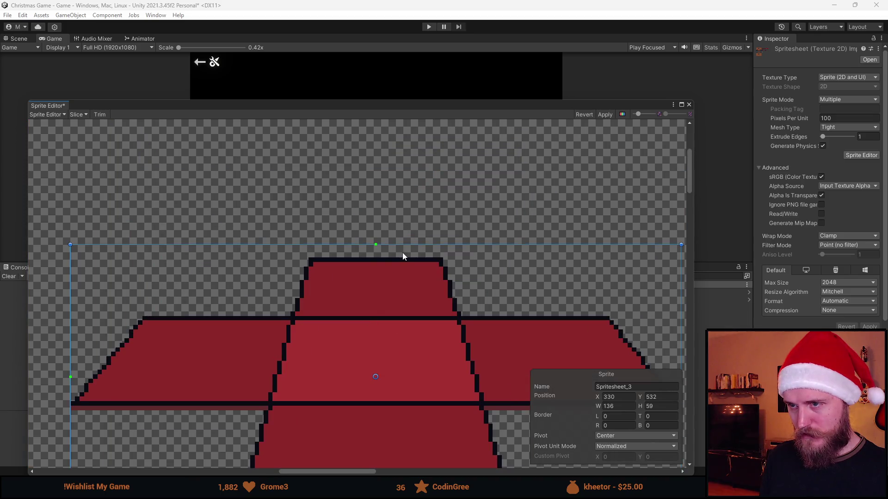
pyautogui.moveTo(409, 244); pyautogui.dragTo(409, 258)
pyautogui.scroll(-4, 407, 264)
pyautogui.scroll(-2, 393, 311)
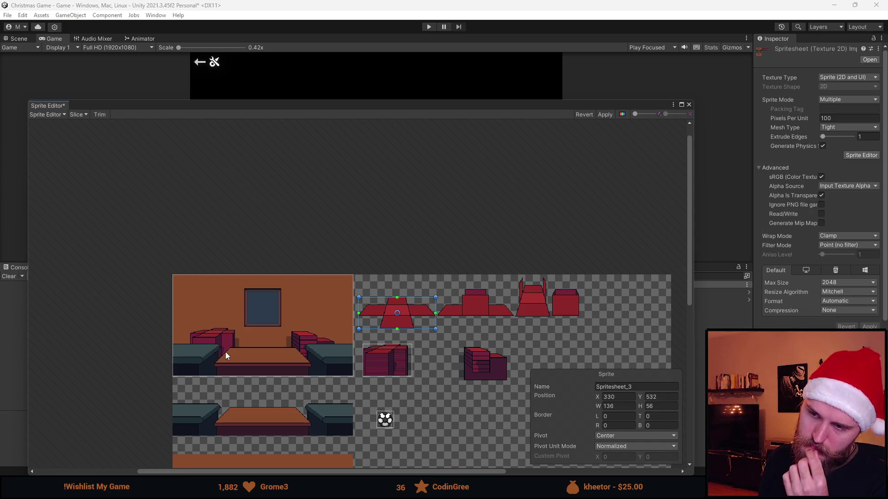
# - Add a sprite slice around the two-tier cabinet, widened one texel to the left
pyautogui.scroll(-1, 226, 351)
pyautogui.scroll(2, 225, 351)
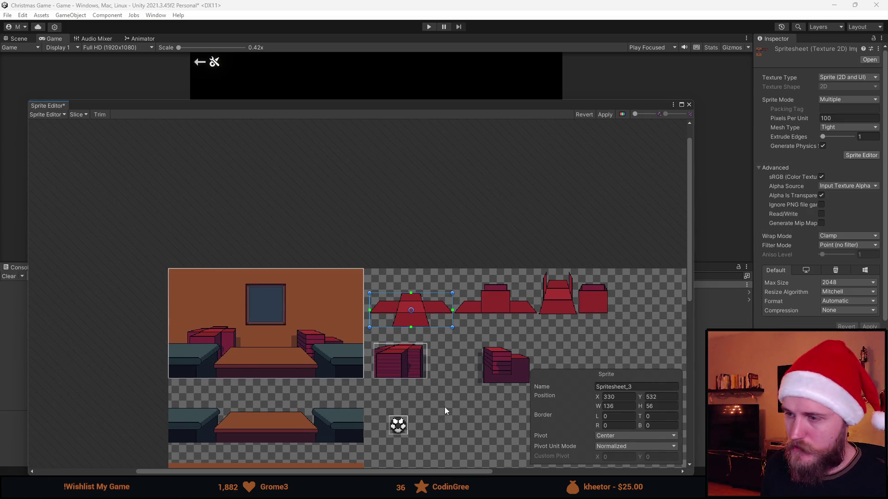
pyautogui.moveTo(445, 412); pyautogui.dragTo(482, 317)
pyautogui.scroll(5, 592, 268)
pyautogui.scroll(3, 568, 286)
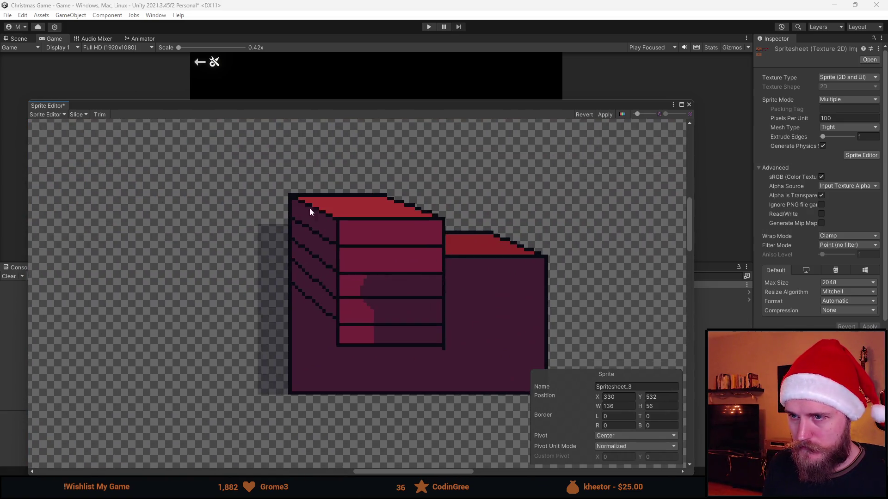
pyautogui.scroll(-1, 267, 229)
pyautogui.moveTo(261, 195)
pyautogui.mouseDown()
pyautogui.moveTo(507, 387)
pyautogui.moveTo(523, 381)
pyautogui.mouseUp()
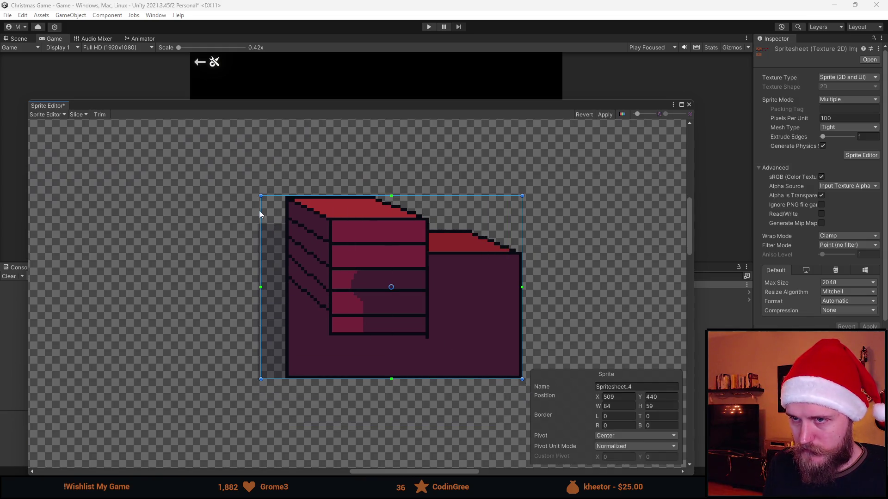
pyautogui.moveTo(260, 196); pyautogui.dragTo(257, 195)
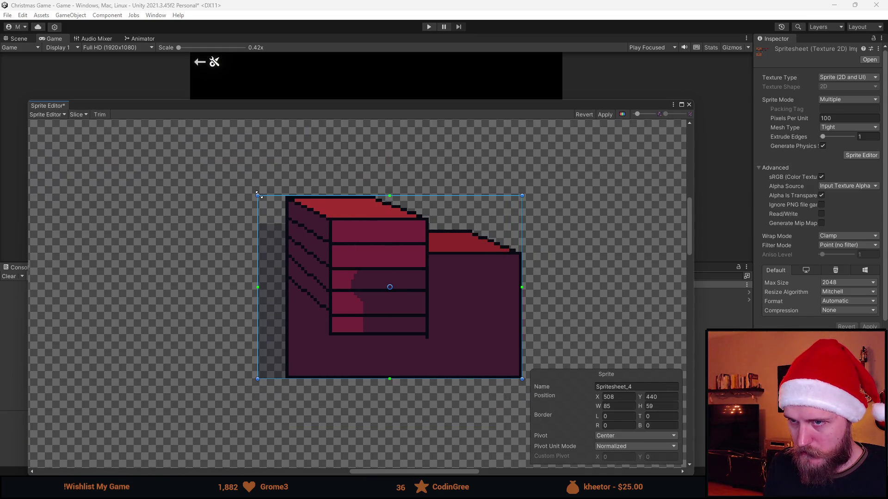
# - Slice the middle couch strip at 320×57 from X 0, Y 342, apply, and close the Sprite Editor
pyautogui.scroll(-6, 245, 329)
pyautogui.scroll(3, 269, 365)
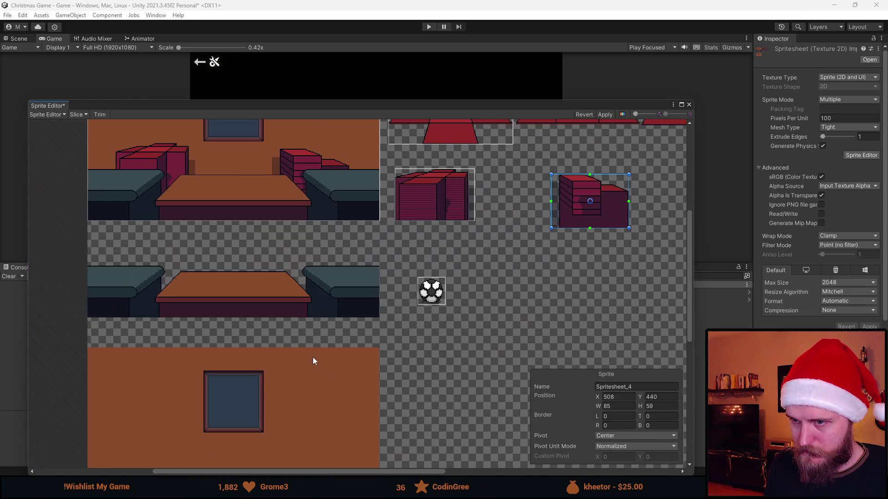
pyautogui.scroll(2, 85, 274)
pyautogui.moveTo(98, 265); pyautogui.dragTo(587, 354)
pyautogui.scroll(5, 582, 294)
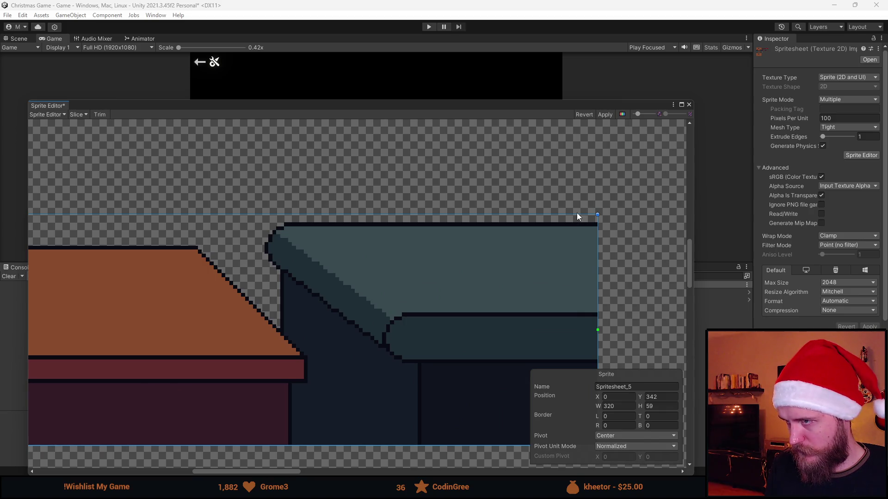
pyautogui.moveTo(577, 214); pyautogui.dragTo(577, 223)
pyautogui.scroll(-3, 515, 284)
pyautogui.scroll(-3, 467, 282)
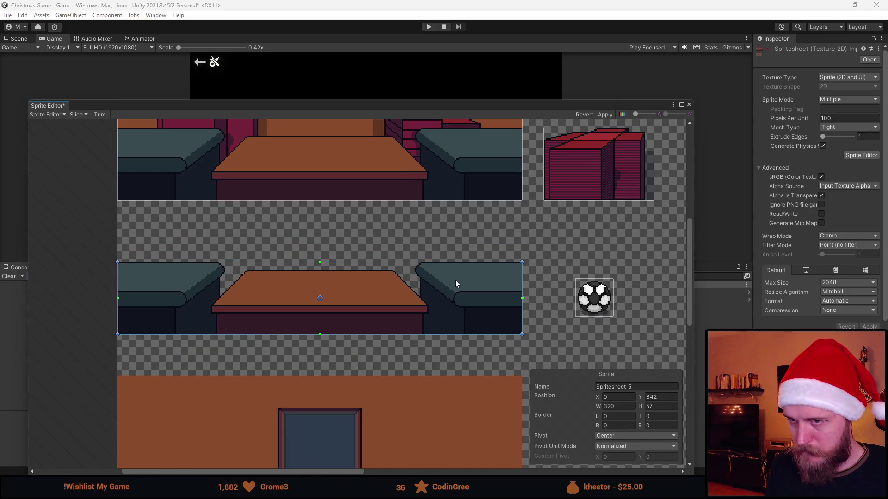
pyautogui.scroll(-3, 305, 283)
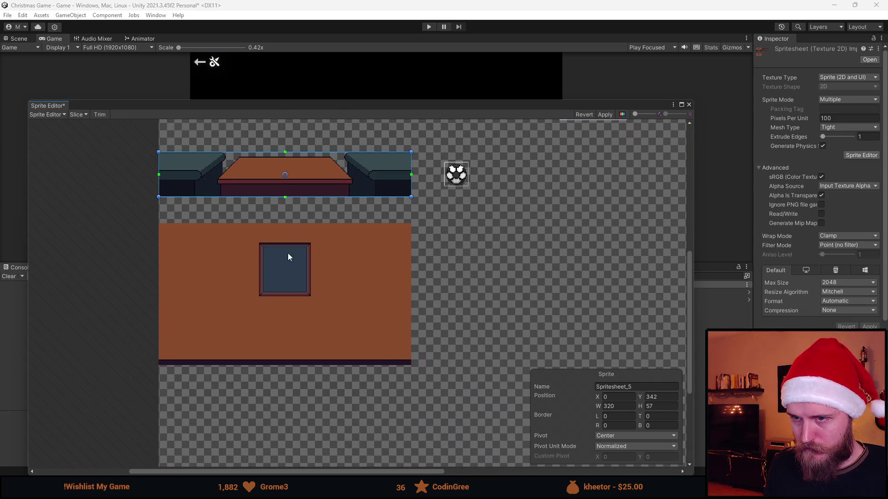
pyautogui.scroll(-3, 319, 269)
pyautogui.scroll(2, 337, 249)
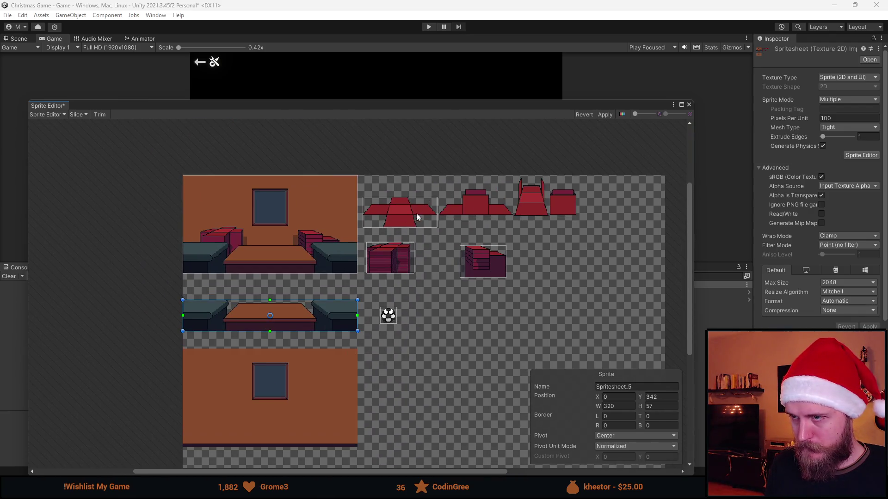
pyautogui.click(604, 115)
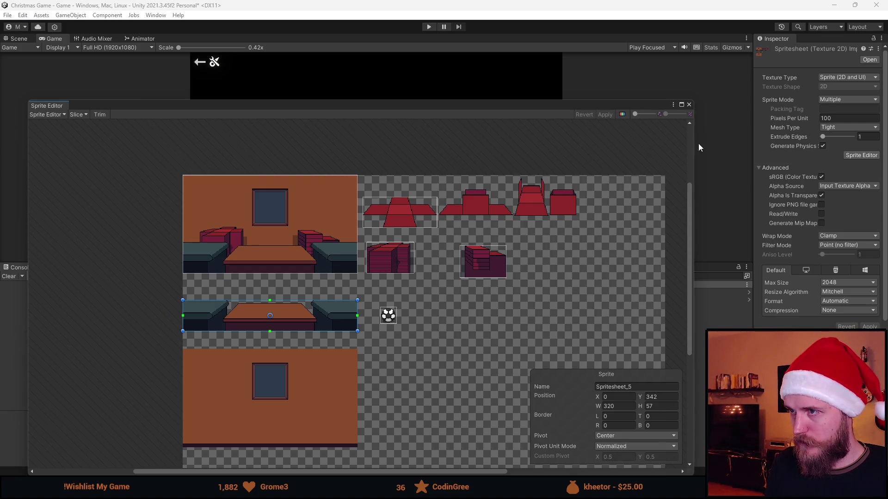
pyautogui.click(689, 105)
# - Open the Package Manager and list packages from My Assets
pyautogui.click(155, 15)
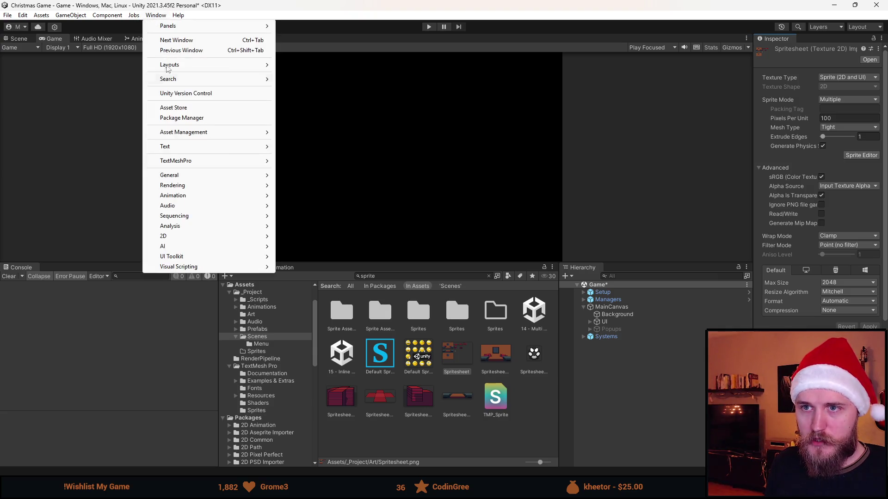
pyautogui.click(212, 123)
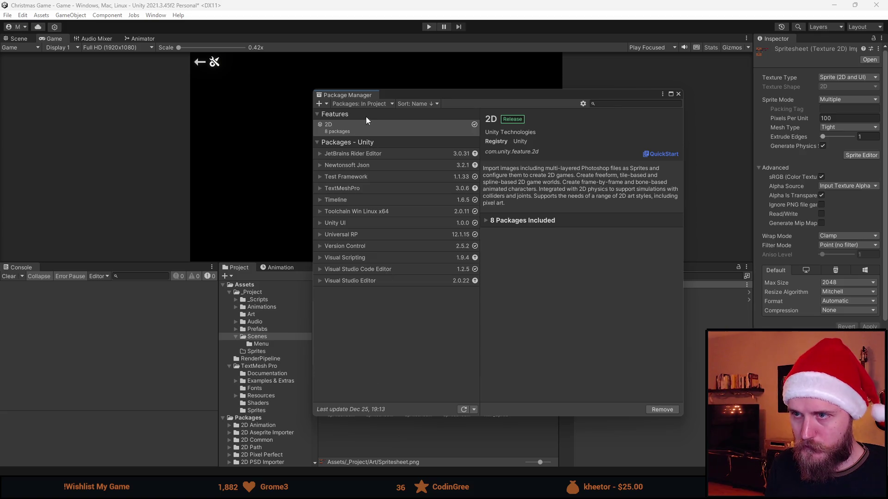
pyautogui.click(357, 104)
pyautogui.click(367, 113)
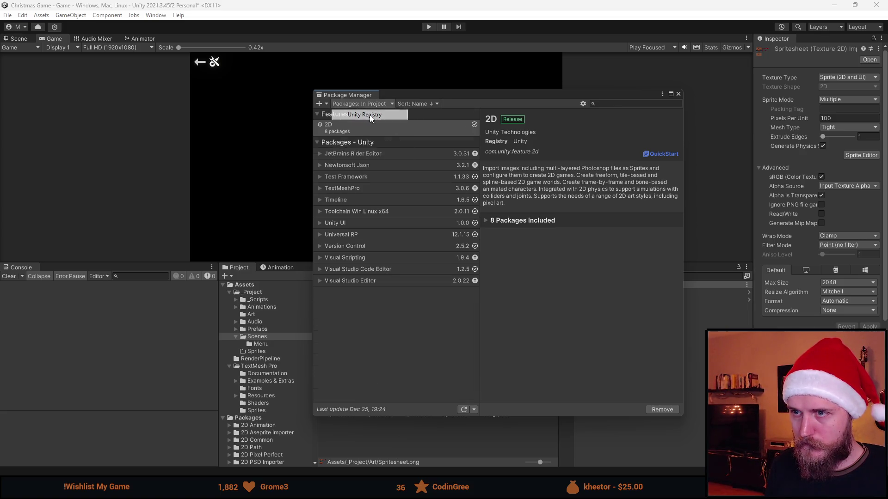
pyautogui.click(365, 104)
pyautogui.click(363, 139)
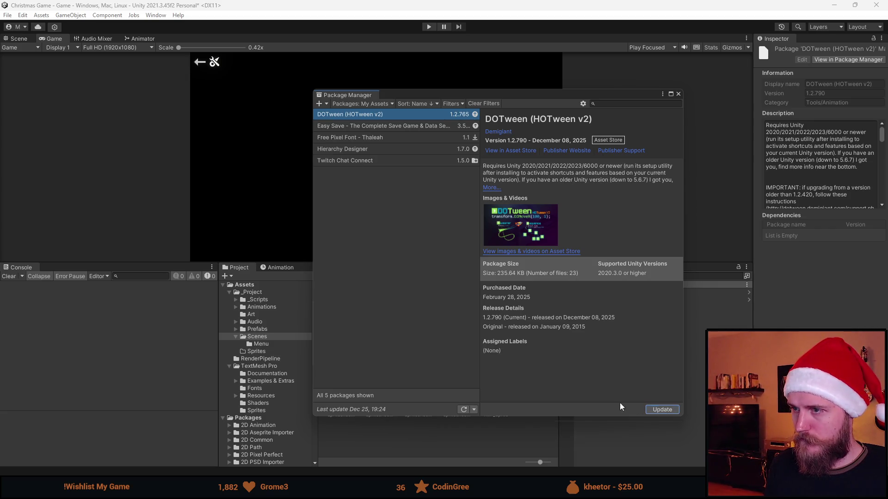
# - Update DOTween (HOTween v2) to 1.2.790 and import all its files
pyautogui.click(658, 409)
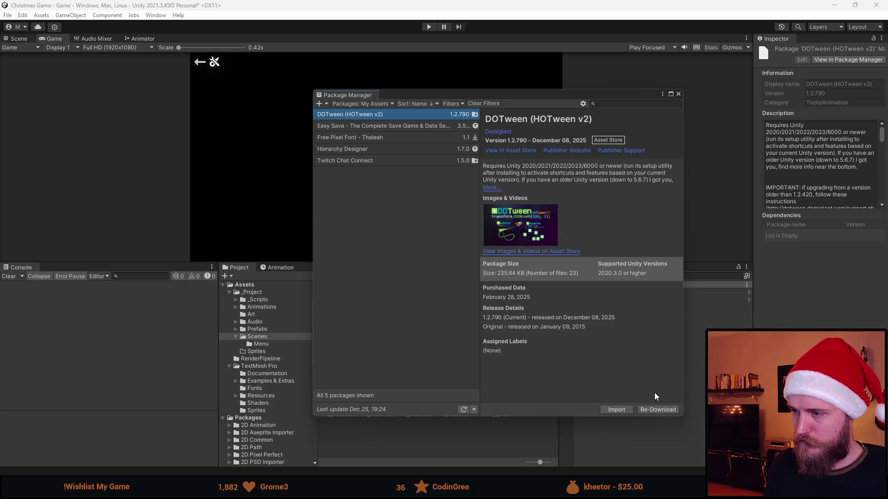
pyautogui.click(616, 409)
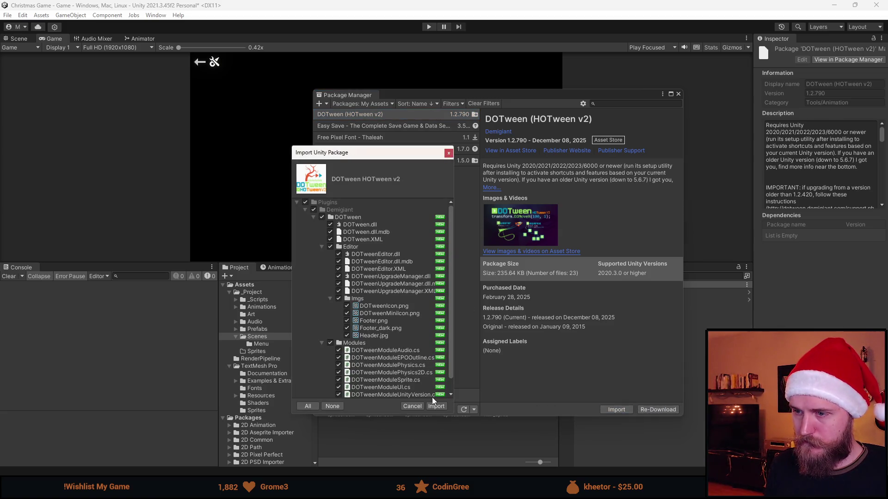
pyautogui.click(436, 407)
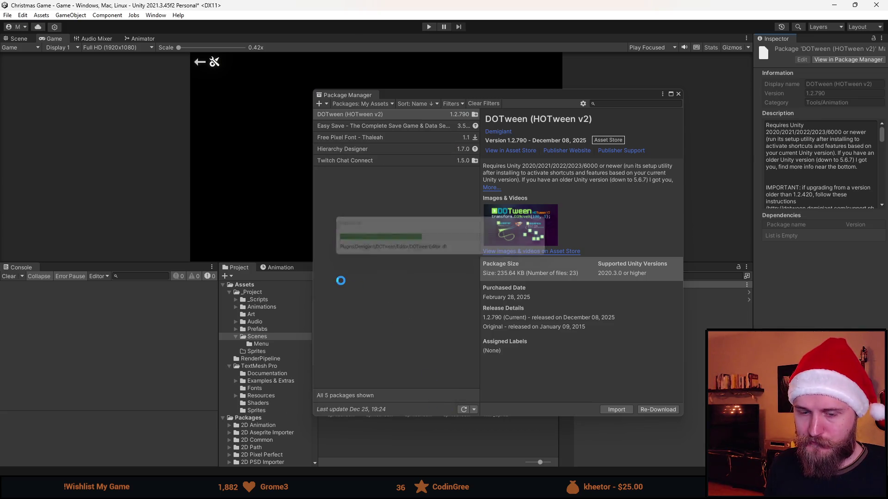
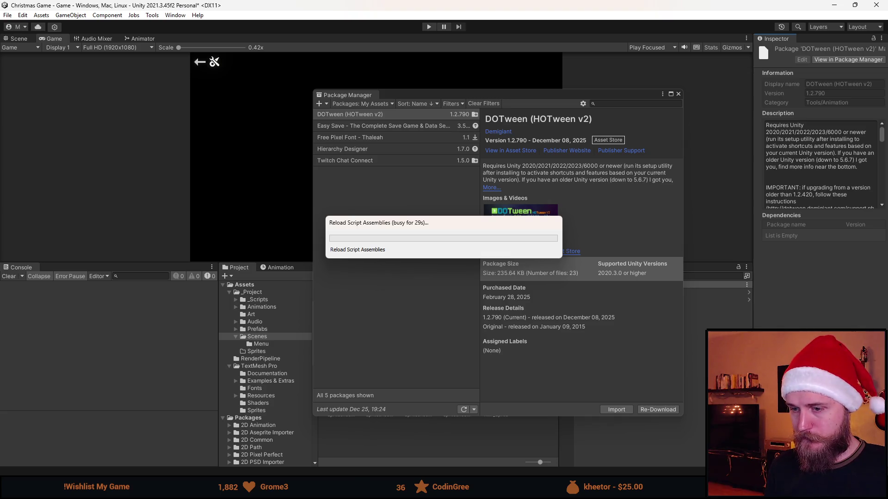
# - Run DOTween setup with Audio, Physics, Physics2D, Sprites and UI modules, then close the package windows
pyautogui.moveTo(332, 489)
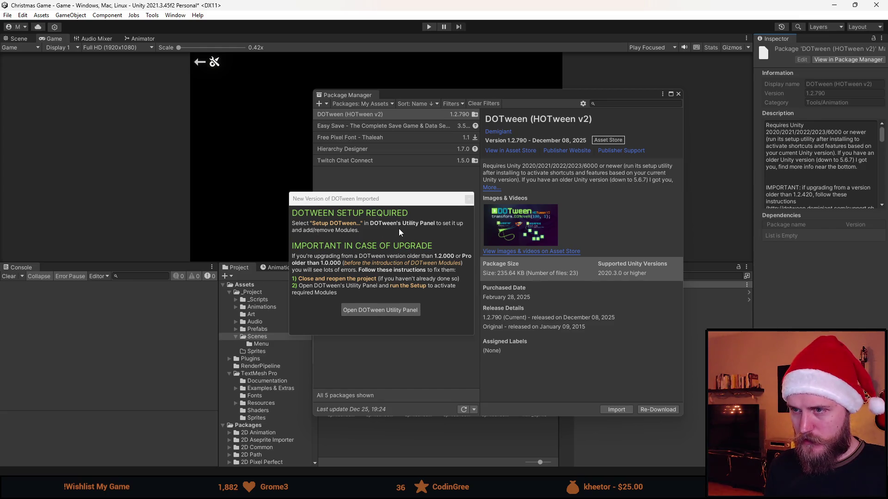
pyautogui.click(378, 312)
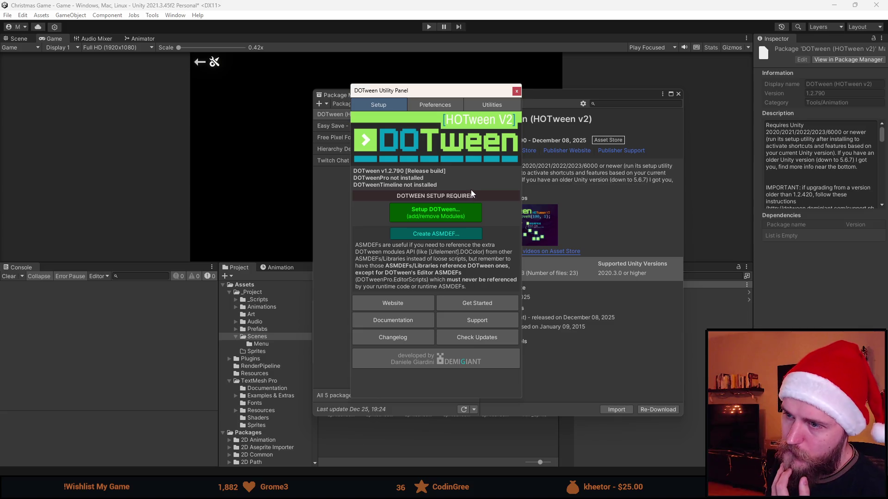
pyautogui.click(450, 211)
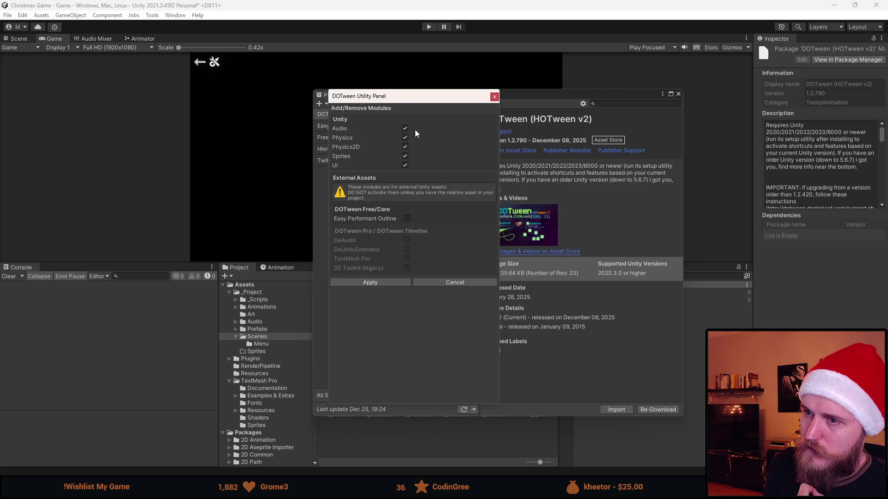
pyautogui.click(389, 283)
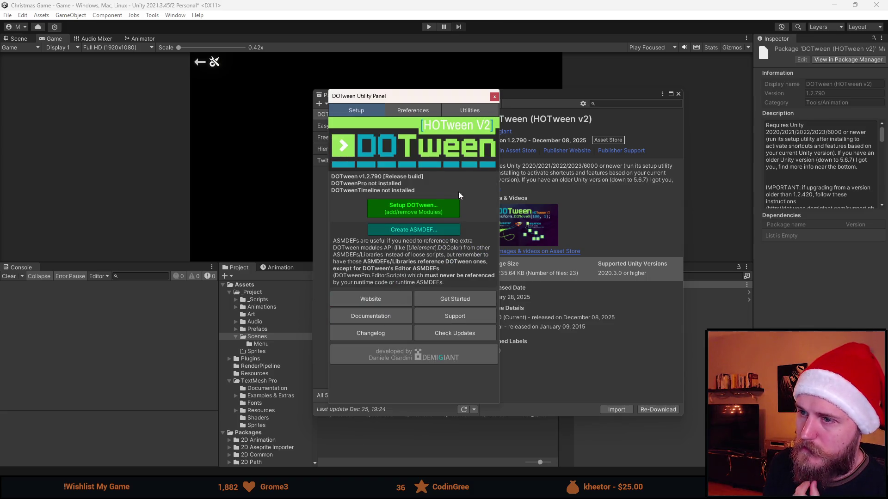
pyautogui.click(494, 96)
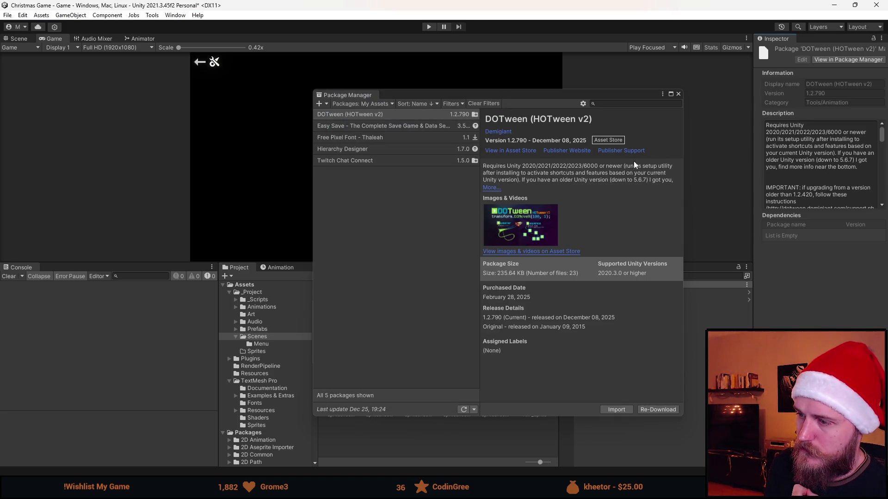
pyautogui.click(678, 94)
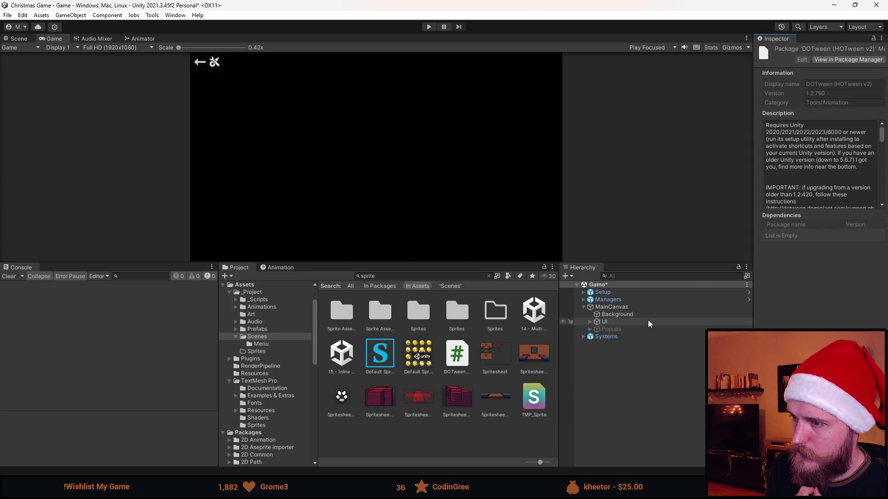
pyautogui.click(622, 317)
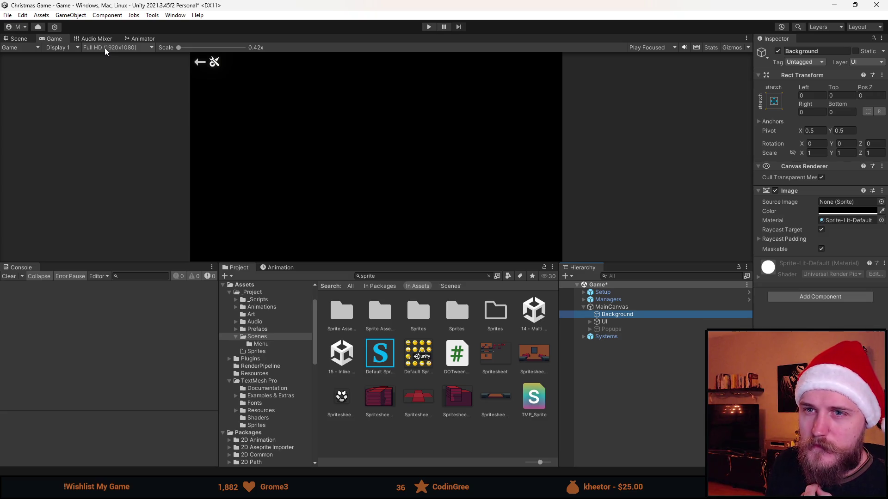
# - Expand the Setup group, inspect the Main Camera, and widen the Inspector panel
pyautogui.click(603, 293)
pyautogui.click(584, 293)
pyautogui.click(610, 300)
pyautogui.moveTo(752, 215); pyautogui.dragTo(585, 215)
pyautogui.scroll(-4, 692, 277)
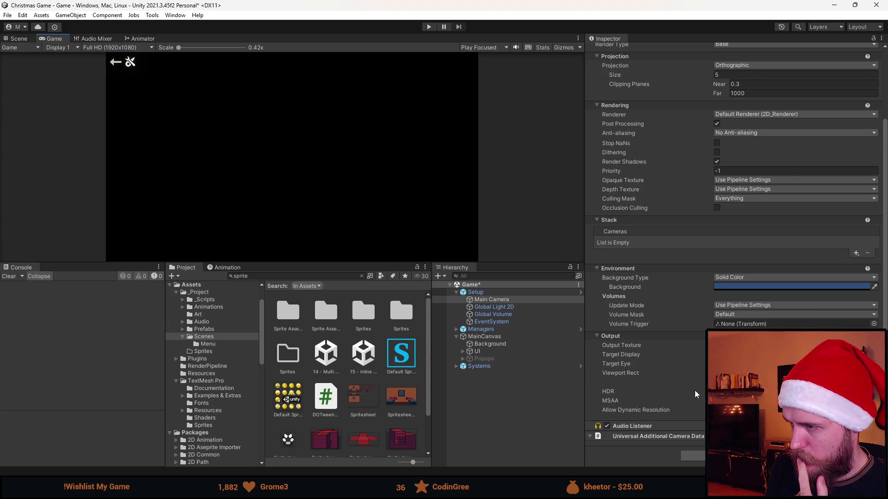
pyautogui.scroll(3, 676, 355)
pyautogui.scroll(1, 678, 359)
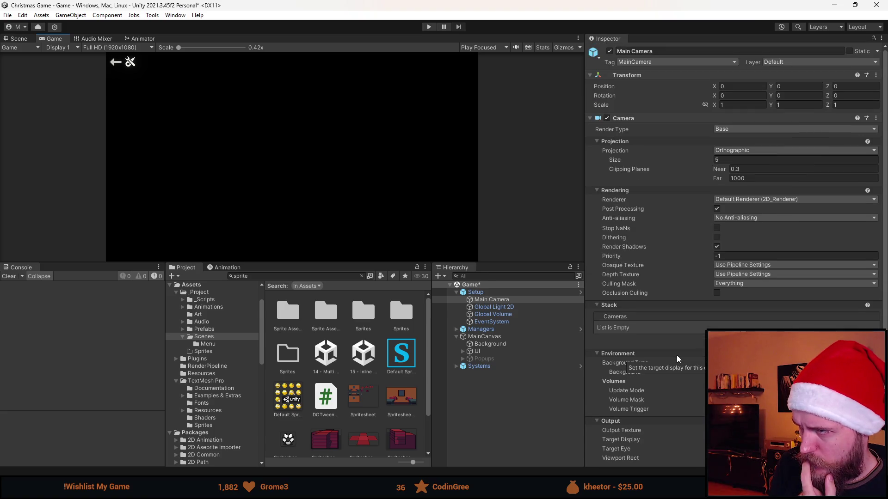
# - Set the MainCanvas Canvas Scaler reference resolution to 320 × 180
pyautogui.click(492, 337)
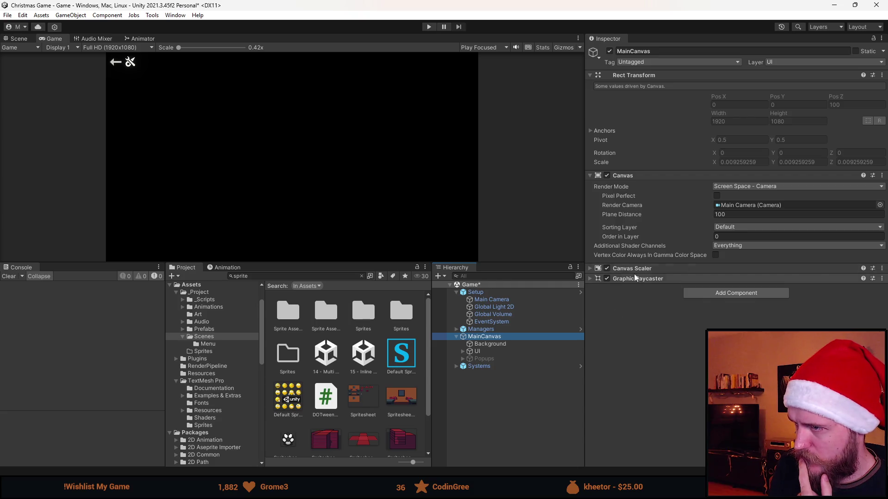
pyautogui.click(620, 267)
pyautogui.click(638, 337)
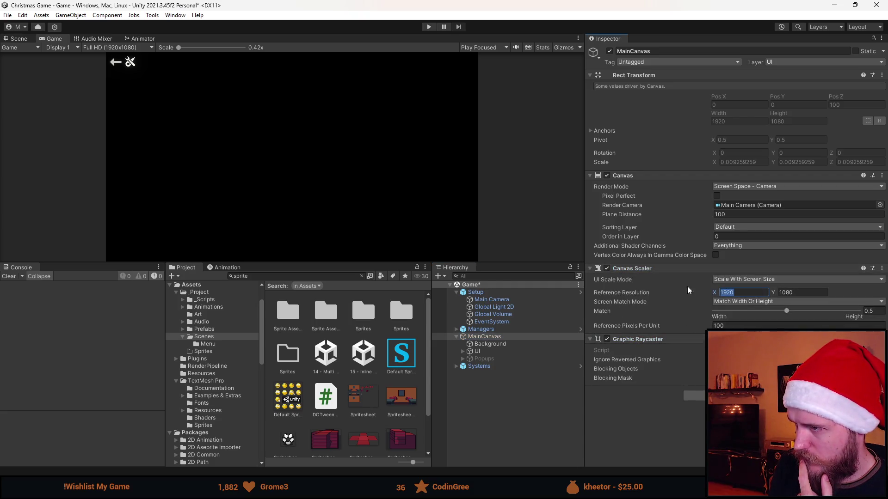
pyautogui.write('320')
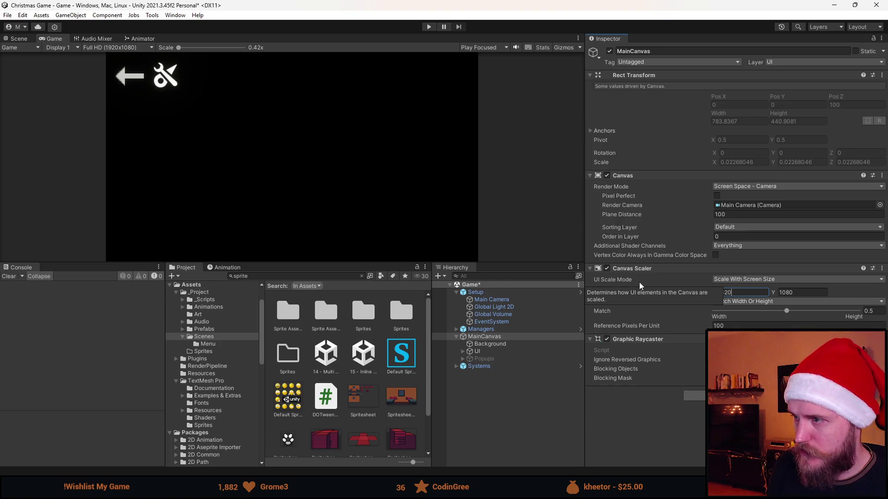
pyautogui.press('Tab')
pyautogui.write('180')
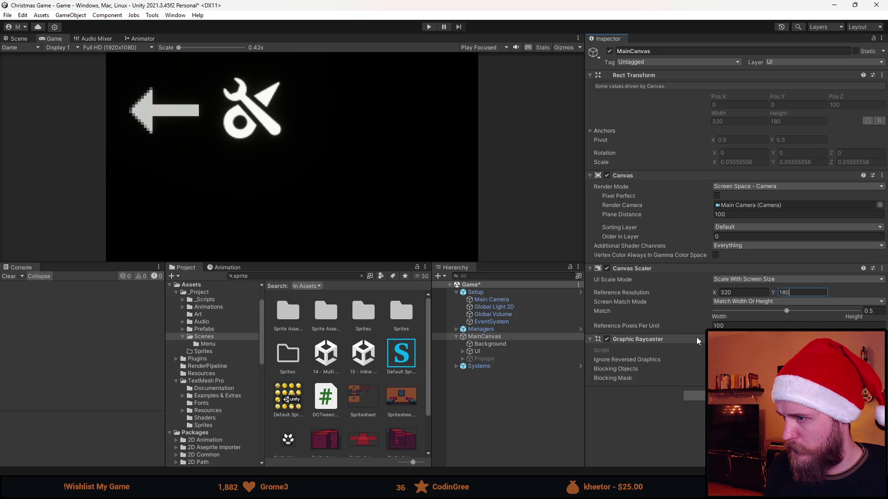
pyautogui.click(667, 430)
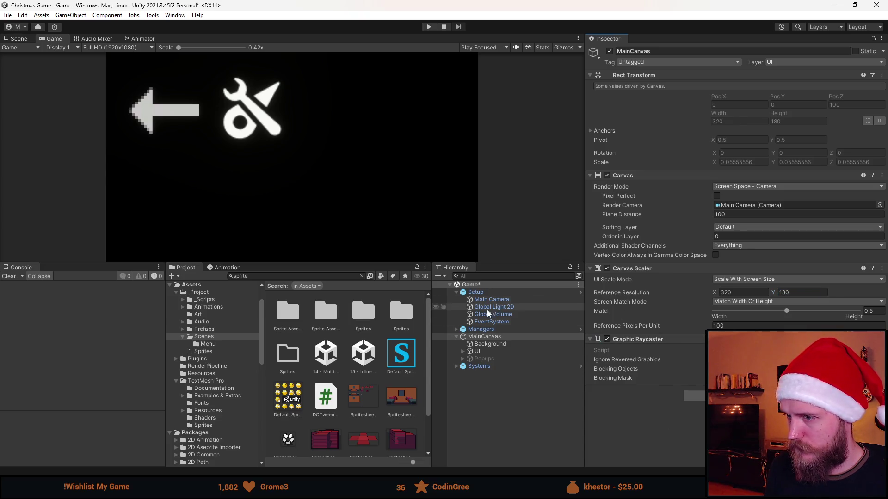
# - Expand UI > GameUI in the Hierarchy and select the SettingsButton
pyautogui.click(493, 344)
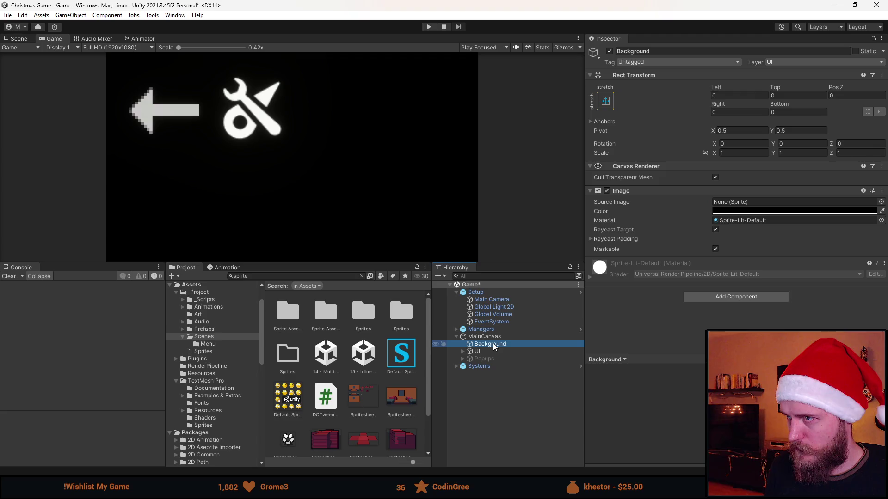
pyautogui.click(493, 350)
pyautogui.click(463, 351)
pyautogui.click(491, 359)
pyautogui.click(470, 359)
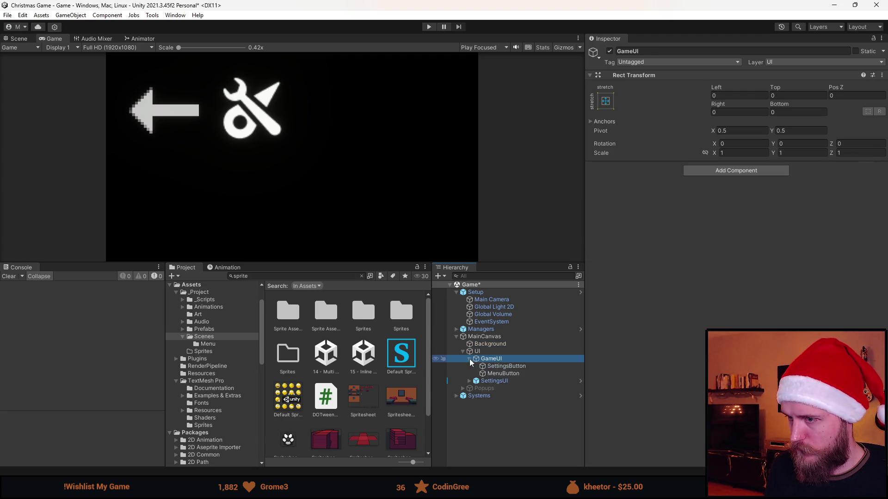
pyautogui.click(504, 366)
pyautogui.click(18, 38)
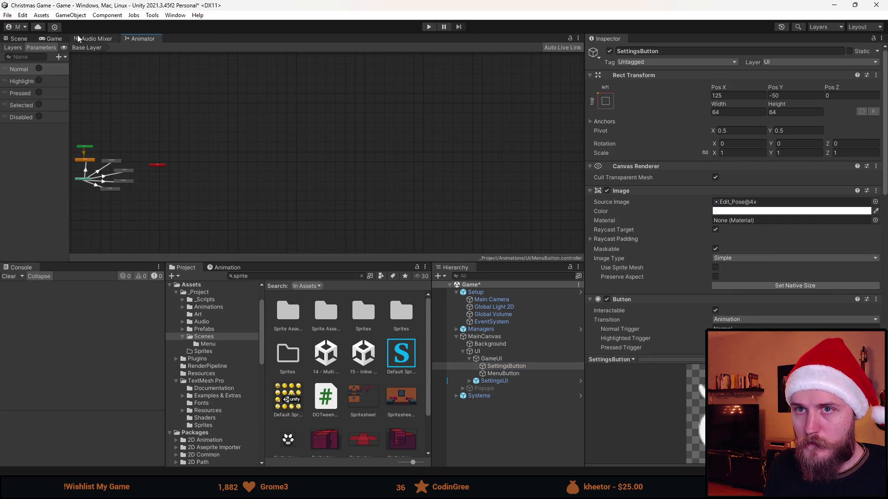
# - Shrink the MenuButton arrow and SettingsButton icon to about 12–13 units with the Rect tool
pyautogui.press('f')
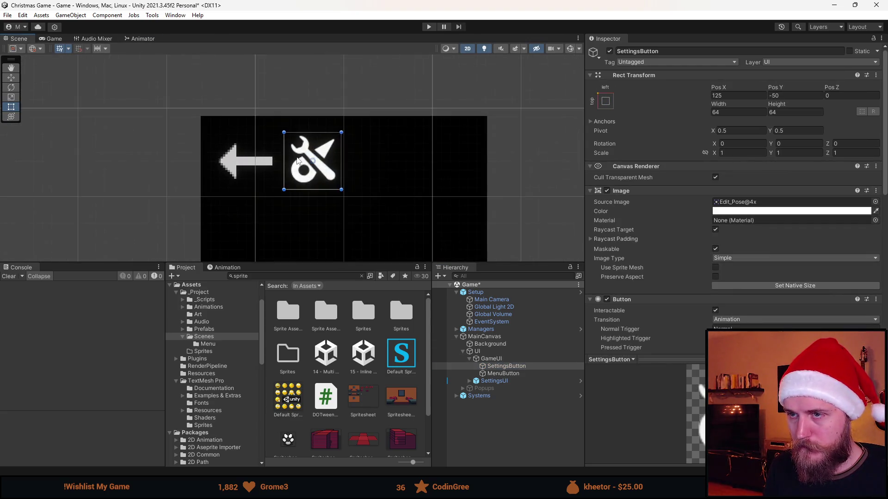
pyautogui.click(510, 374)
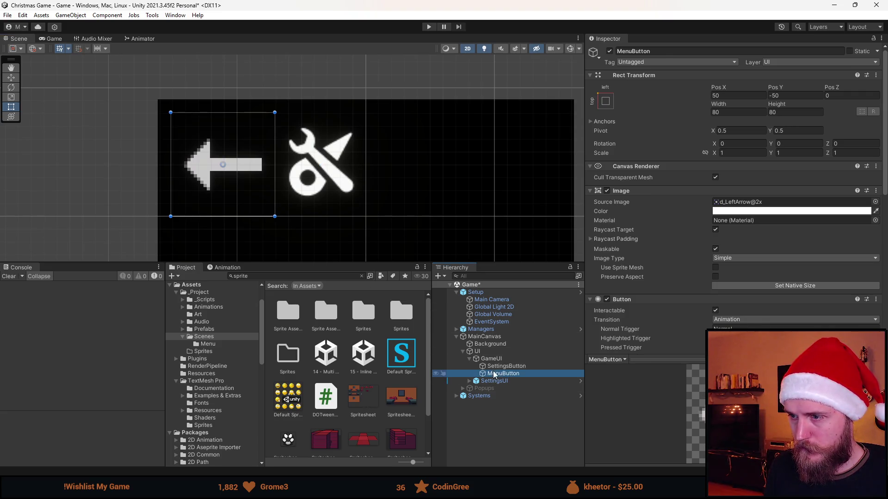
pyautogui.moveTo(274, 216)
pyautogui.mouseDown()
pyautogui.moveTo(221, 145)
pyautogui.moveTo(190, 129)
pyautogui.mouseUp()
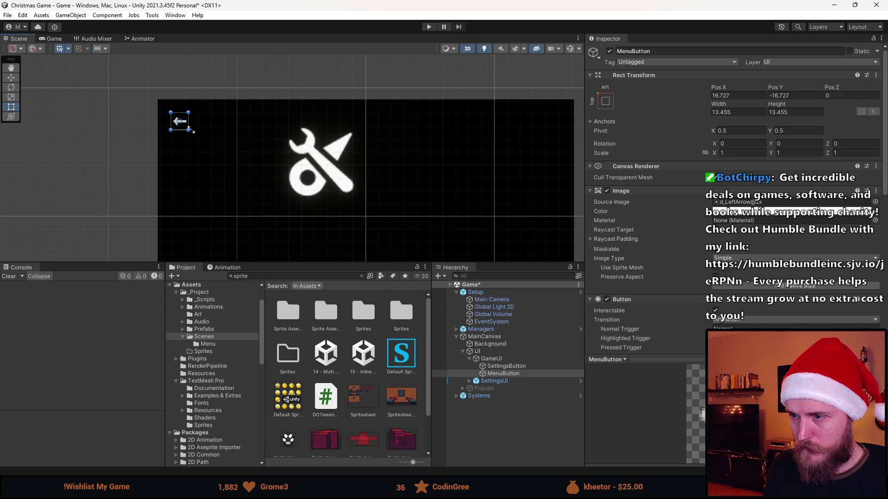
pyautogui.click(504, 366)
pyautogui.moveTo(361, 205)
pyautogui.mouseDown()
pyautogui.moveTo(287, 136)
pyautogui.moveTo(294, 138)
pyautogui.moveTo(176, 106)
pyautogui.mouseUp()
# - Place the settings icon beside the back arrow in the top-left corner and hide the scene grid
pyautogui.press('w')
pyautogui.click(503, 374)
pyautogui.click(518, 448)
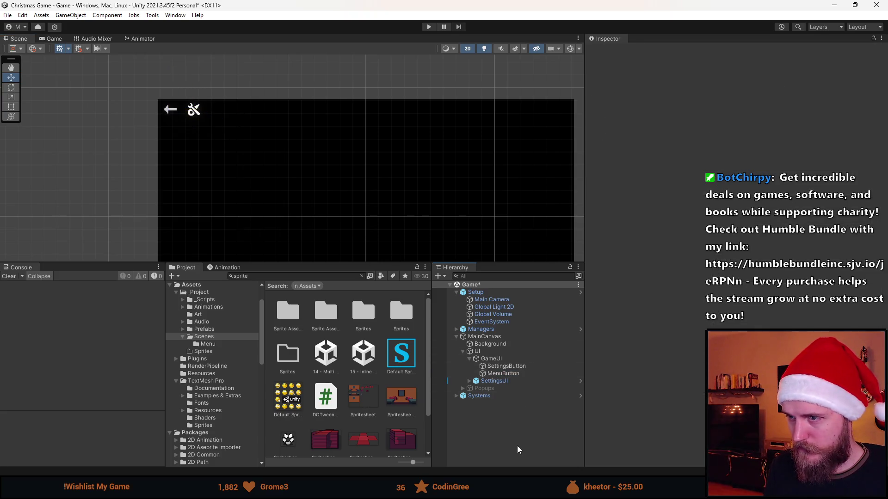
pyautogui.scroll(-3, 293, 105)
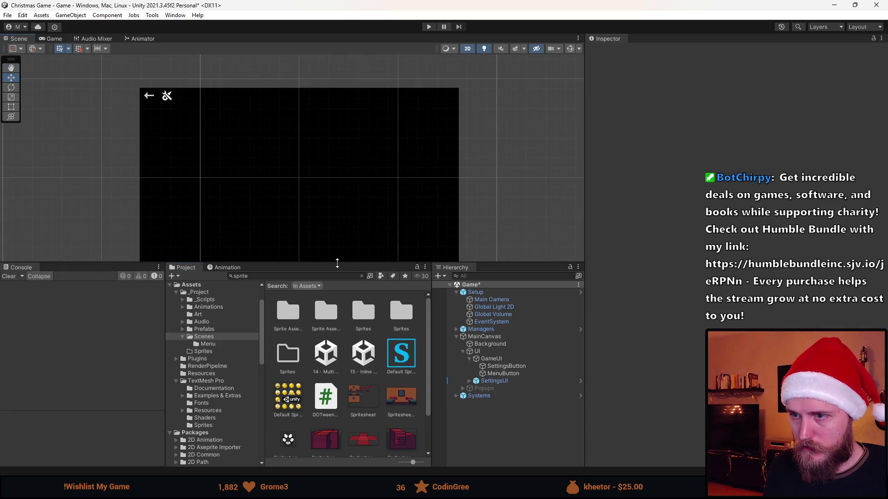
pyautogui.moveTo(337, 262); pyautogui.dragTo(337, 325)
pyautogui.click(59, 49)
pyautogui.click(512, 428)
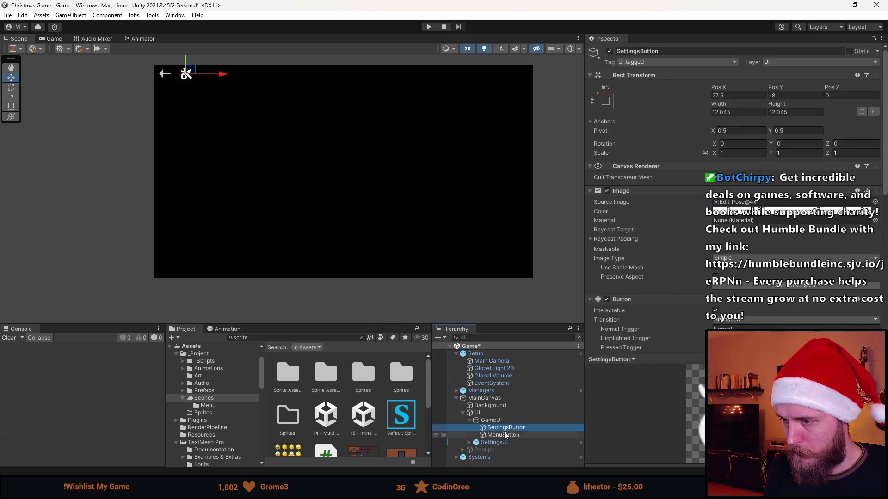
pyautogui.click(508, 420)
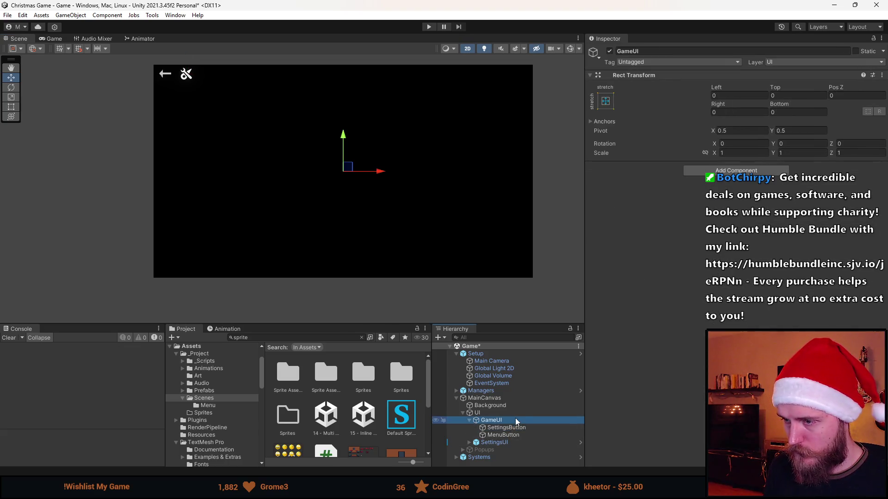
# - Assign the Spritesheet room image as the Background object's source image
pyautogui.click(490, 406)
pyautogui.click(880, 202)
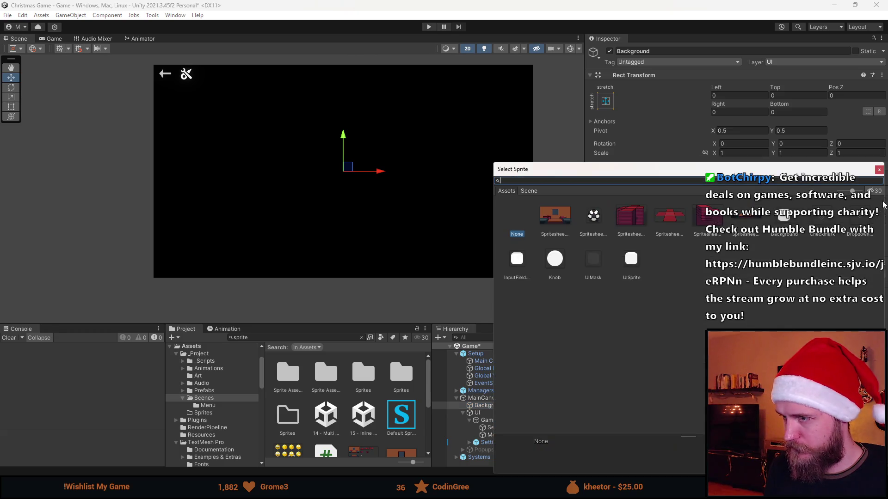
pyautogui.doubleClick(555, 215)
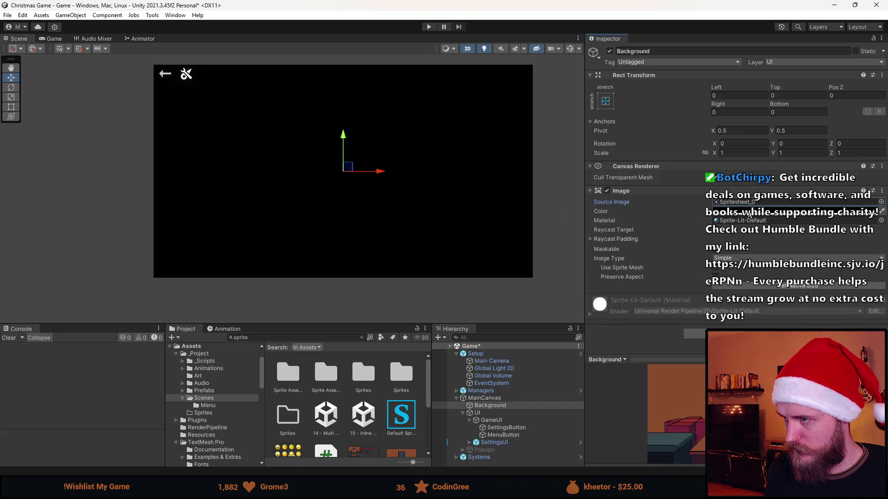
# - Try green, brown, red, blue and magenta tints on the backdrop, then leave it untinted white
pyautogui.click(786, 211)
pyautogui.moveTo(826, 296); pyautogui.dragTo(826, 257)
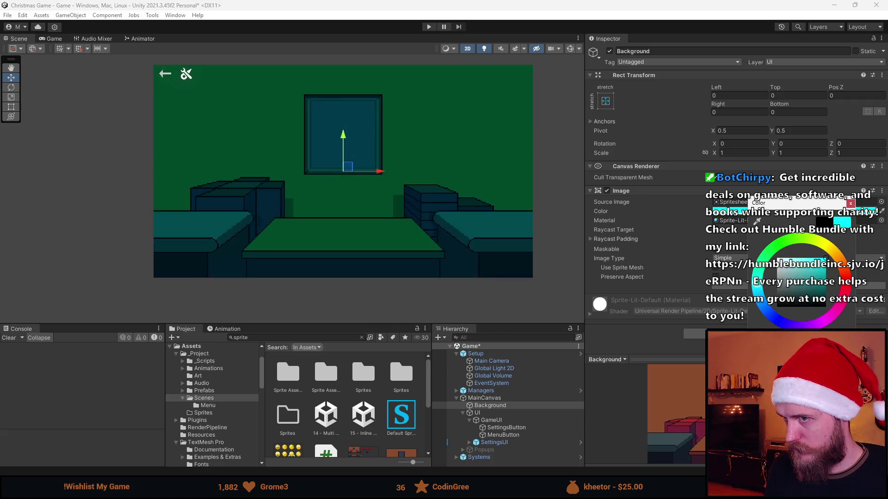
pyautogui.click(846, 283)
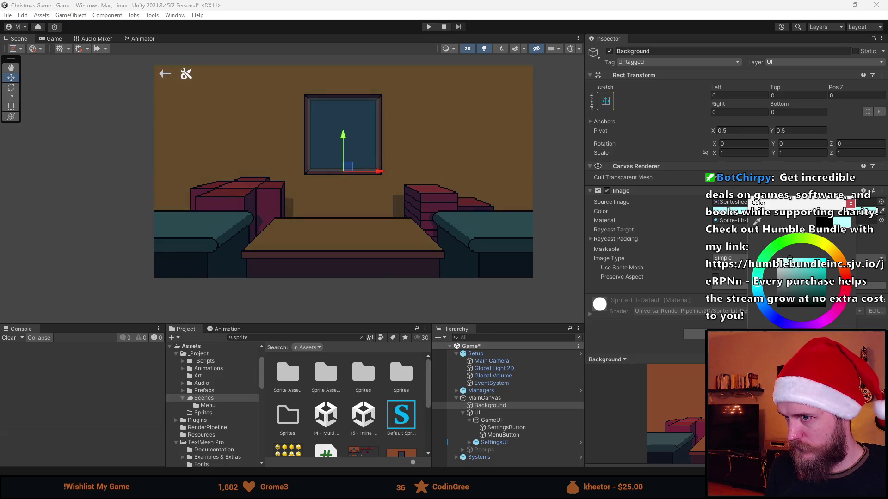
pyautogui.click(823, 321)
pyautogui.click(823, 244)
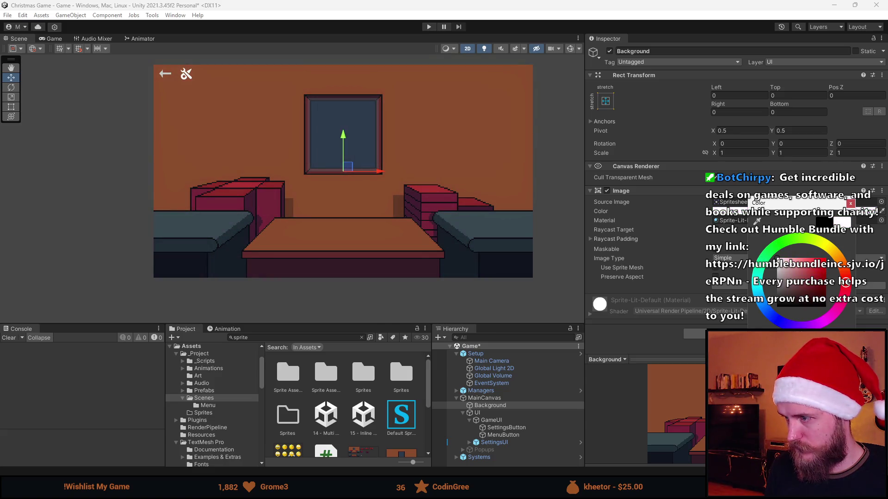
pyautogui.click(761, 264)
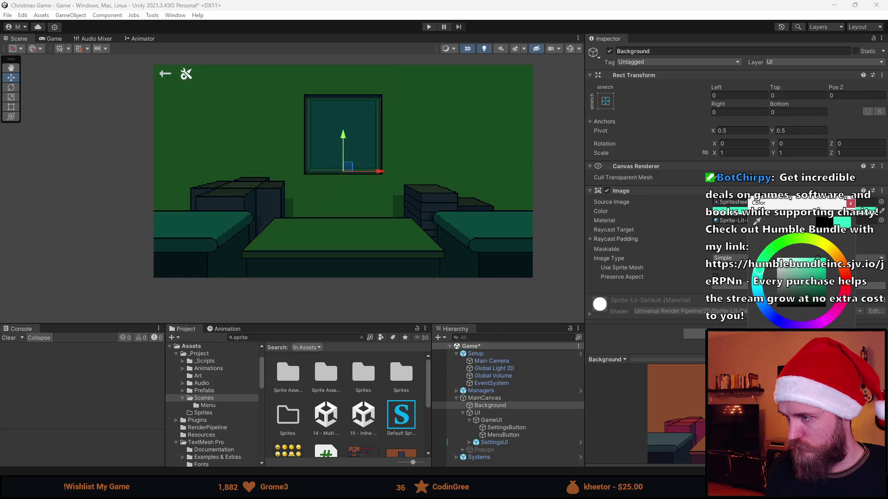
pyautogui.click(769, 312)
pyautogui.click(761, 264)
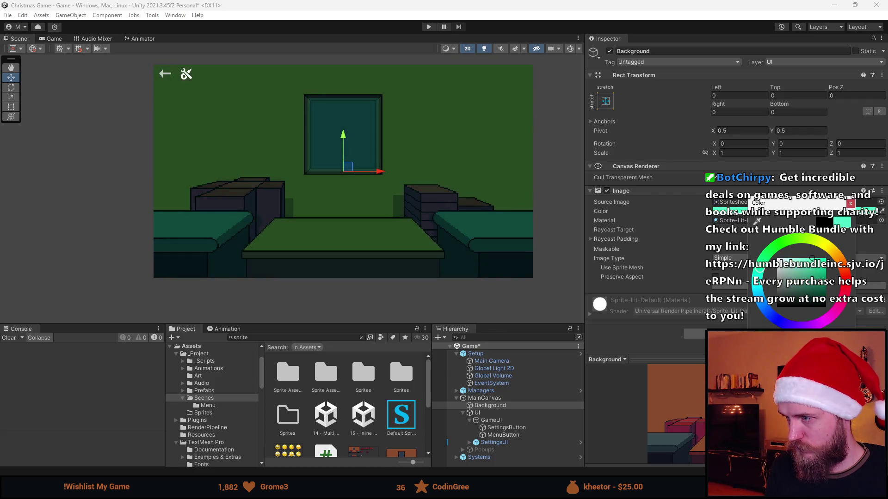
pyautogui.click(823, 244)
pyautogui.click(846, 283)
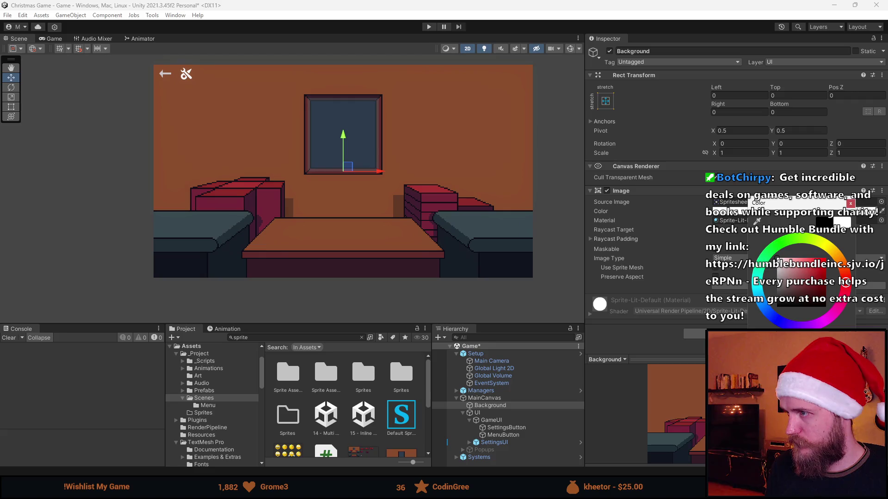
pyautogui.click(851, 204)
pyautogui.scroll(-2, 372, 252)
pyautogui.scroll(3, 379, 184)
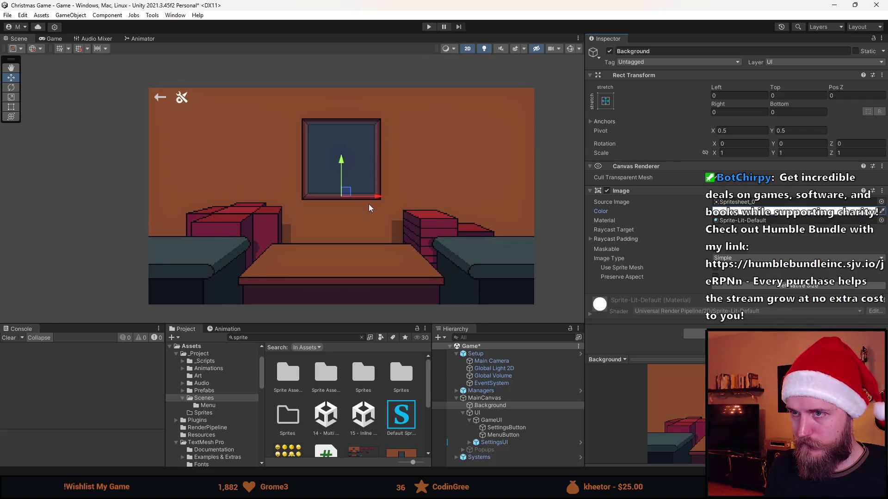
pyautogui.click(501, 407)
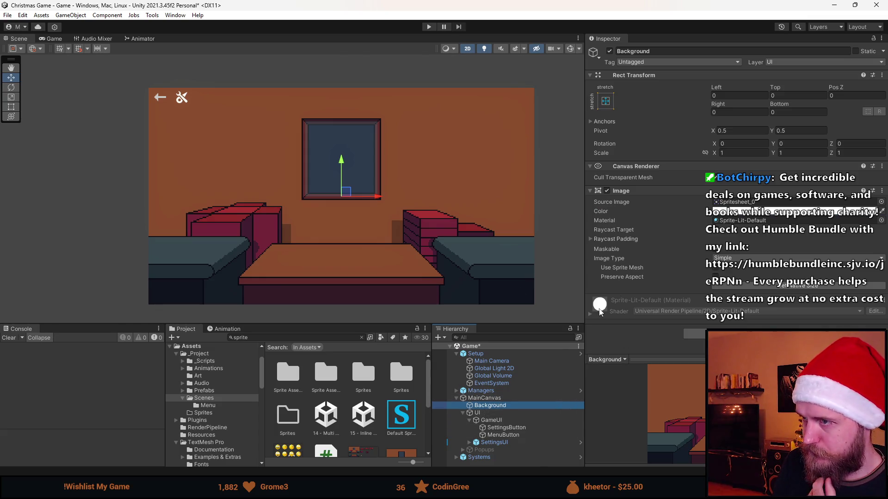
pyautogui.moveTo(273, 488)
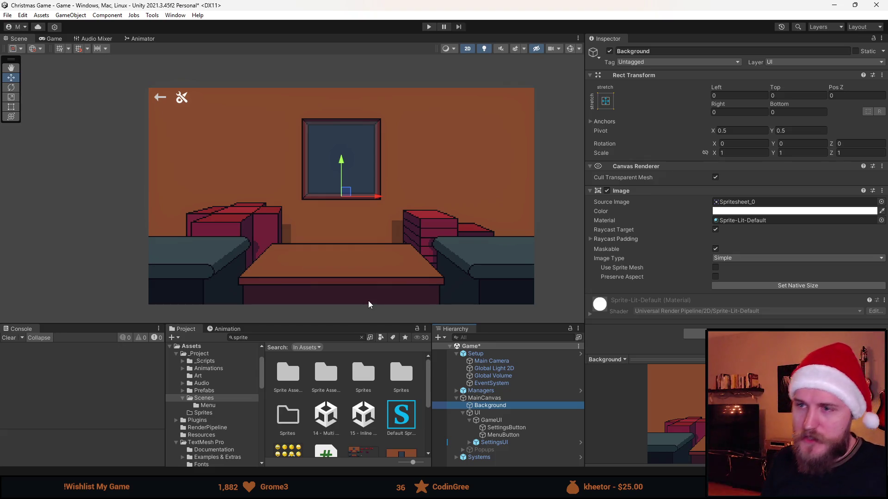
pyautogui.click(504, 406)
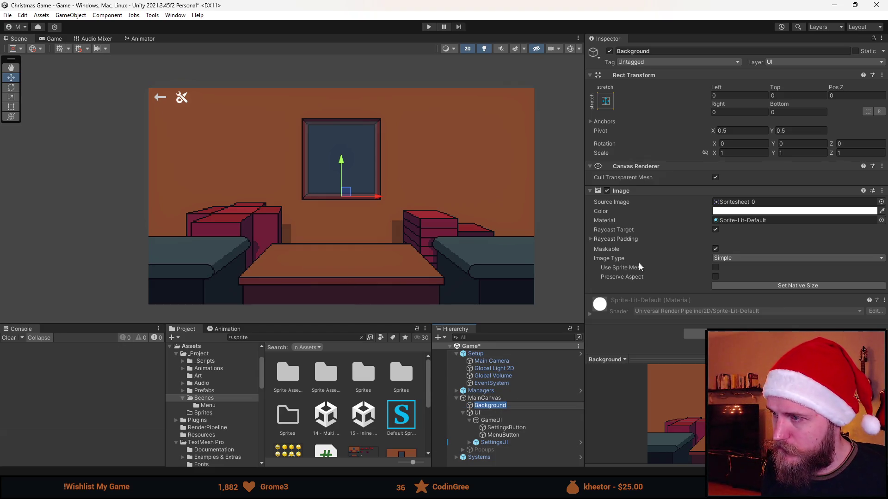
# - Show crate sprite Spritesheet_2 on the copy at native 87×57, placed over the left crate stack
pyautogui.moveTo(379, 326); pyautogui.dragTo(379, 289)
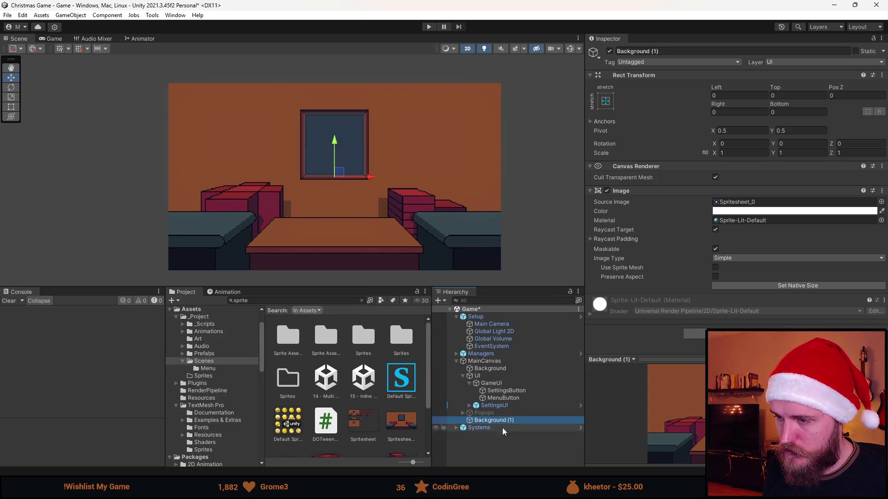
pyautogui.click(463, 376)
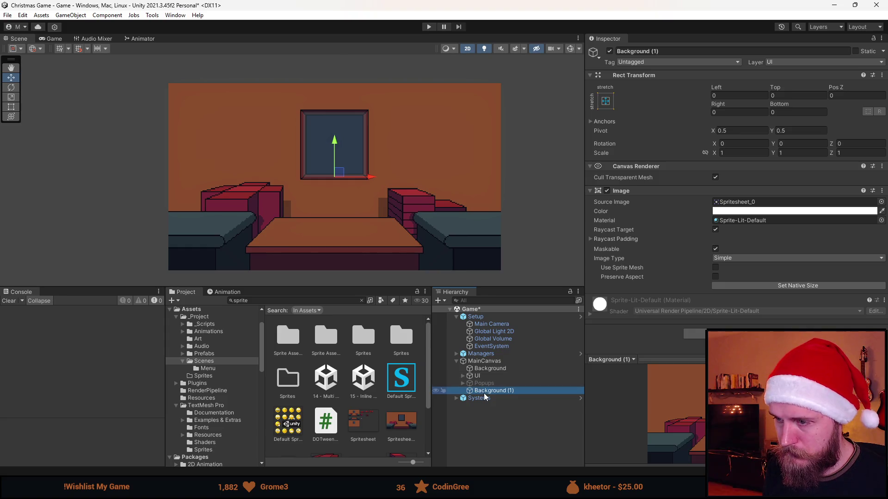
pyautogui.click(881, 202)
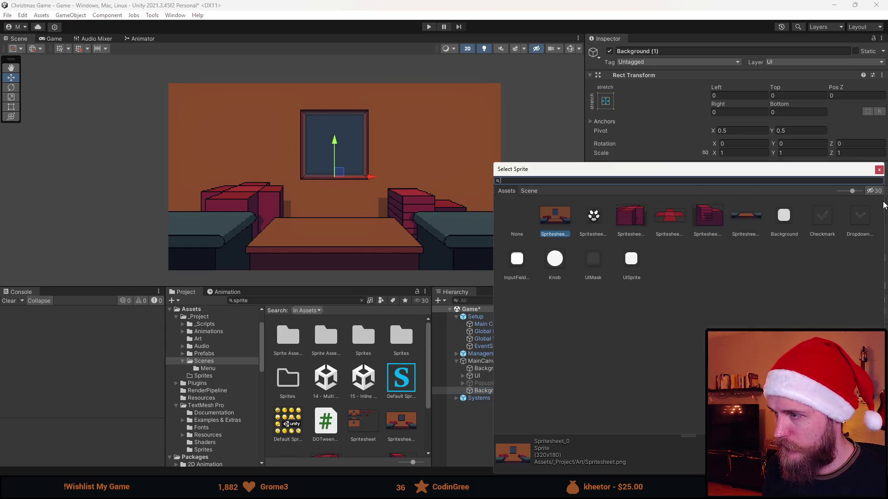
pyautogui.doubleClick(629, 220)
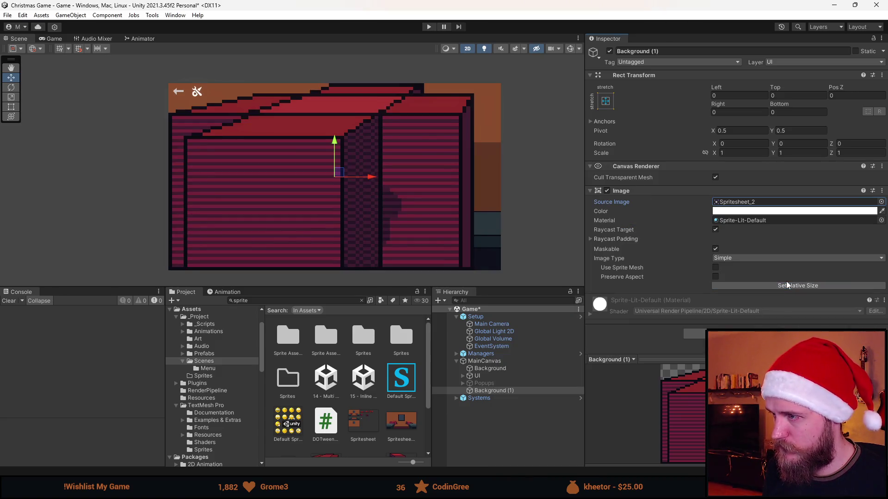
pyautogui.click(790, 286)
pyautogui.moveTo(174, 265)
pyautogui.mouseDown()
pyautogui.moveTo(241, 206)
pyautogui.moveTo(232, 234)
pyautogui.moveTo(247, 234)
pyautogui.mouseUp()
pyautogui.scroll(4, 246, 210)
pyautogui.scroll(2, 247, 213)
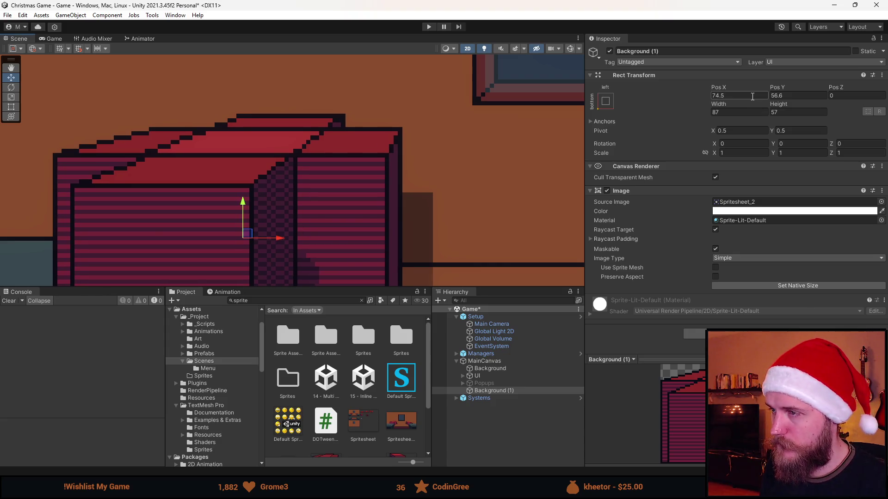
pyautogui.click(260, 446)
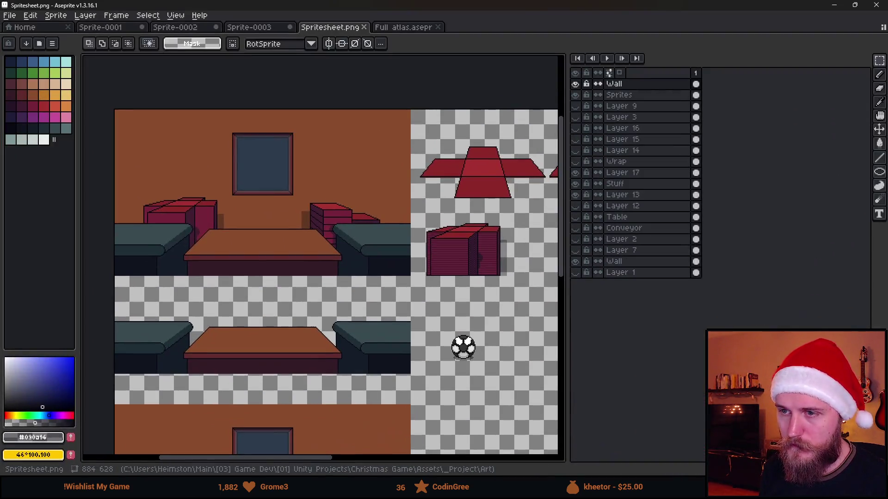
# - Pan and zoom around the room sprites in Spritesheet.png, then minimize Aseprite
pyautogui.scroll(2, 206, 217)
pyautogui.moveTo(228, 212); pyautogui.dragTo(305, 220)
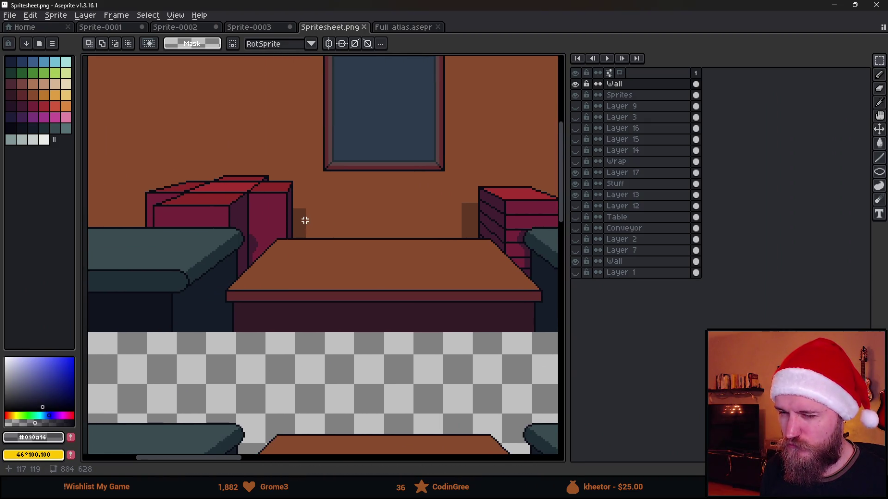
pyautogui.scroll(-2, 305, 220)
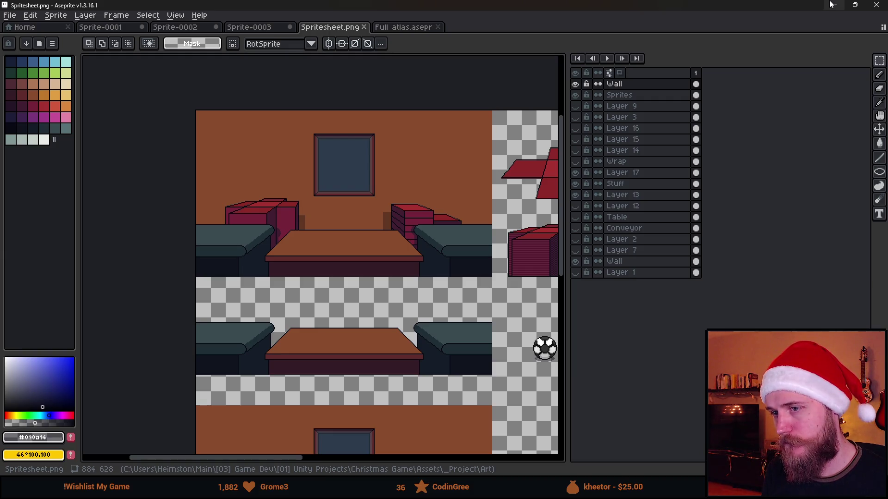
pyautogui.click(833, 5)
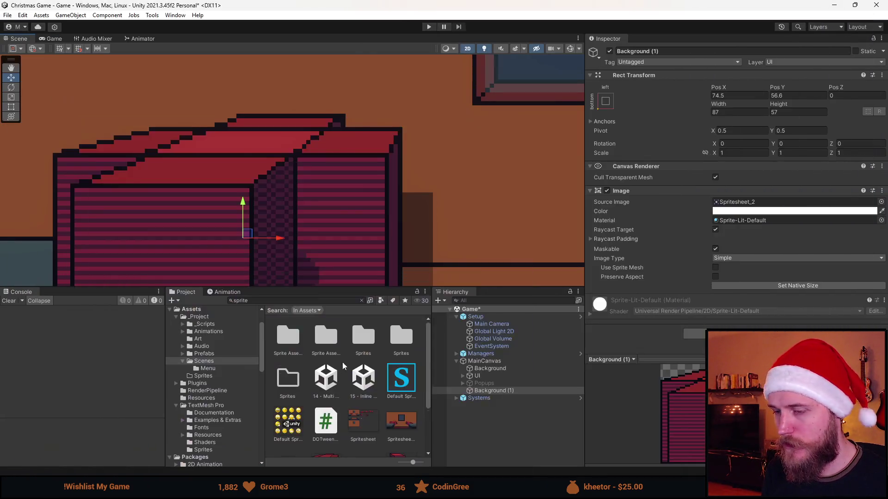
# - Select the Spritesheet texture asset and bring it up in the Sprite Editor
pyautogui.click(307, 302)
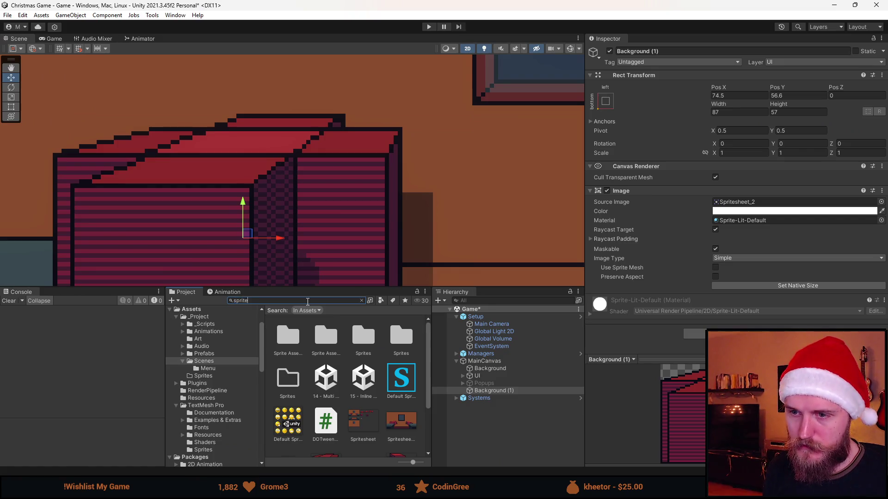
pyautogui.click(361, 418)
pyautogui.click(858, 155)
pyautogui.scroll(5, 252, 286)
pyautogui.scroll(1, 187, 257)
# - Outline Spritesheet_6 around the bare wall backdrop, sized 320 × 180 at 0, 129, and apply
pyautogui.moveTo(156, 226)
pyautogui.mouseDown()
pyautogui.moveTo(368, 391)
pyautogui.moveTo(640, 382)
pyautogui.mouseUp()
pyautogui.moveTo(481, 299)
pyautogui.mouseDown()
pyautogui.moveTo(400, 195)
pyautogui.moveTo(444, 204)
pyautogui.moveTo(580, 342)
pyautogui.mouseUp()
pyautogui.scroll(3, 498, 267)
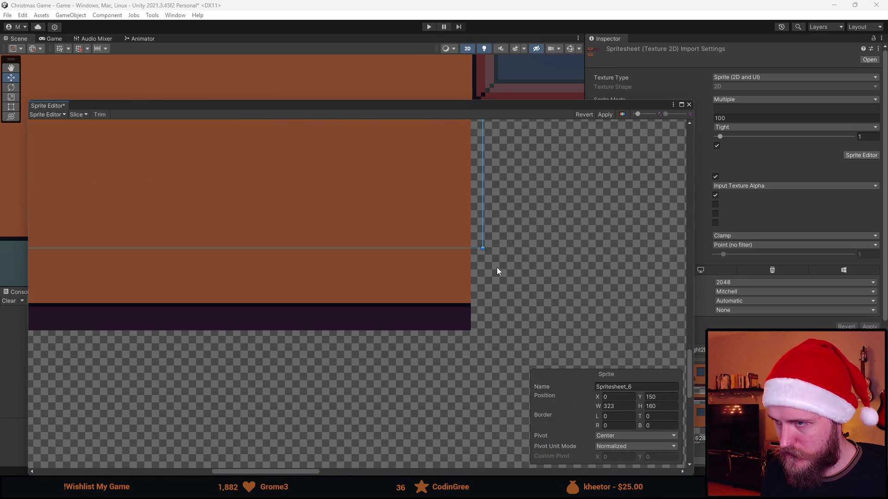
pyautogui.moveTo(479, 244)
pyautogui.mouseDown()
pyautogui.moveTo(477, 382)
pyautogui.moveTo(466, 383)
pyautogui.mouseUp()
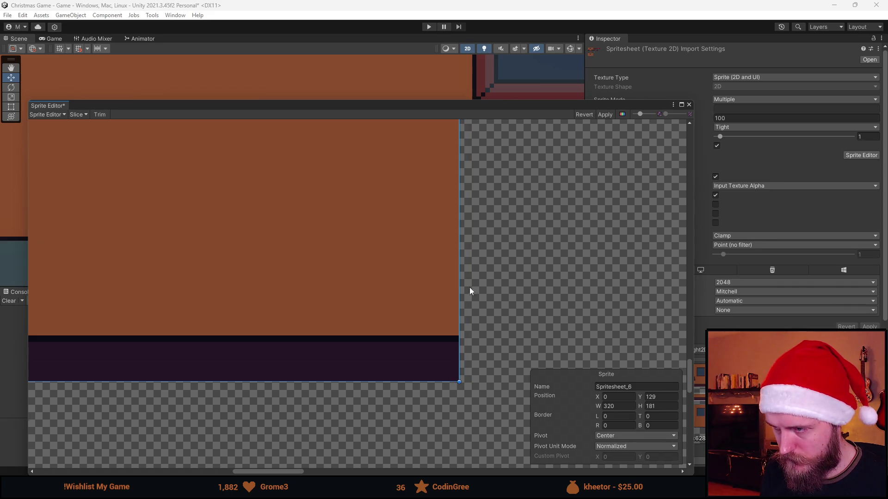
pyautogui.scroll(-5, 469, 287)
pyautogui.moveTo(348, 216); pyautogui.dragTo(397, 298)
pyautogui.scroll(5, 391, 258)
pyautogui.scroll(2, 397, 258)
pyautogui.moveTo(396, 256); pyautogui.dragTo(398, 257)
pyautogui.scroll(-5, 487, 236)
pyautogui.scroll(5, 573, 175)
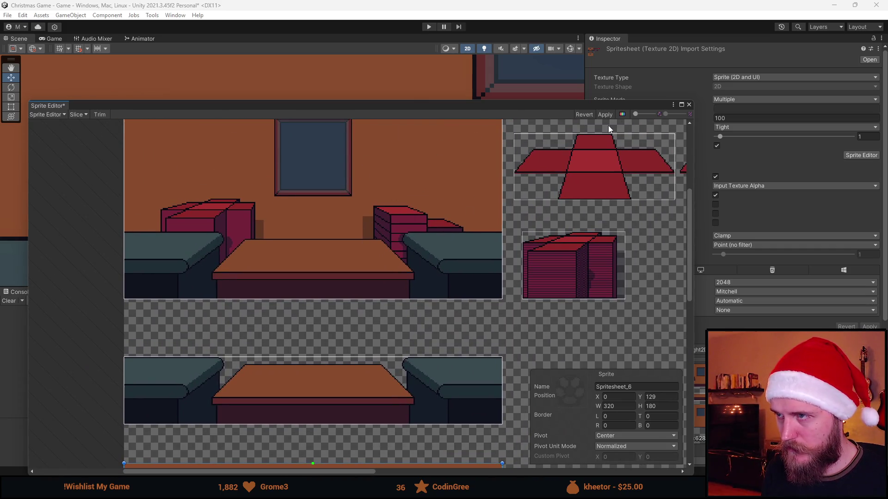
pyautogui.click(687, 105)
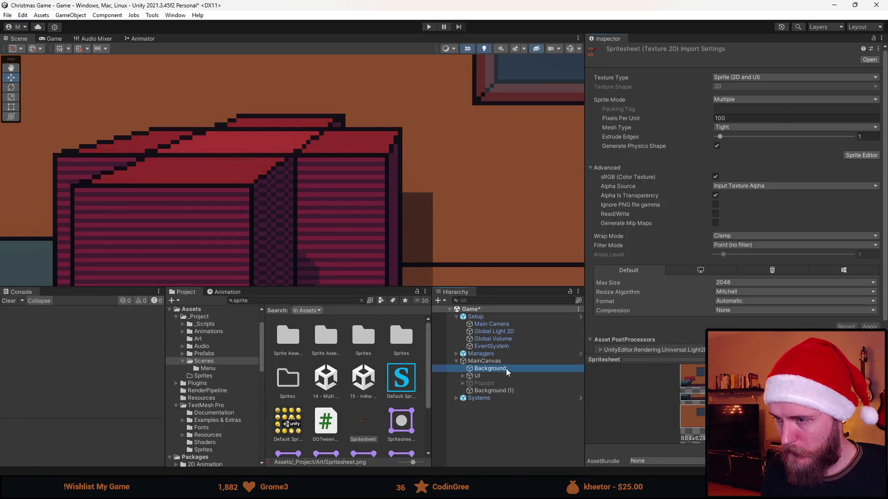
# - Frame the Background object and rename it to 'Template'
pyautogui.click(506, 368)
pyautogui.press('f')
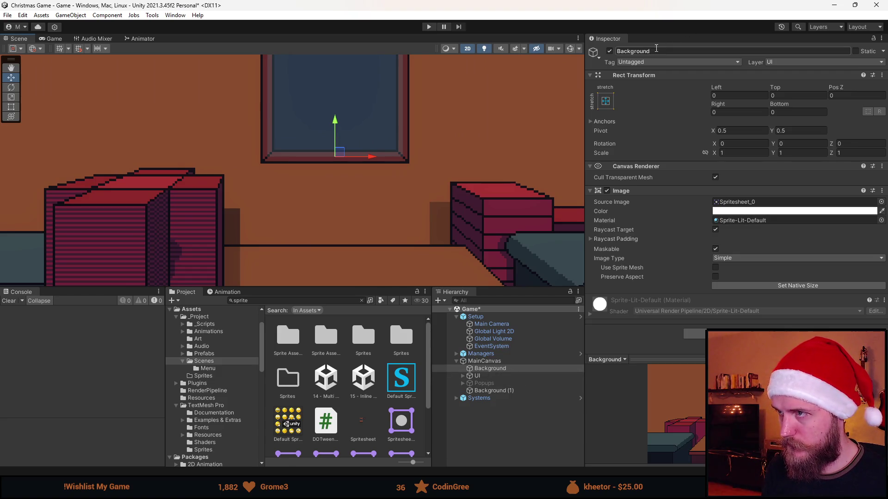
pyautogui.click(654, 49)
pyautogui.write('Template')
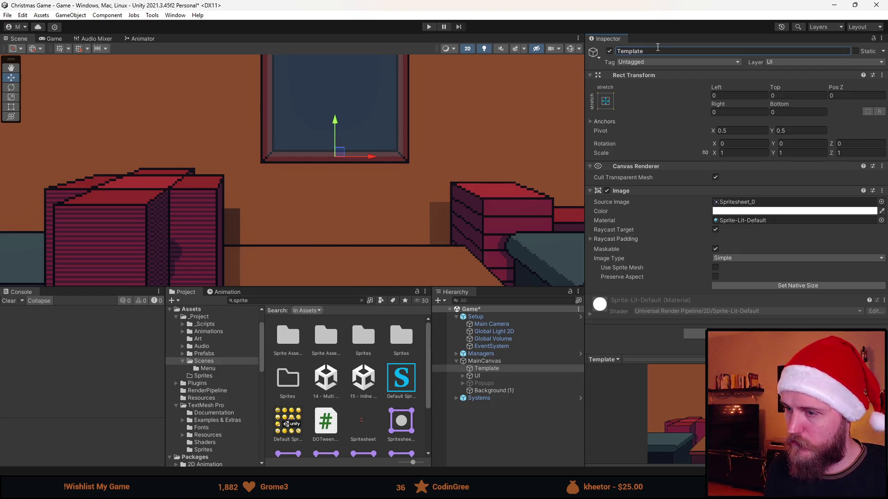
# - Give Background (1) the full room sprite Spritesheet_0 at native 320×180, centre-anchored
pyautogui.click(494, 391)
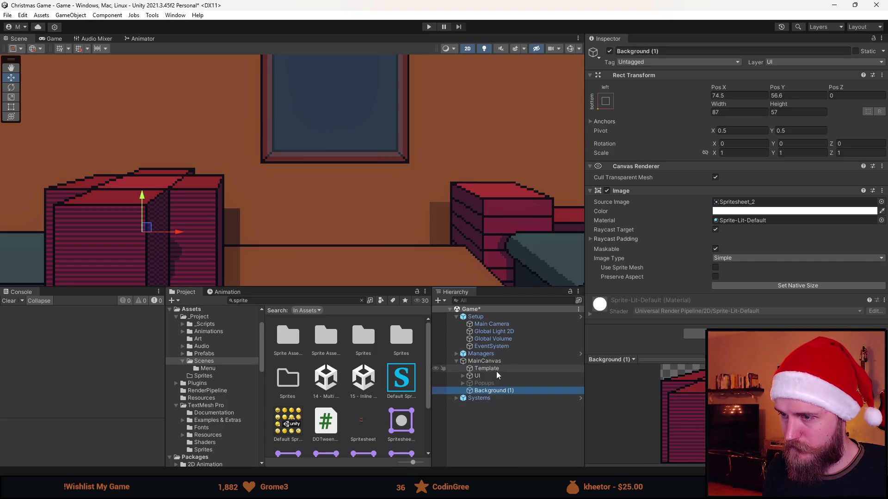
pyautogui.click(881, 202)
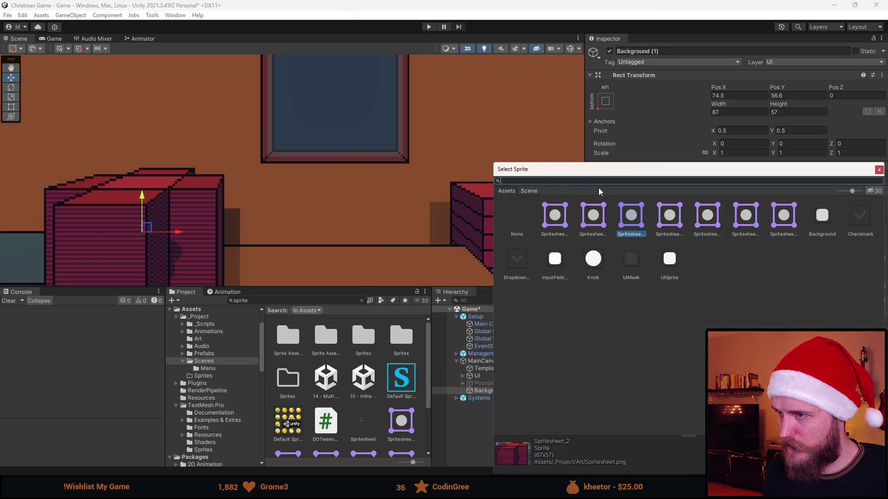
pyautogui.click(593, 217)
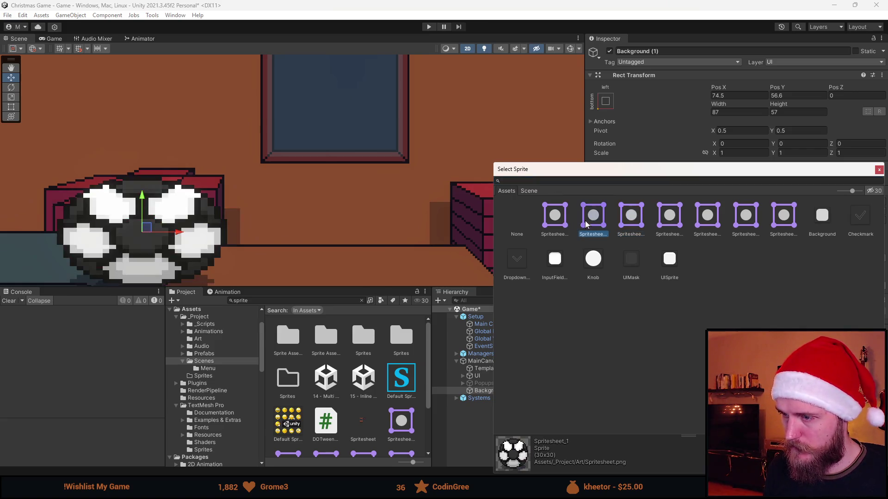
pyautogui.click(562, 228)
pyautogui.doubleClick(562, 228)
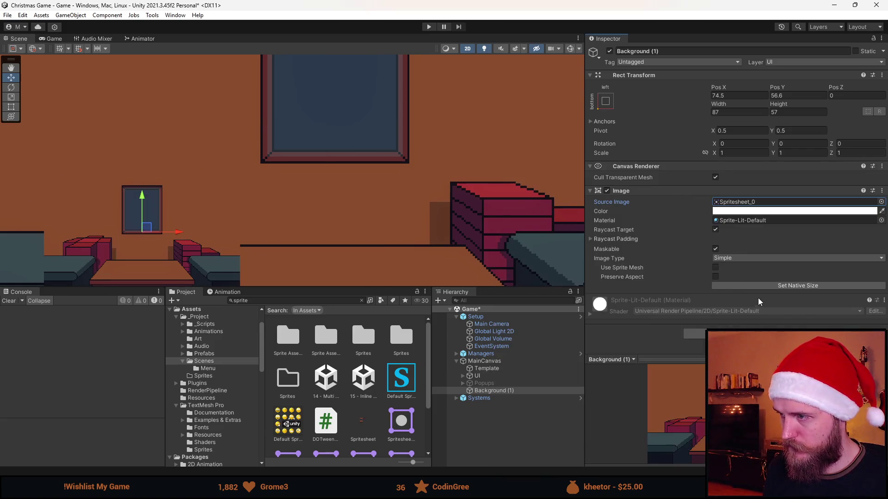
pyautogui.click(777, 285)
pyautogui.scroll(-3, 469, 189)
pyautogui.click(601, 107)
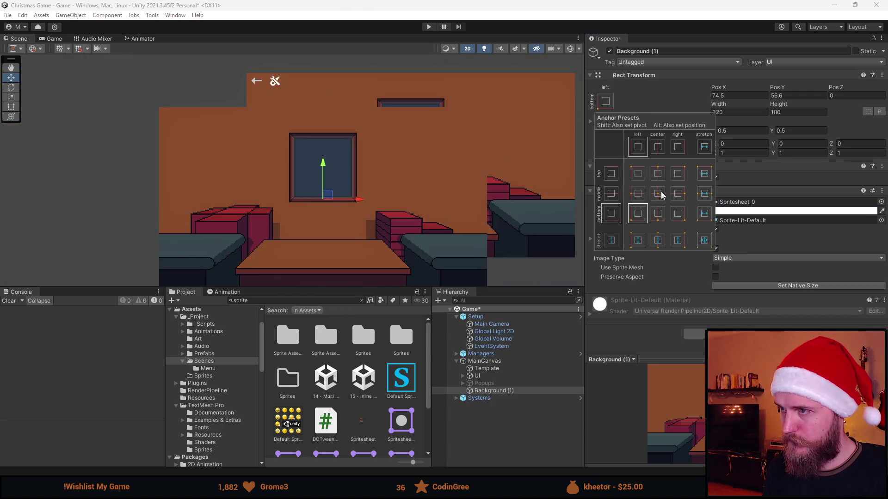
pyautogui.keyDown('alt'); pyautogui.click(666, 194); pyautogui.keyUp('alt')
pyautogui.scroll(1, 410, 206)
pyautogui.scroll(1, 391, 182)
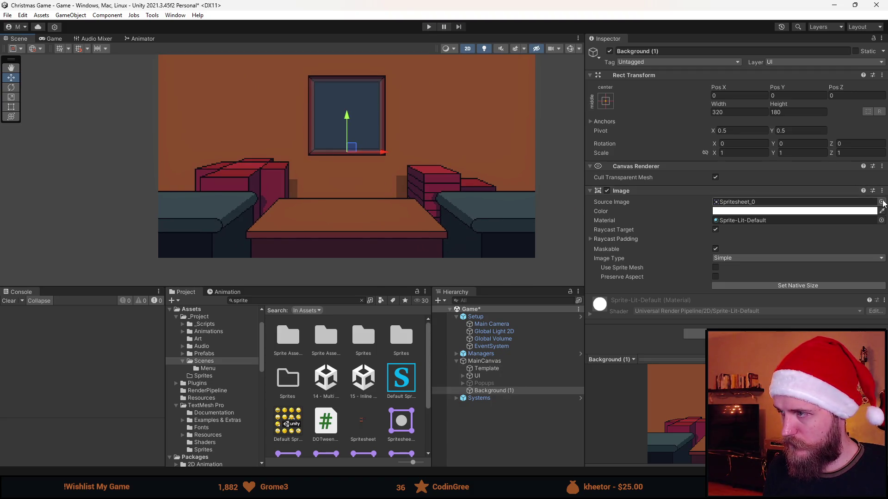
# - Swap Background (1)'s sprite to the bare wall backdrop Spritesheet_6
pyautogui.click(880, 203)
pyautogui.click(603, 219)
pyautogui.click(628, 217)
pyautogui.click(664, 218)
pyautogui.click(699, 218)
pyautogui.click(745, 217)
pyautogui.click(784, 219)
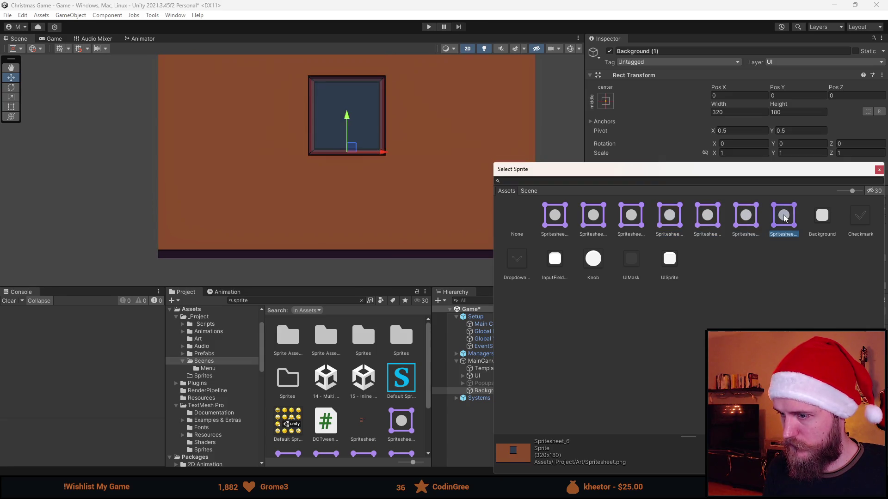
pyautogui.doubleClick(778, 217)
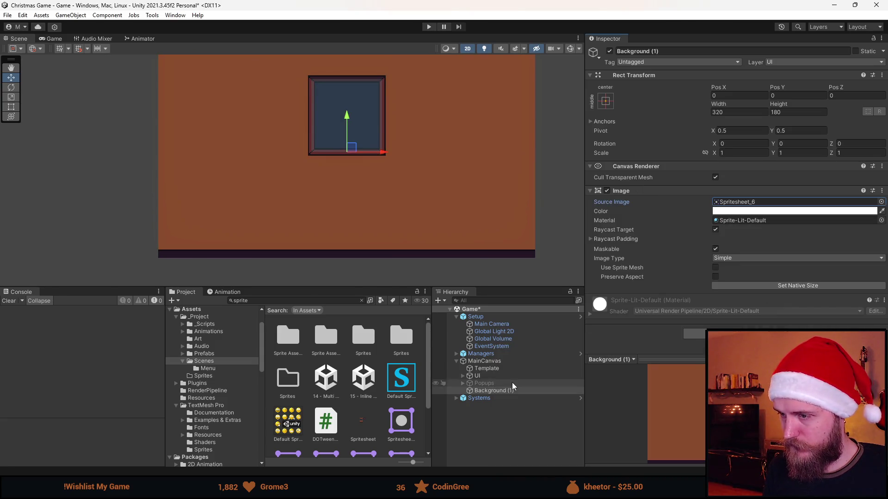
# - Draw Template above Background (1), fade it semi-transparent, then duplicate Background (1)
pyautogui.click(490, 393)
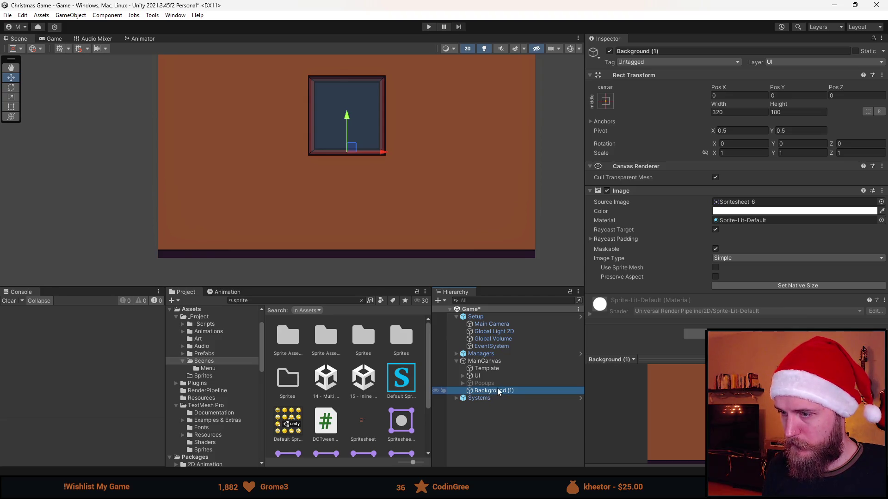
pyautogui.click(491, 369)
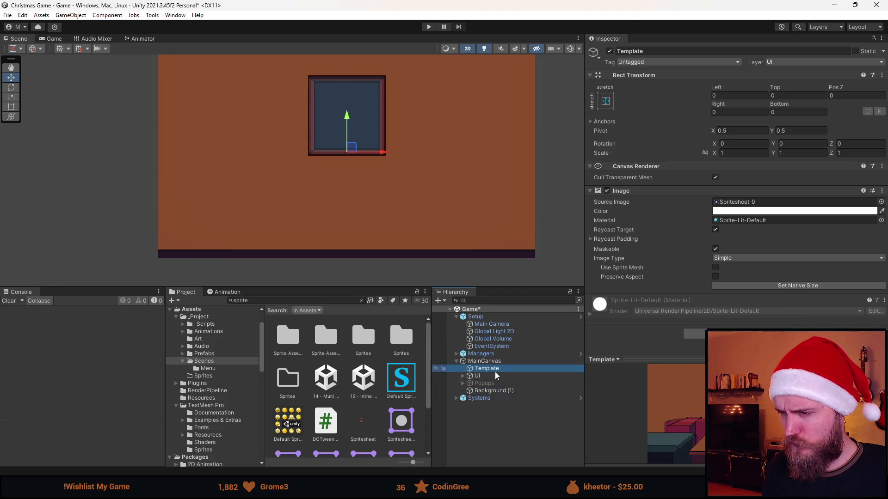
pyautogui.moveTo(502, 371); pyautogui.dragTo(502, 397)
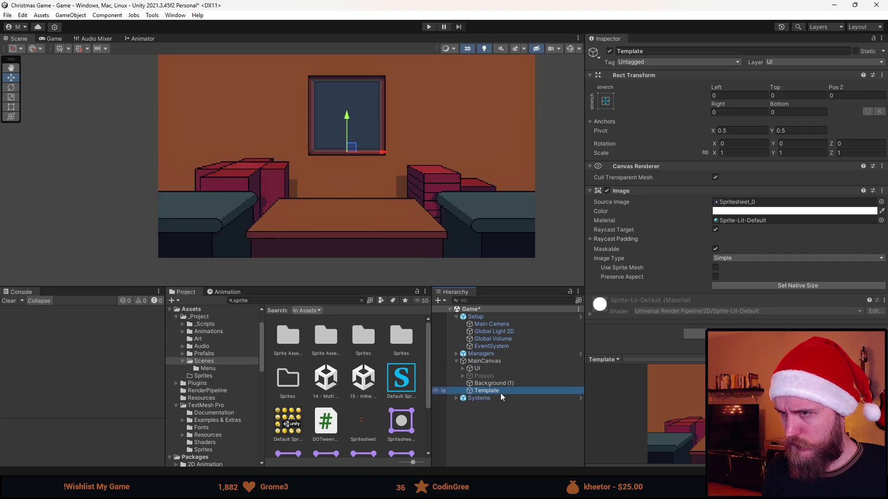
pyautogui.click(778, 212)
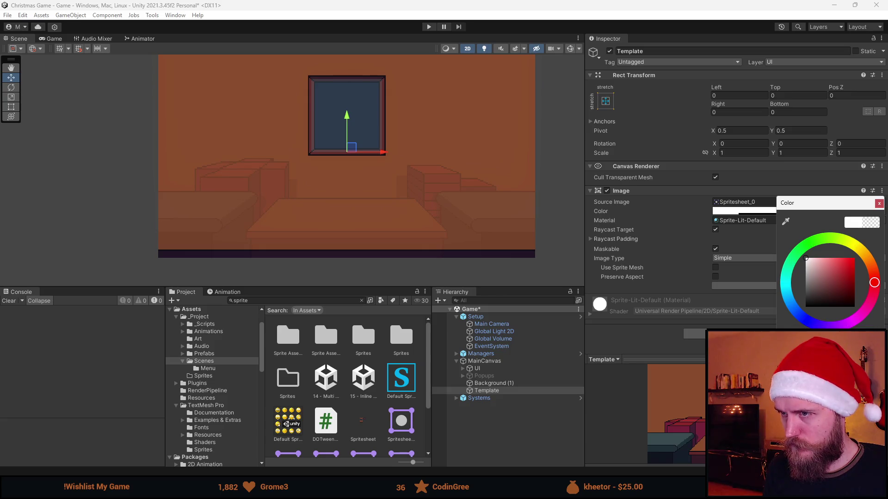
pyautogui.click(878, 204)
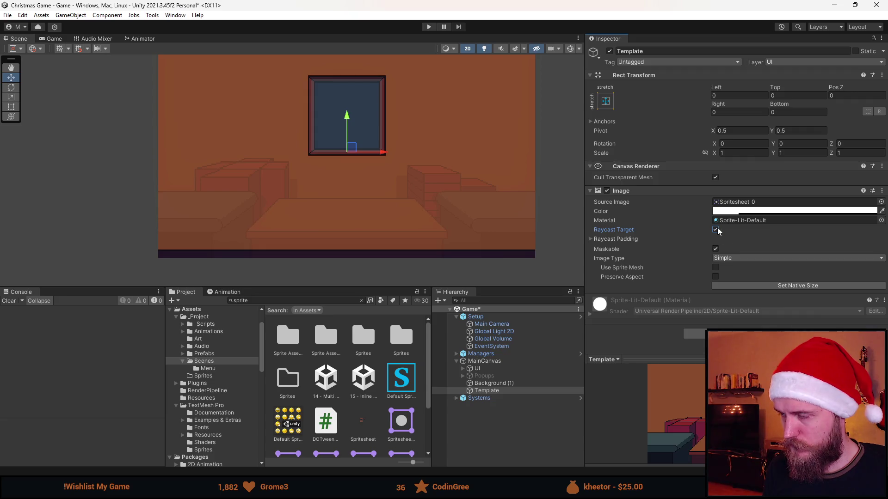
pyautogui.click(496, 384)
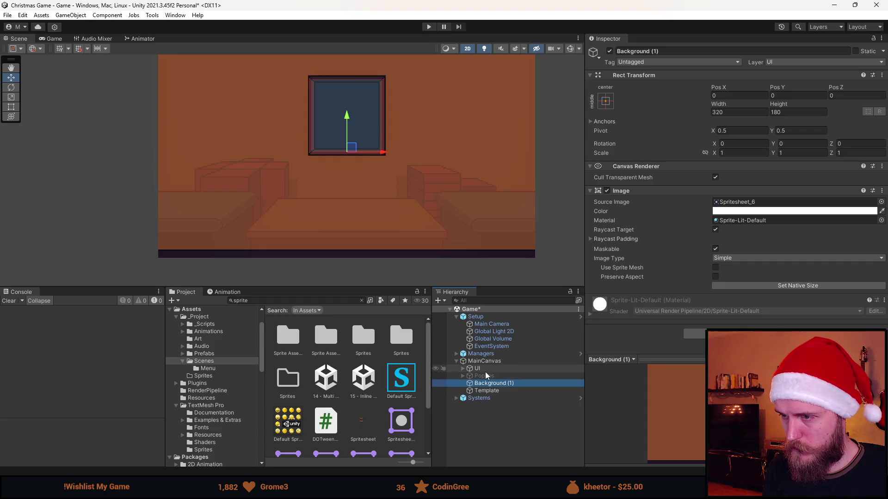
pyautogui.hotkey('ctrl', 'd')
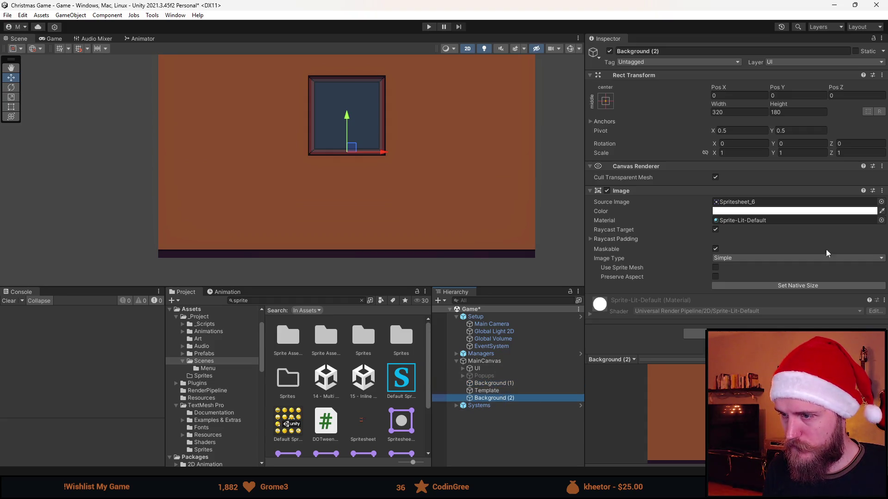
# - Give the new layer the Spritesheet_2 boxes sprite at its native 87×57 size
pyautogui.click(881, 202)
pyautogui.click(593, 215)
pyautogui.click(638, 218)
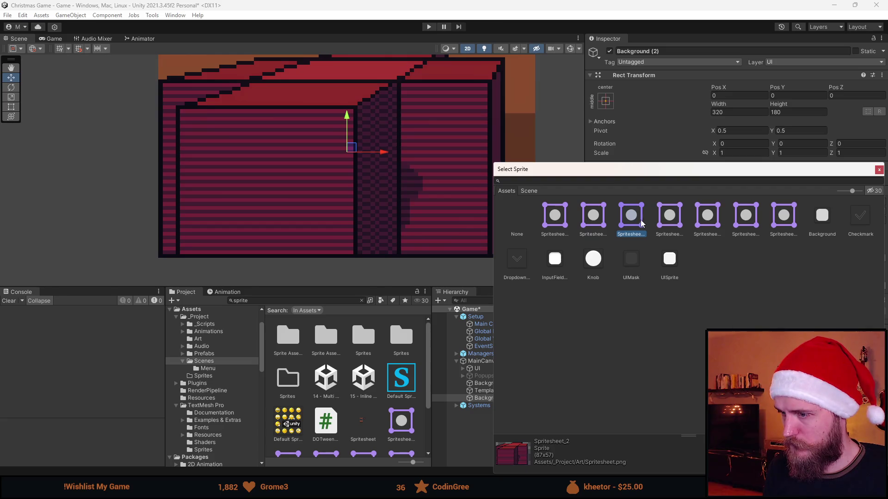
pyautogui.click(878, 170)
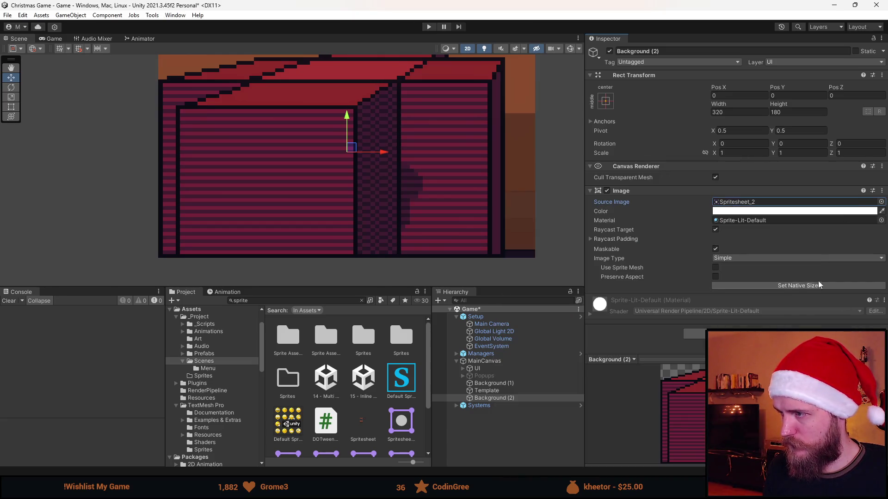
pyautogui.click(798, 285)
# - Align the left boxes over the template at Pos X -85.5, Y -33.5
pyautogui.scroll(5, 343, 162)
pyautogui.scroll(3, 342, 162)
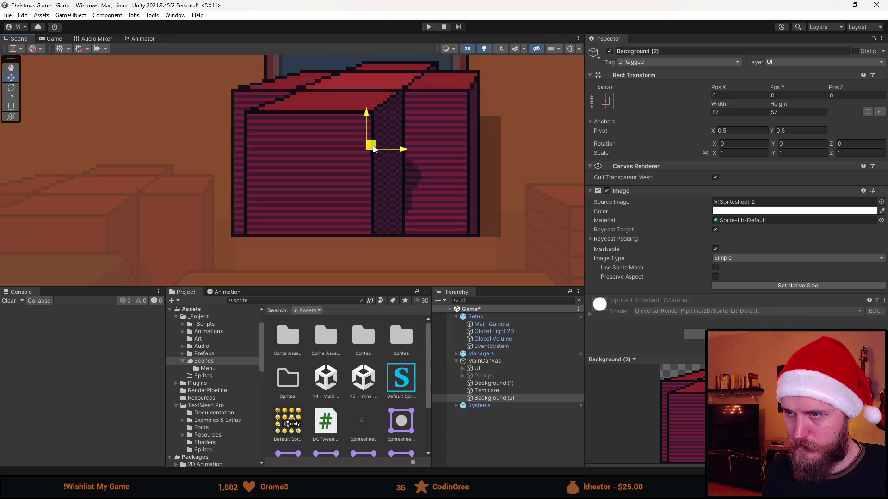
pyautogui.moveTo(370, 145); pyautogui.dragTo(129, 252)
pyautogui.scroll(5, 113, 248)
pyautogui.scroll(2, 262, 242)
pyautogui.moveTo(251, 226); pyautogui.dragTo(233, 222)
pyautogui.click(740, 95)
pyautogui.write('-85.5')
pyautogui.click(789, 96)
pyautogui.write('-33.5')
pyautogui.scroll(-8, 537, 187)
pyautogui.moveTo(537, 187); pyautogui.dragTo(355, 198)
# - Duplicate the layer and switch the copy to the Spritesheet_4 right boxes at native 85×59
pyautogui.hotkey('ctrl', 'd')
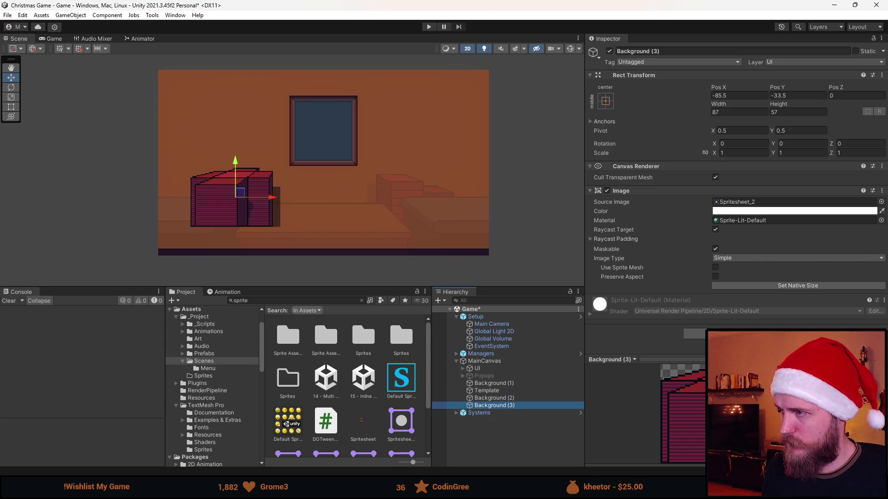
pyautogui.click(881, 202)
pyautogui.click(667, 218)
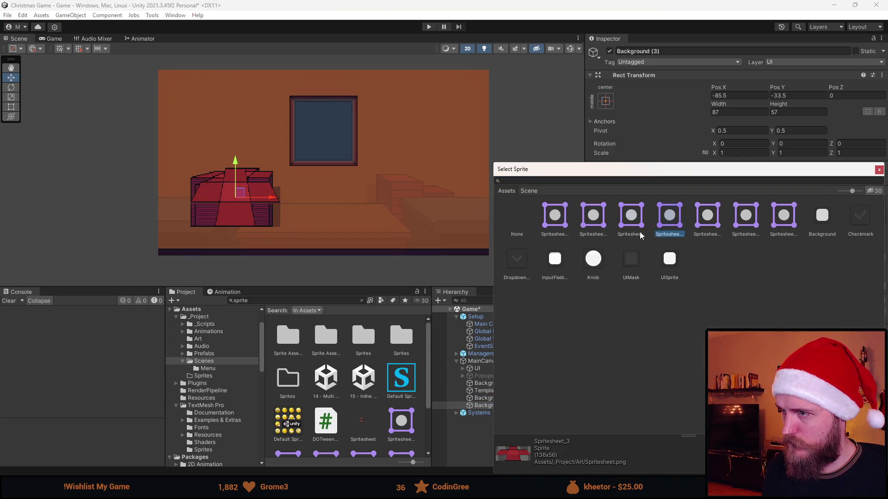
pyautogui.click(591, 224)
pyautogui.click(699, 222)
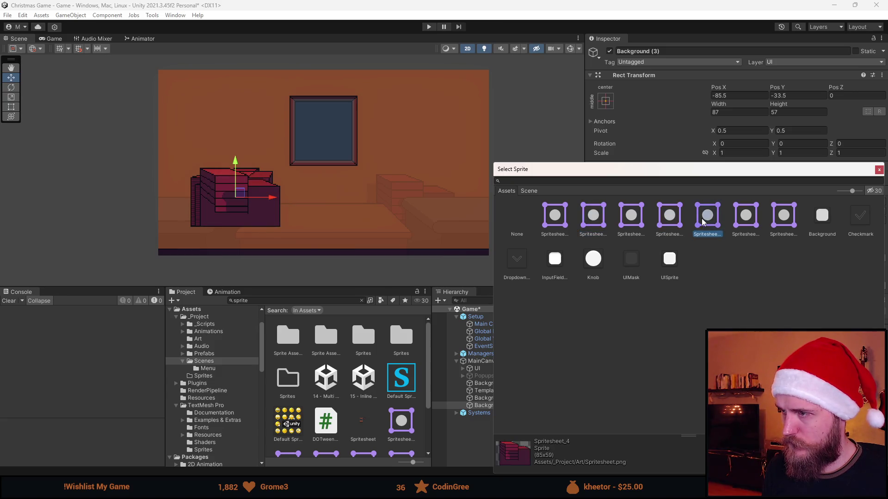
pyautogui.doubleClick(702, 222)
pyautogui.scroll(5, 236, 197)
pyautogui.click(777, 285)
# - Place the right boxes over the template at Pos X 84.5, Y -40.5
pyautogui.moveTo(250, 191); pyautogui.dragTo(583, 194)
pyautogui.press('f')
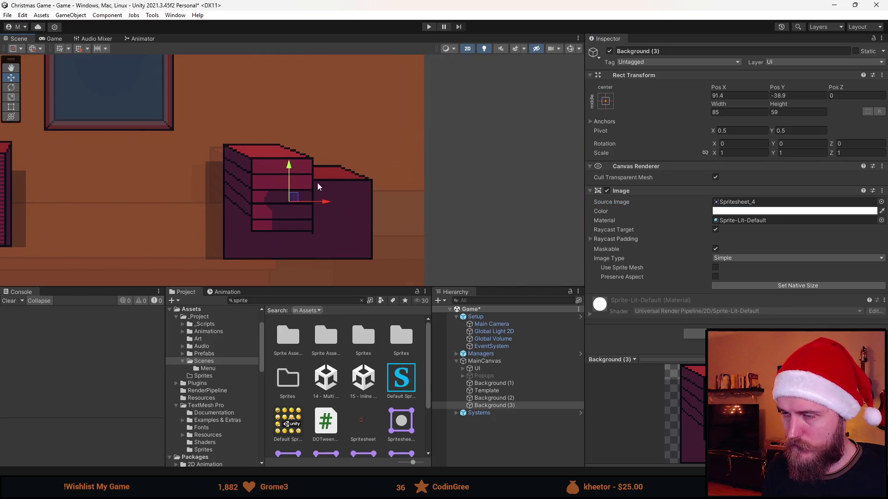
pyautogui.scroll(5, 309, 187)
pyautogui.moveTo(332, 233)
pyautogui.mouseDown()
pyautogui.moveTo(313, 246)
pyautogui.moveTo(293, 242)
pyautogui.mouseUp()
pyautogui.click(723, 95)
pyautogui.write('84.5')
pyautogui.click(801, 96)
pyautogui.write('5')
pyautogui.press('Return')
pyautogui.scroll(-8, 350, 188)
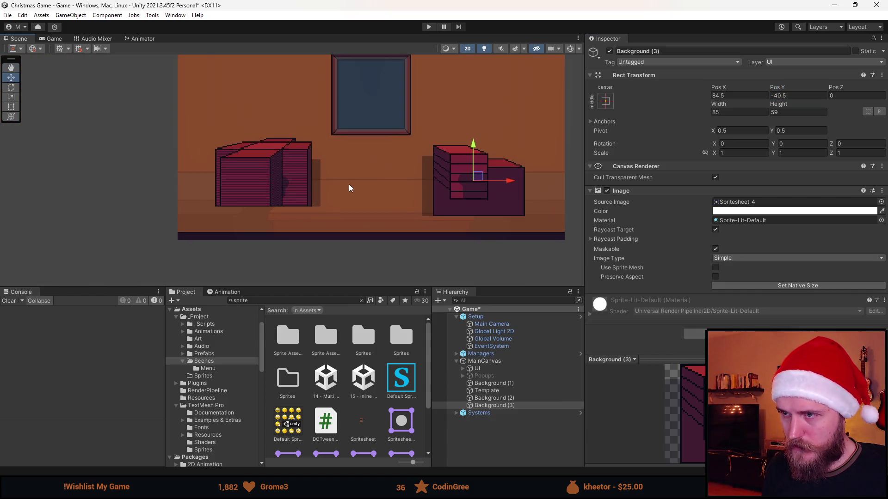
pyautogui.scroll(2, 416, 208)
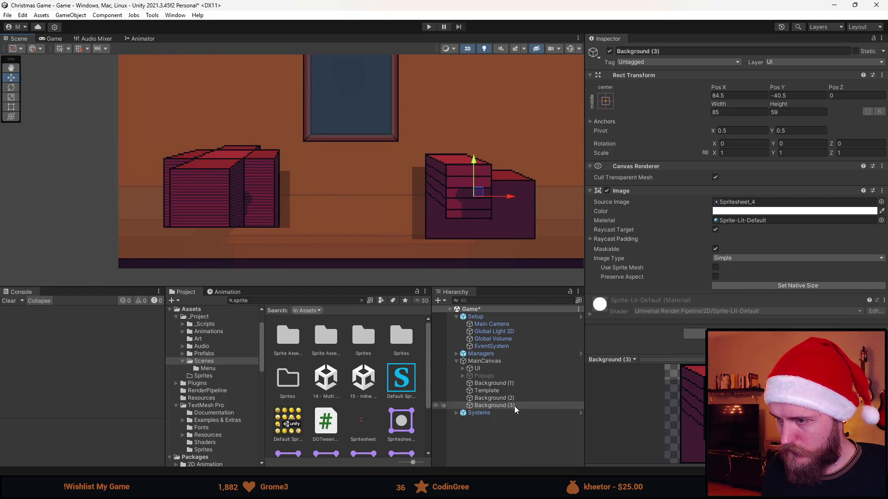
# - Duplicate the layer and give it the Spritesheet_5 couches-and-table sprite at native 320×57
pyautogui.hotkey('ctrl', 'd')
pyautogui.click(881, 202)
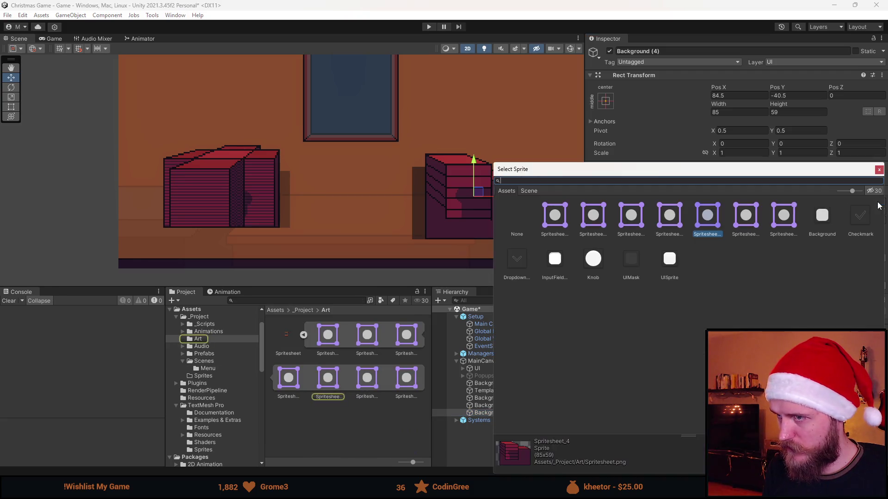
pyautogui.click(751, 220)
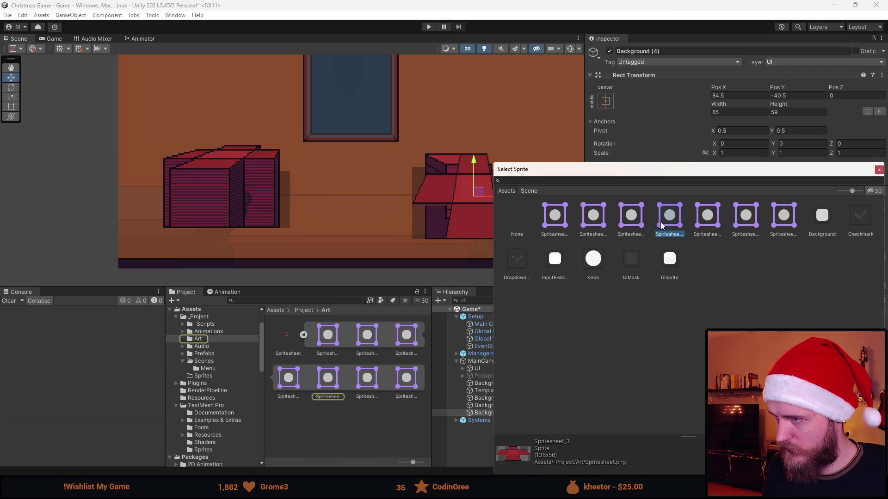
pyautogui.doubleClick(752, 224)
pyautogui.click(809, 285)
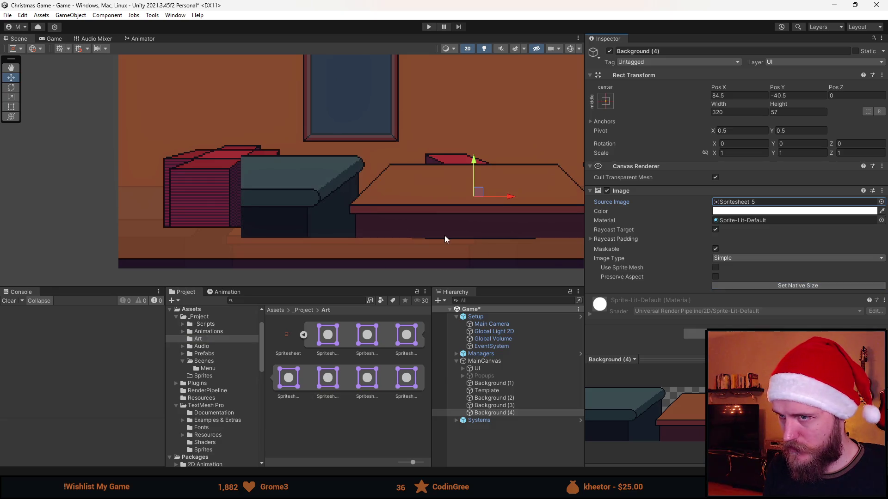
pyautogui.scroll(-2, 445, 235)
pyautogui.scroll(1, 447, 184)
# - Position the couches-and-table strip at Pos X 0, Y -61.5
pyautogui.click(606, 101)
pyautogui.click(729, 96)
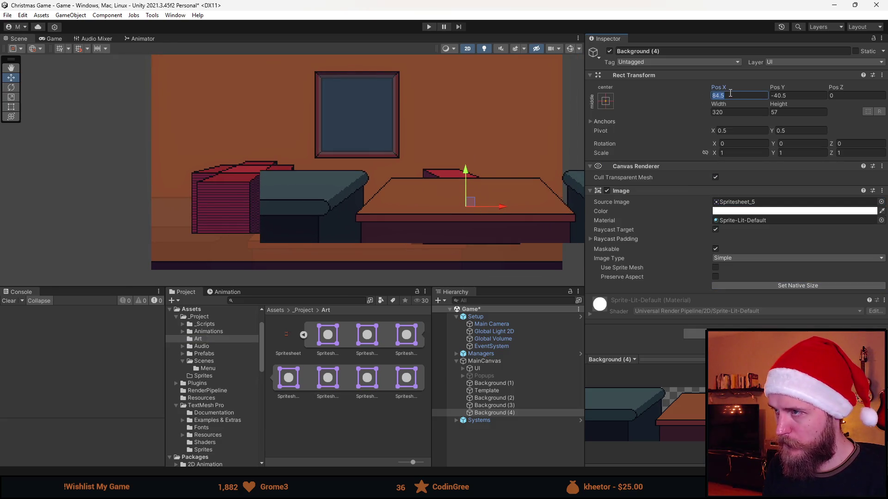
pyautogui.write('0')
pyautogui.moveTo(356, 174); pyautogui.dragTo(356, 187)
pyautogui.scroll(3, 245, 224)
pyautogui.scroll(3, 374, 253)
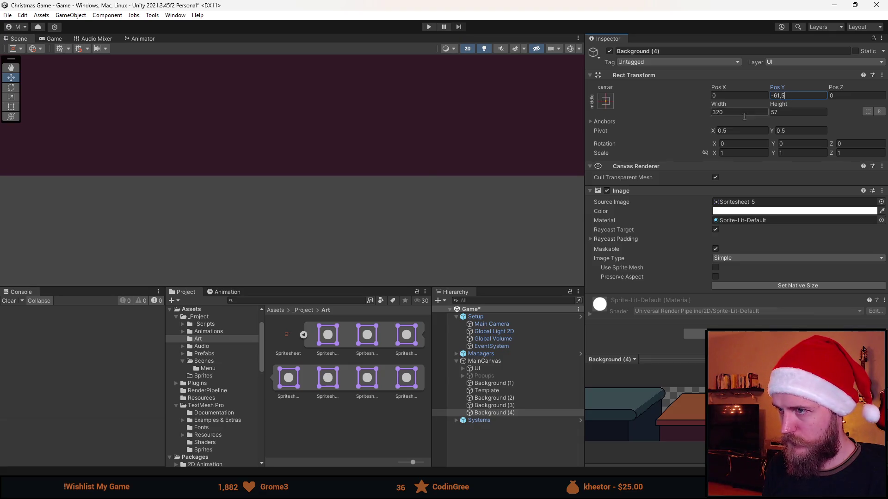
pyautogui.scroll(-10, 393, 160)
pyautogui.press('Return')
pyautogui.scroll(-2, 348, 203)
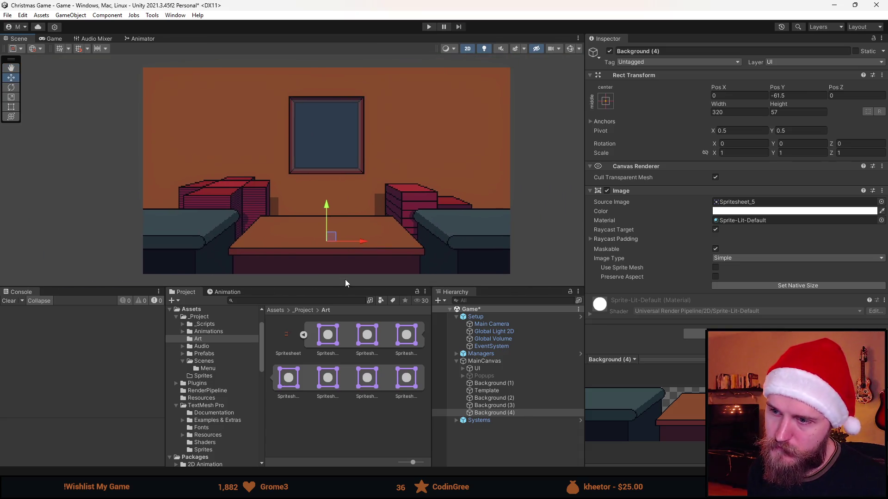
# - Resize the editor panels to enlarge the scene view and centre the room
pyautogui.moveTo(346, 288); pyautogui.dragTo(346, 422)
pyautogui.scroll(1, 330, 257)
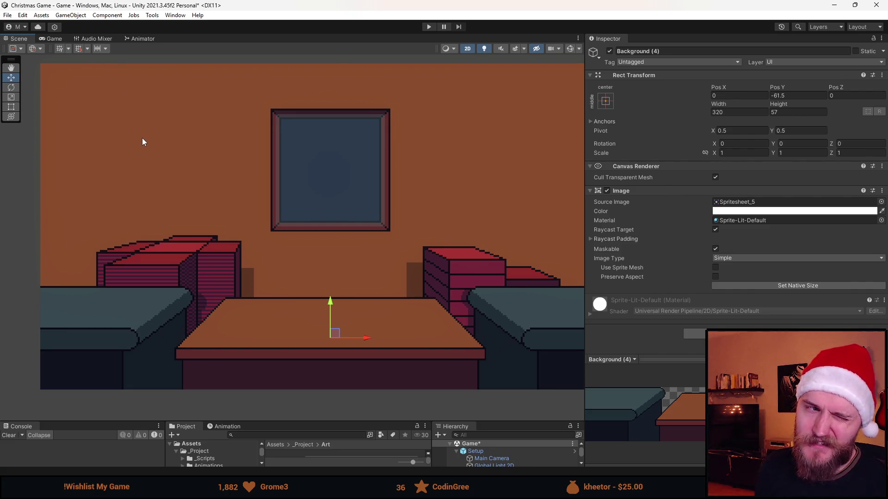
pyautogui.scroll(-2, 142, 138)
pyautogui.scroll(2, 185, 159)
pyautogui.moveTo(235, 201)
pyautogui.mouseDown()
pyautogui.moveTo(270, 217)
pyautogui.moveTo(239, 224)
pyautogui.mouseUp()
pyautogui.moveTo(345, 421); pyautogui.dragTo(345, 378)
pyautogui.moveTo(584, 279)
pyautogui.mouseDown()
pyautogui.moveTo(754, 278)
pyautogui.moveTo(714, 278)
pyautogui.mouseUp()
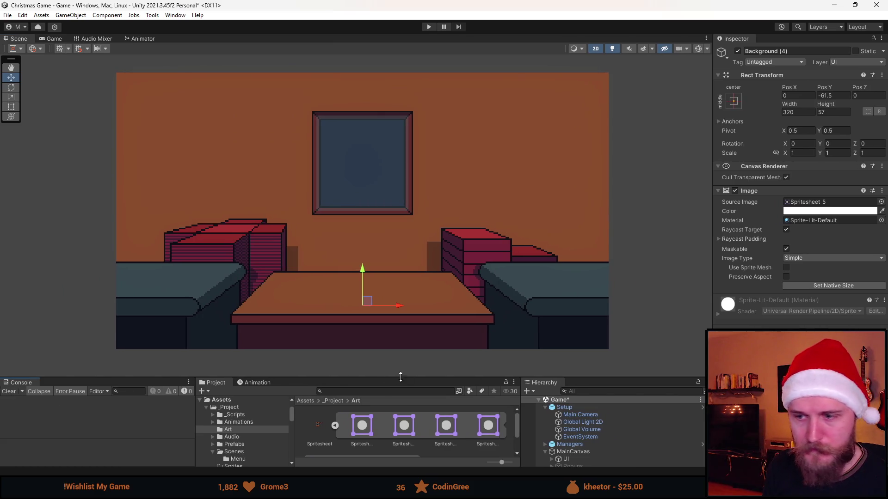
pyautogui.moveTo(386, 377)
pyautogui.mouseDown()
pyautogui.moveTo(393, 348)
pyautogui.moveTo(396, 383)
pyautogui.moveTo(397, 324)
pyautogui.moveTo(398, 343)
pyautogui.mouseUp()
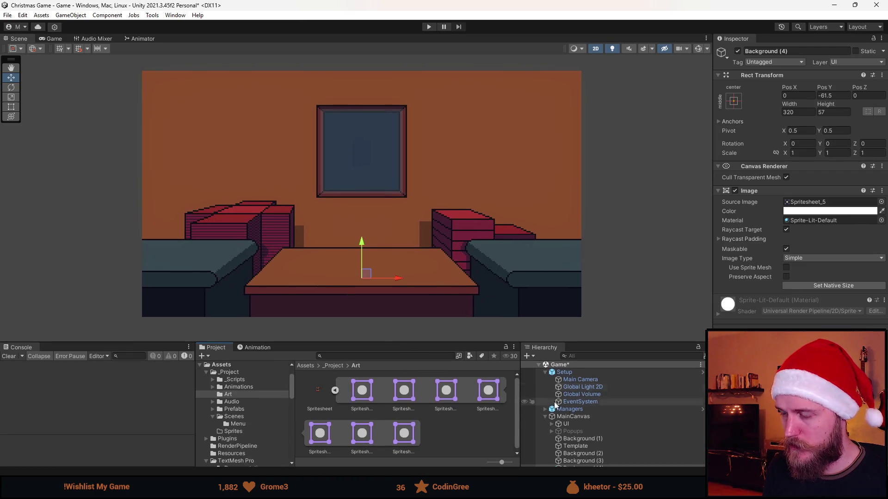
pyautogui.scroll(-1, 595, 403)
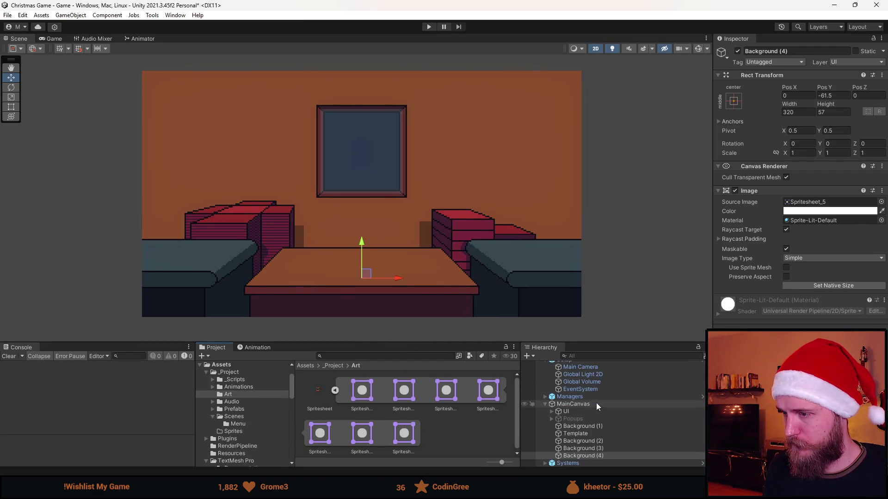
pyautogui.click(769, 52)
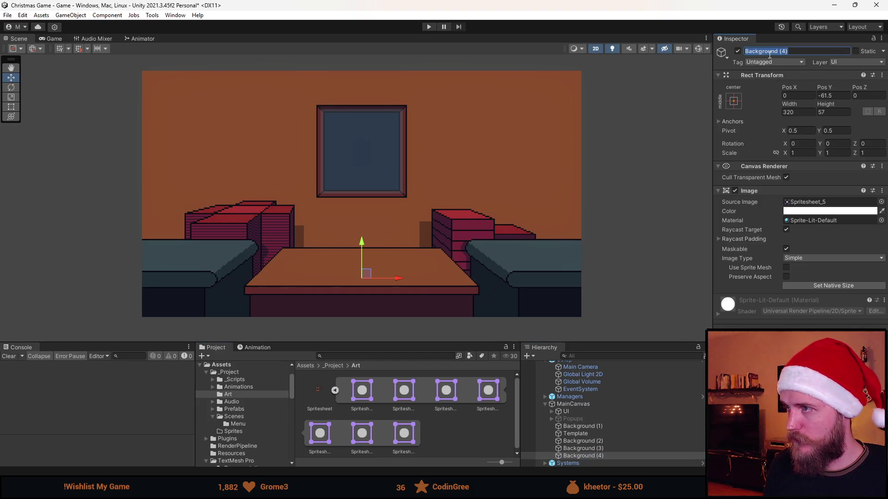